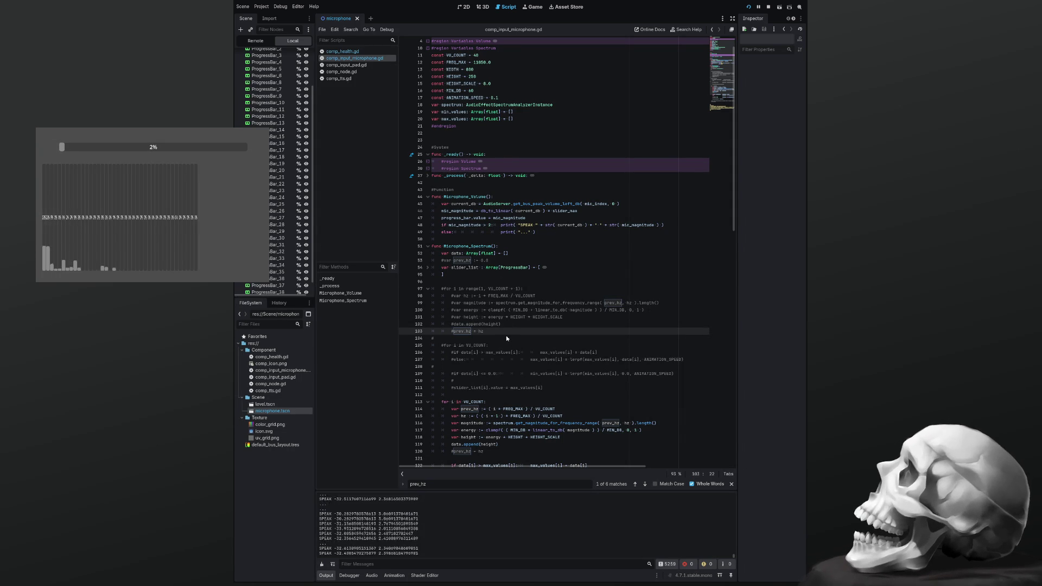
# Delete the old commented-out spectrum loop block on lines 97–111.
pyautogui.click(554, 394)
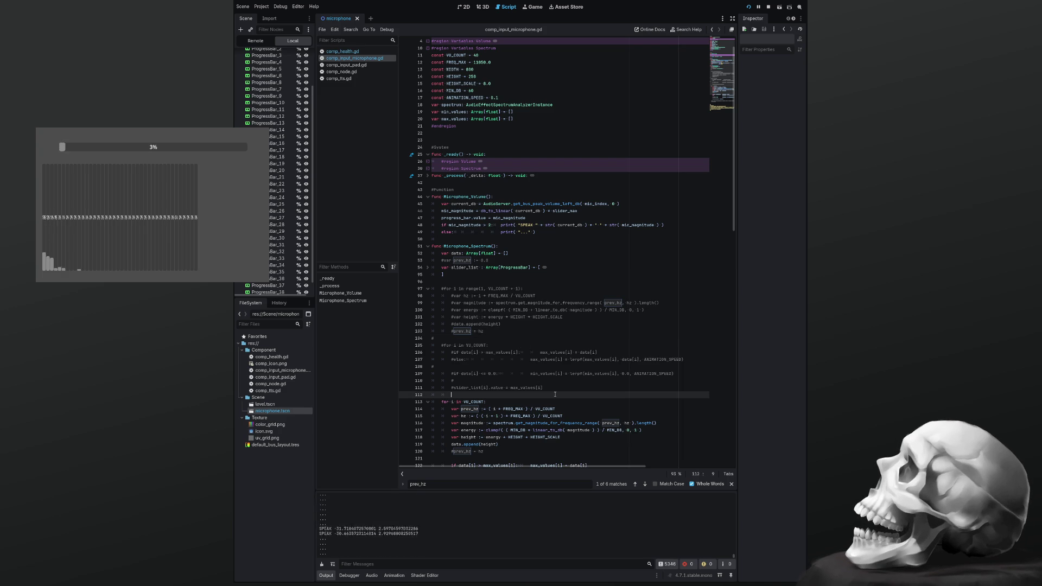
pyautogui.moveTo(554, 390); pyautogui.dragTo(429, 284)
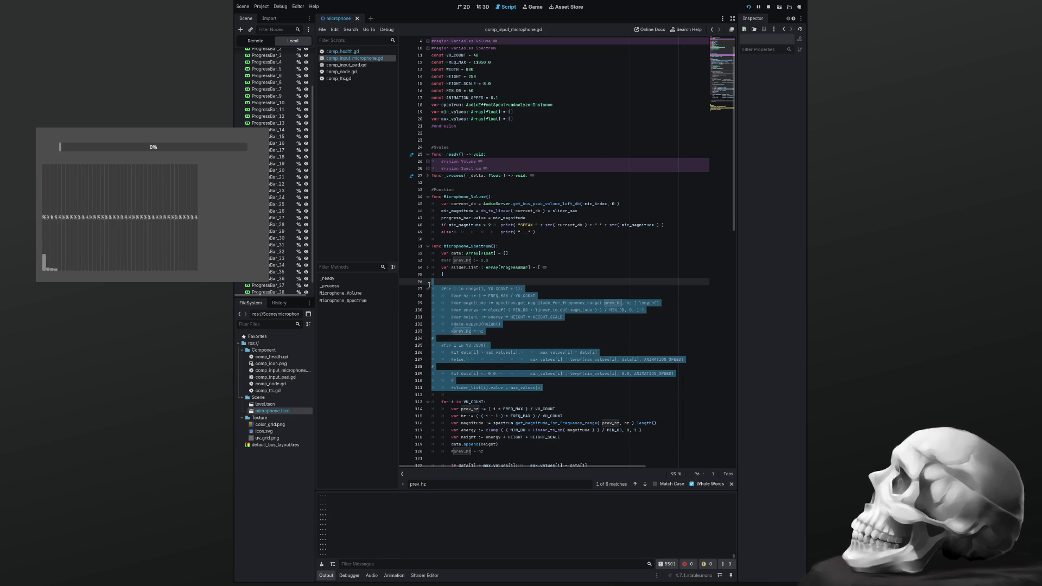
pyautogui.press('Delete')
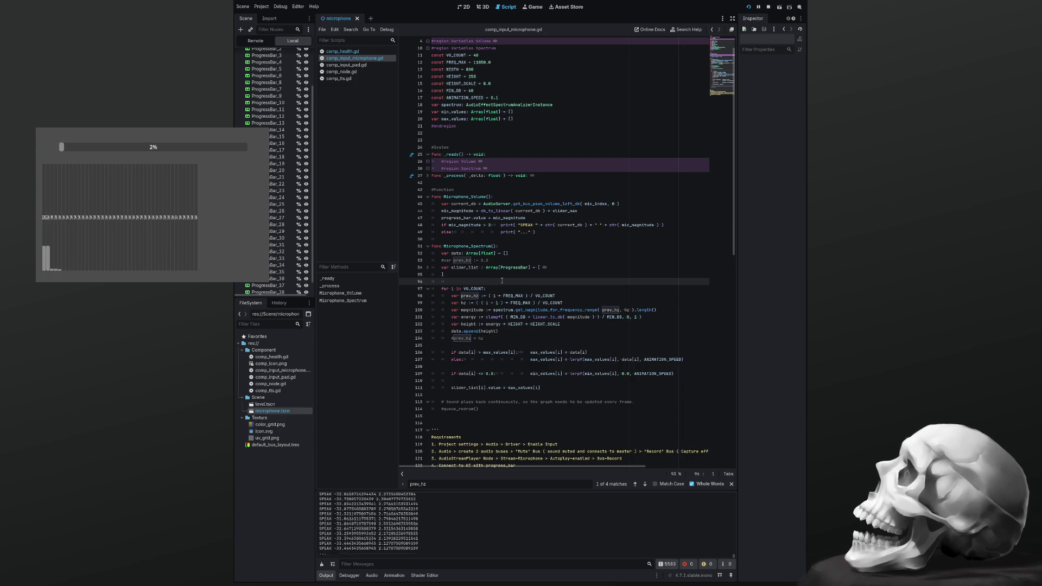
# Delete the leftover queue_redraw comment lines below it.
pyautogui.press('Down')
pyautogui.press('Down')
pyautogui.press('Down')
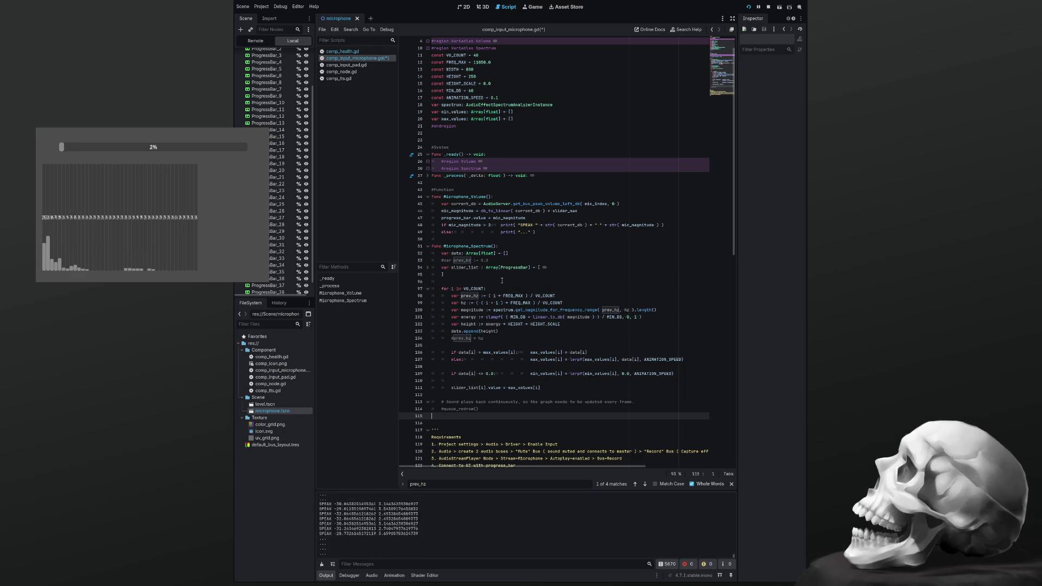
pyautogui.press('End')
pyautogui.hotkey('shift', 'Up')
pyautogui.hotkey('shift', 'Up')
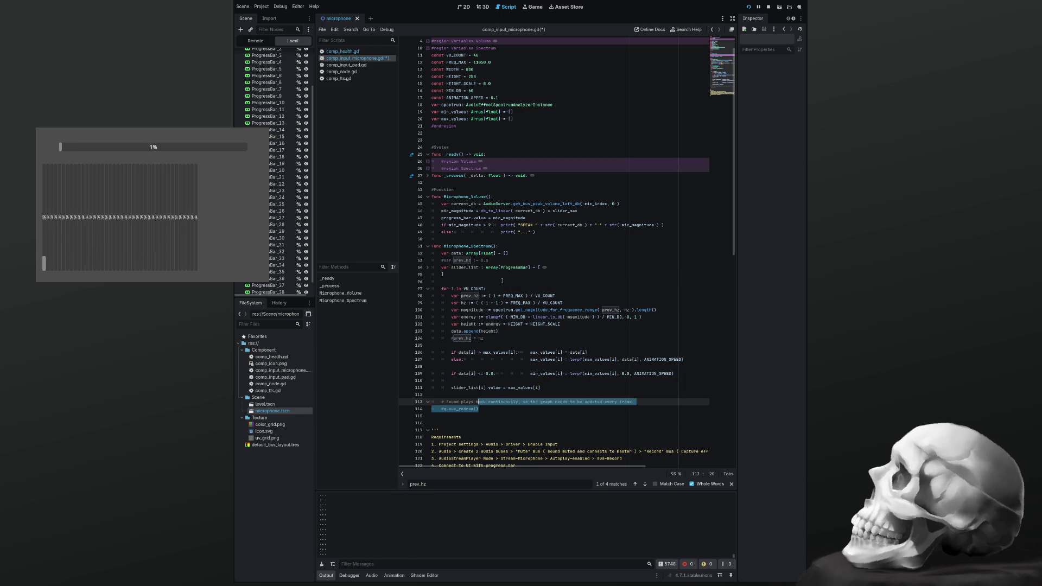
pyautogui.press('Delete')
pyautogui.press('Delete')
pyautogui.press('Delete')
pyautogui.press('Up')
pyautogui.press('Up')
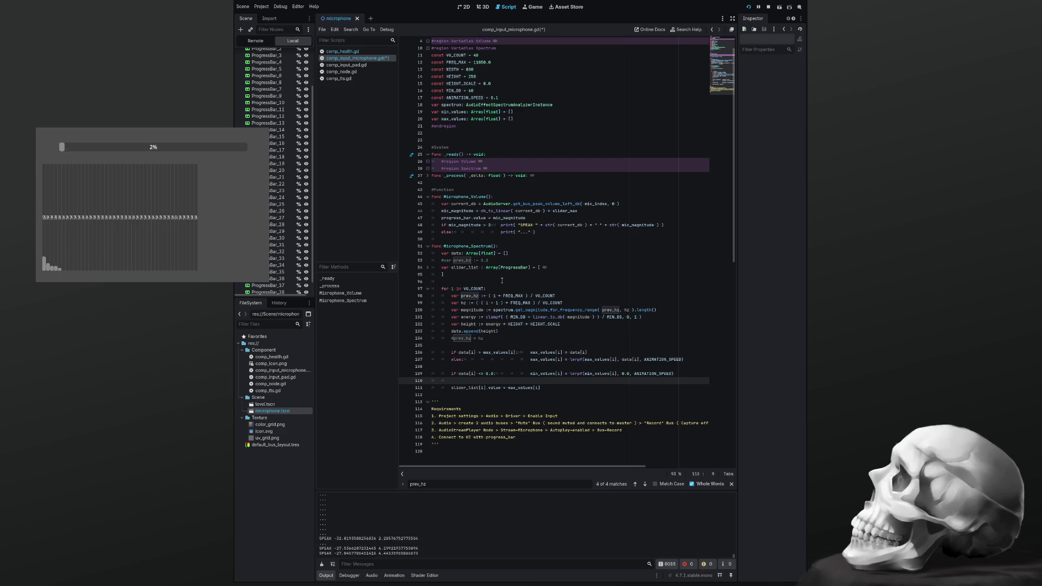
# Insert an '#Interface' comment line above the slider_list[i].value update.
pyautogui.press('Return')
pyautogui.write('Progress')
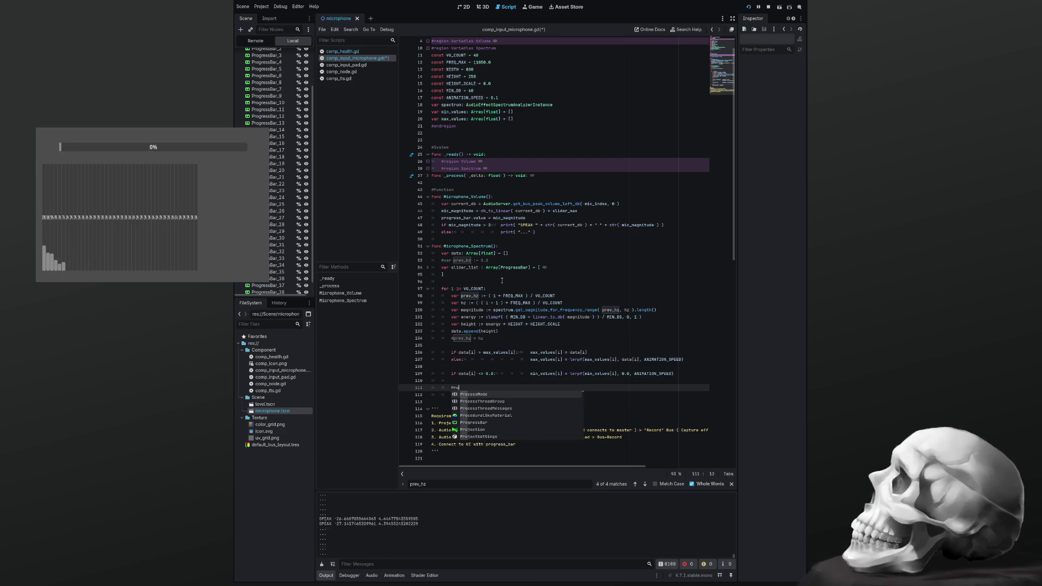
pyautogui.press('Escape')
pyautogui.hotkey('ctrl', 'shift', 'Left')
pyautogui.write('Interface')
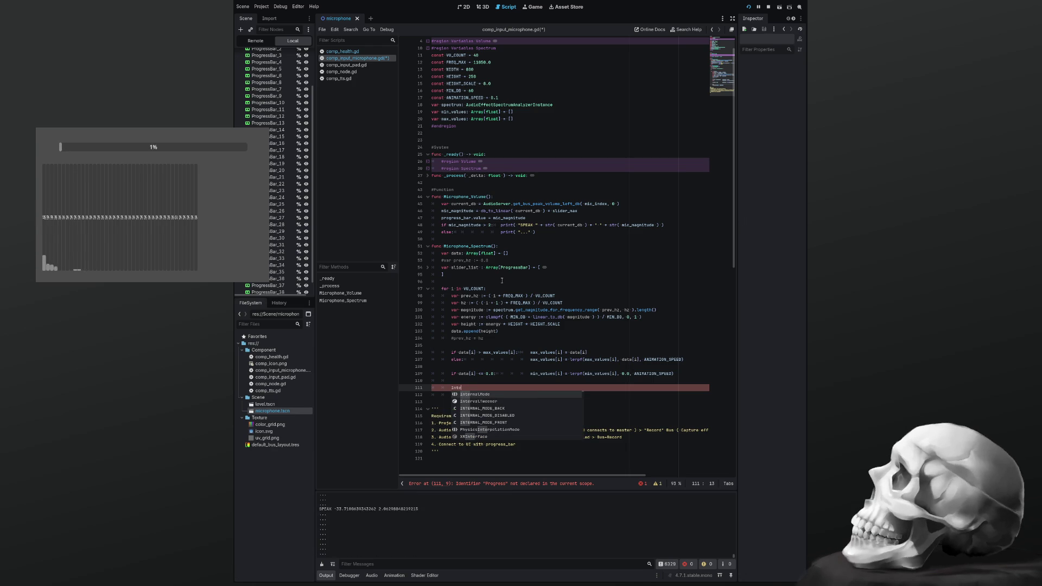
pyautogui.press('Escape')
pyautogui.hotkey('ctrl', 'k')
pyautogui.press('Down')
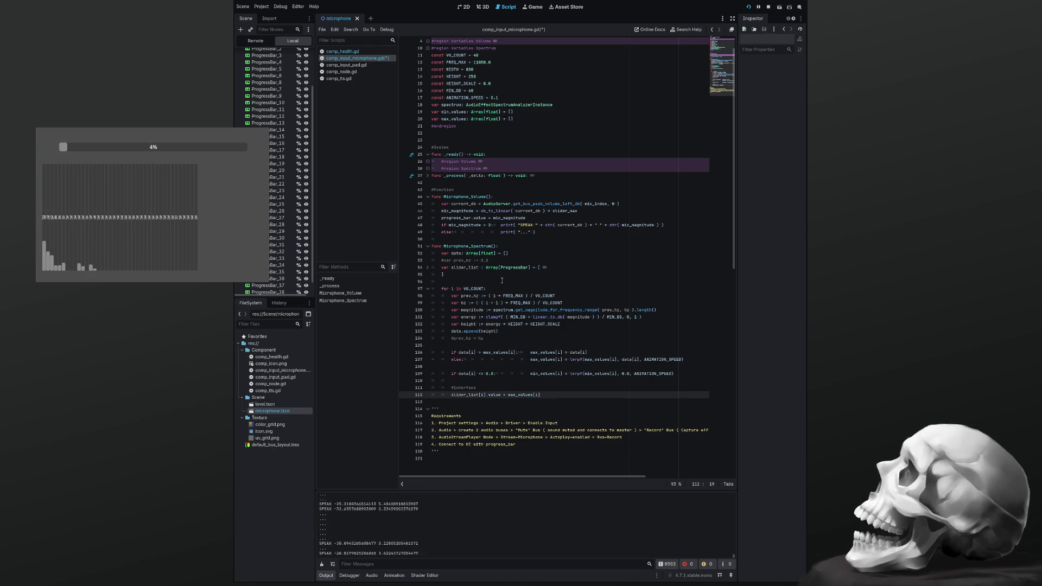
pyautogui.press('Right')
pyautogui.press('Right')
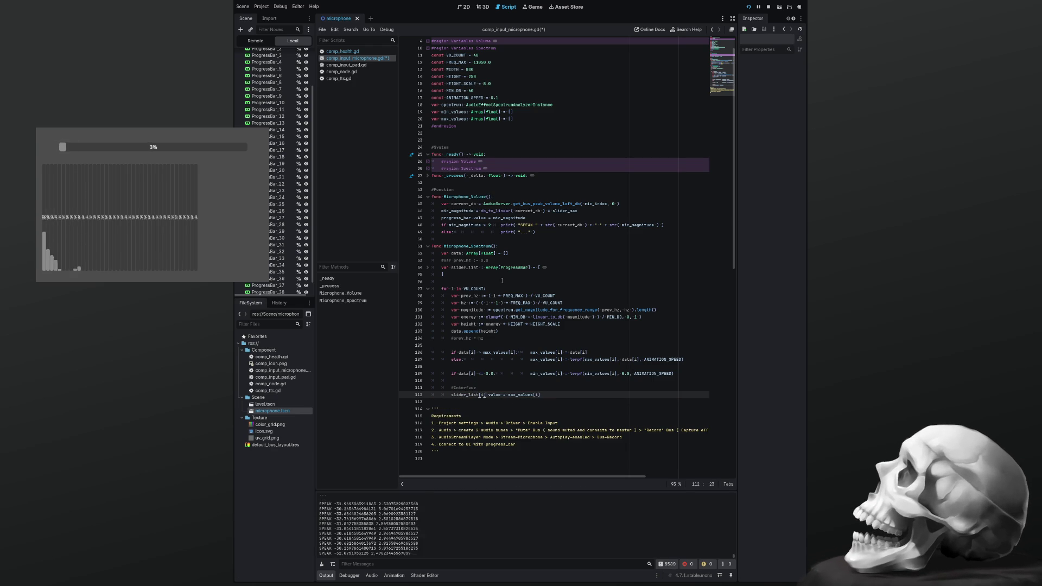
pyautogui.press('Right')
pyautogui.press('Right')
pyautogui.press('Right')
pyautogui.press('Right')
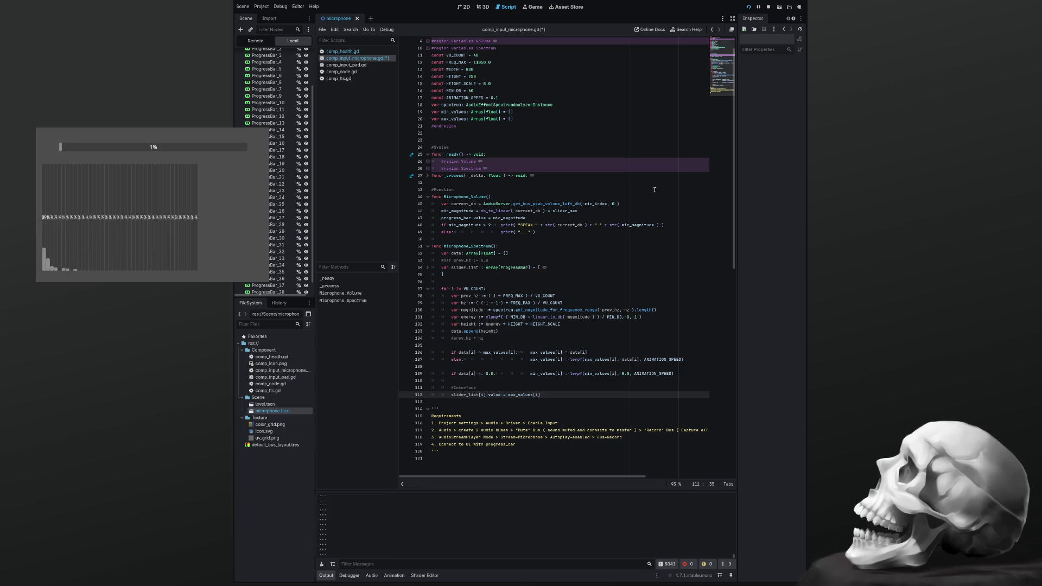
# Search the script for occurrences of data, height, energy and HEIGHT.
pyautogui.doubleClick(575, 353)
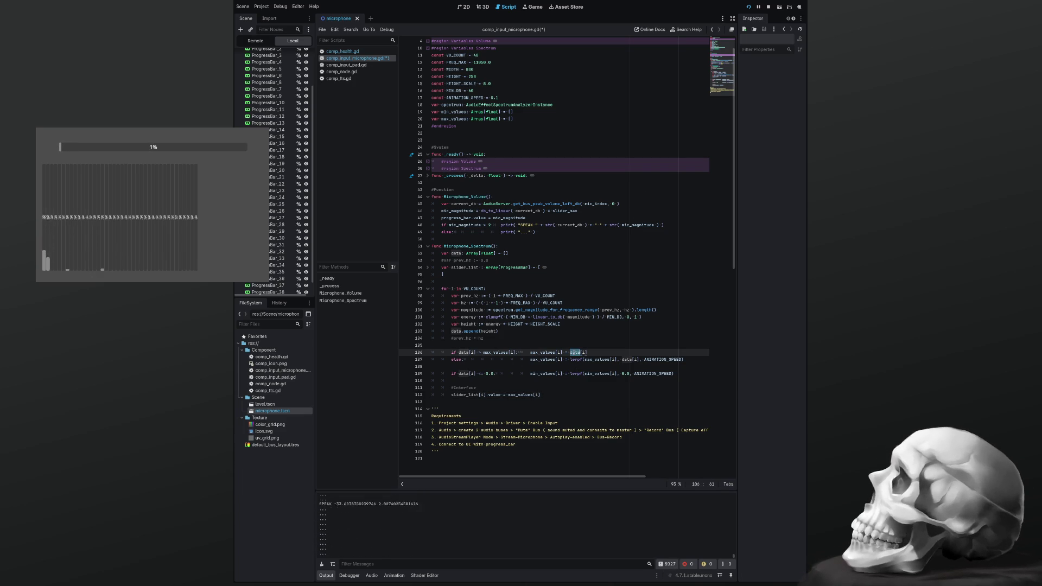
pyautogui.hotkey('ctrl', 'f')
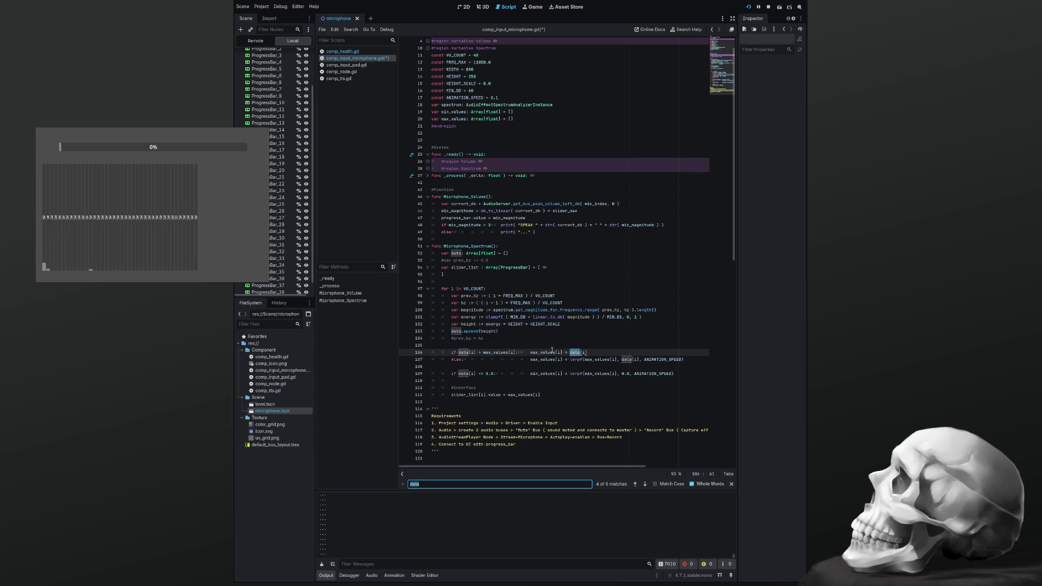
pyautogui.doubleClick(489, 331)
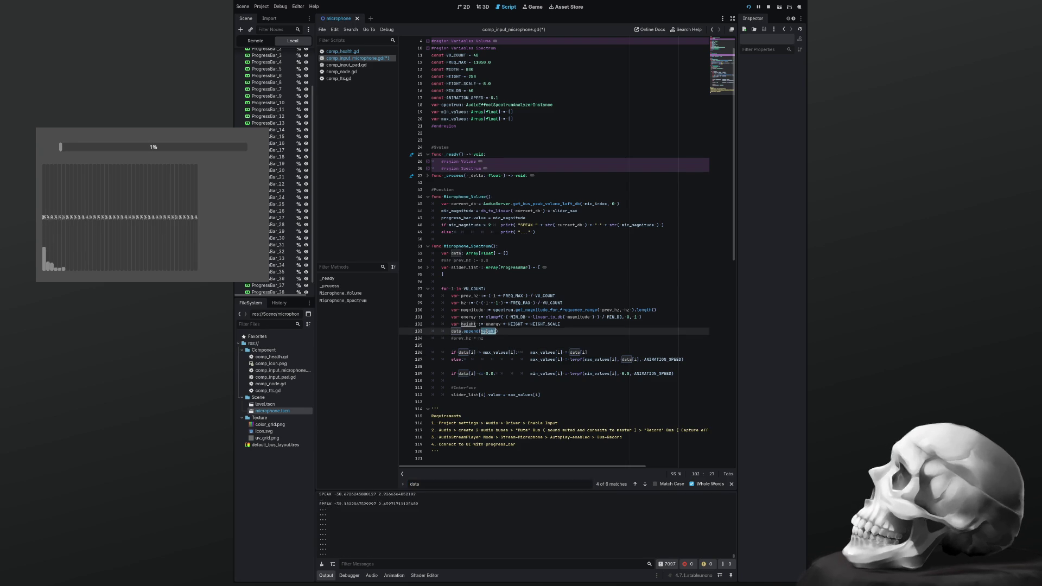
pyautogui.hotkey('ctrl', 'f')
pyautogui.doubleClick(492, 324)
pyautogui.hotkey('ctrl', 'f')
pyautogui.doubleClick(514, 325)
pyautogui.hotkey('ctrl', 'f')
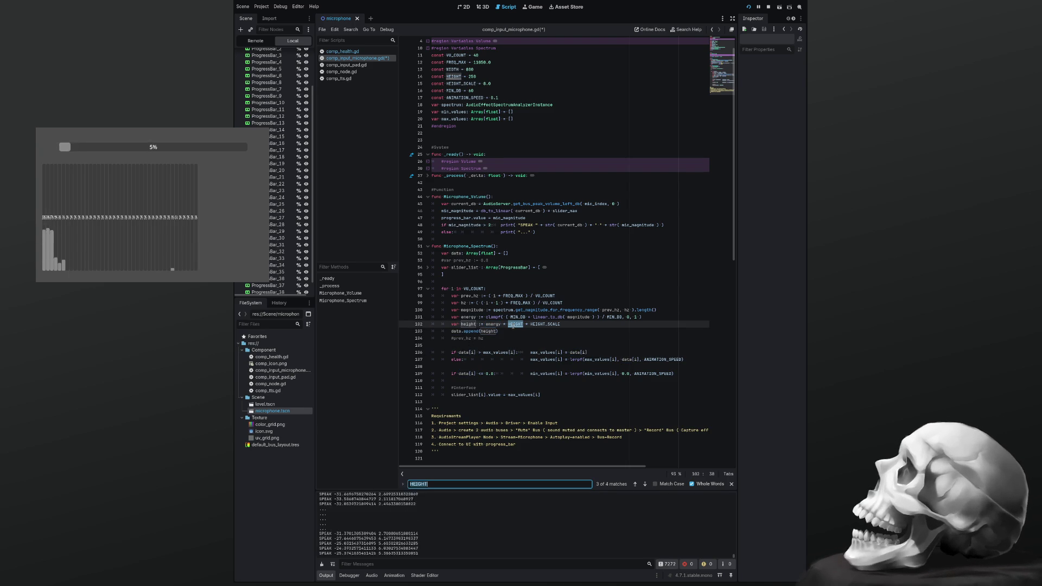
# Search for HEIGHT_SCALE and locate its constant definition on line 15.
pyautogui.scroll(1, 512, 329)
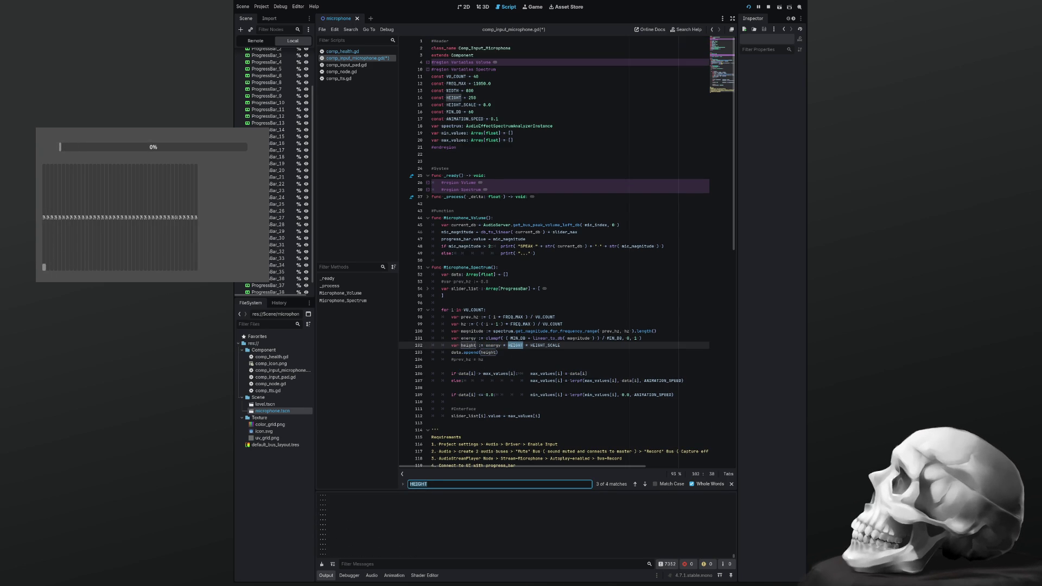
pyautogui.doubleClick(541, 347)
pyautogui.hotkey('ctrl', 'f')
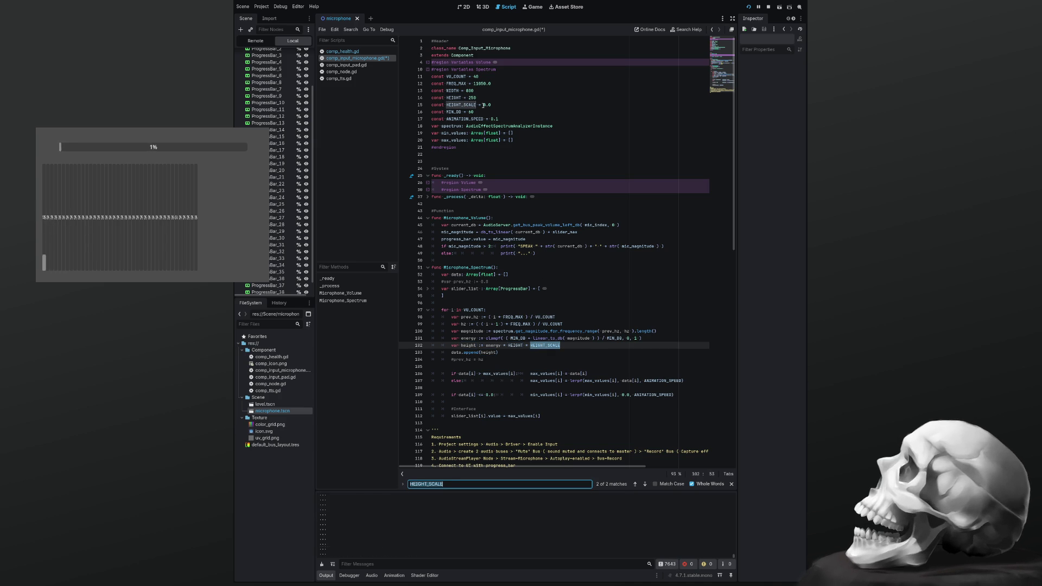
pyautogui.doubleClick(471, 106)
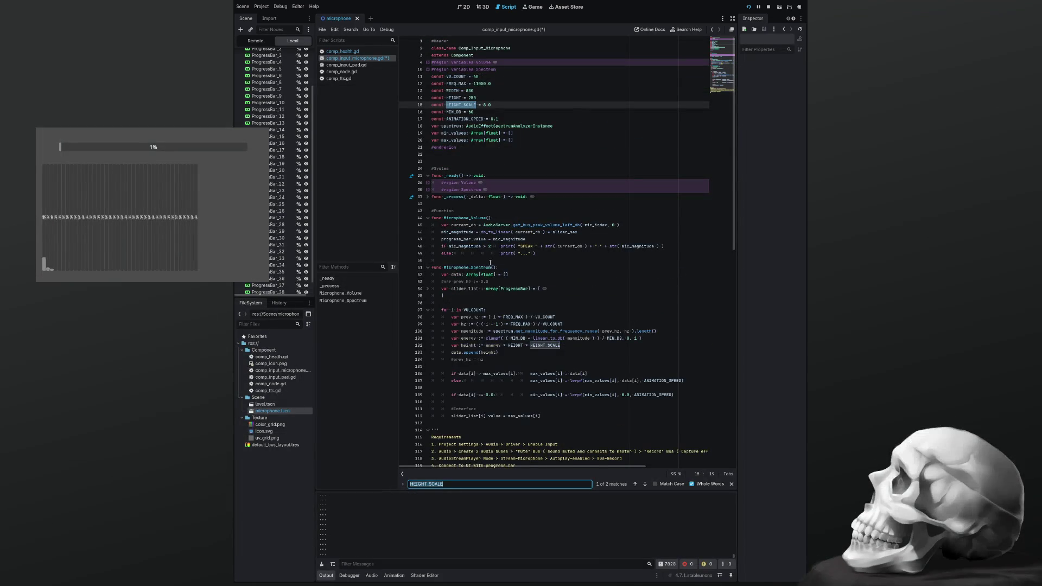
pyautogui.click(498, 106)
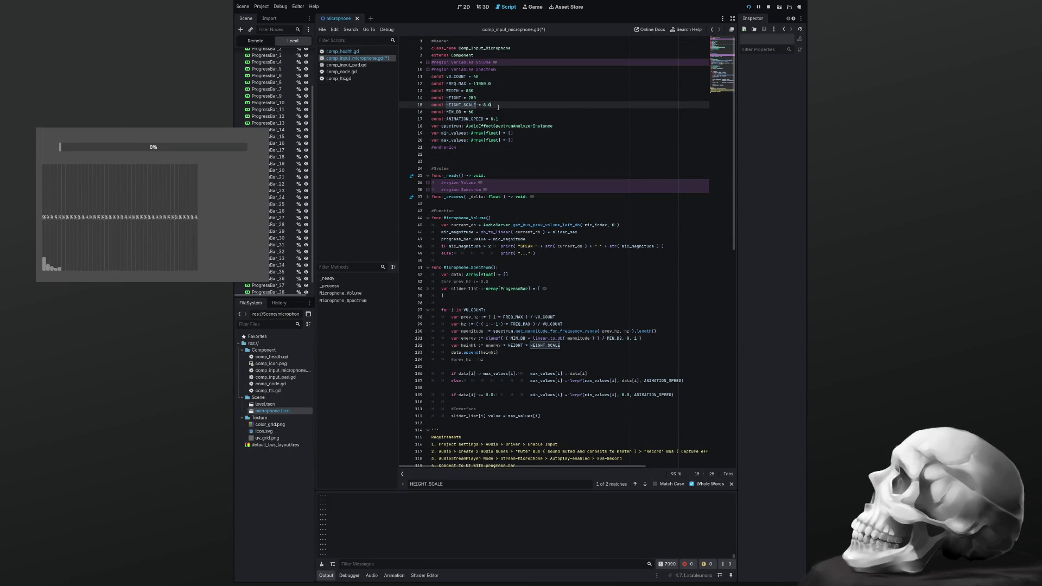
# Comment out the HEIGHT_SCALE and HEIGHT constants on lines 15 and 14.
pyautogui.hotkey('ctrl', 'k')
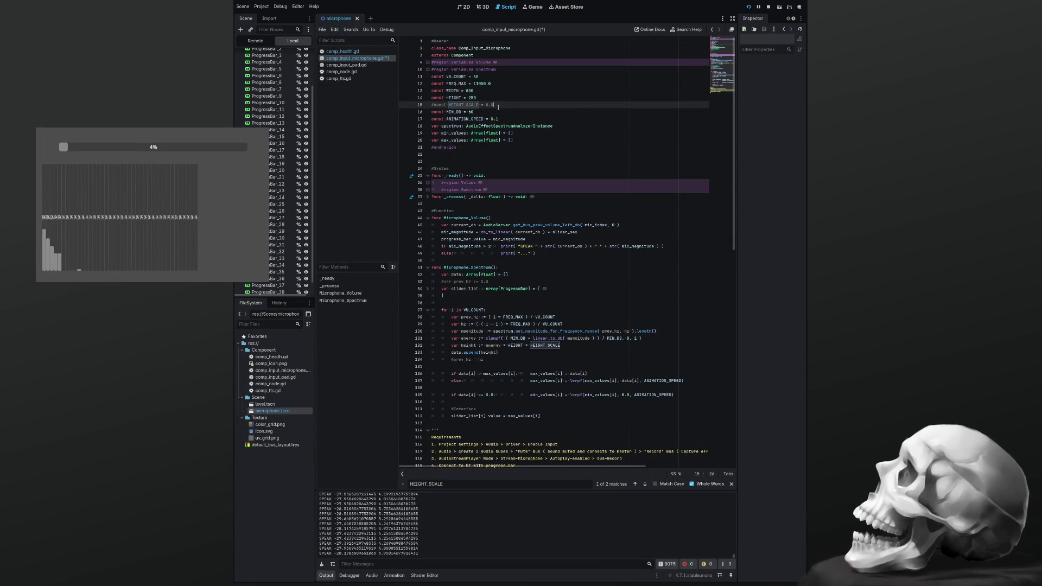
pyautogui.scroll(-1, 537, 249)
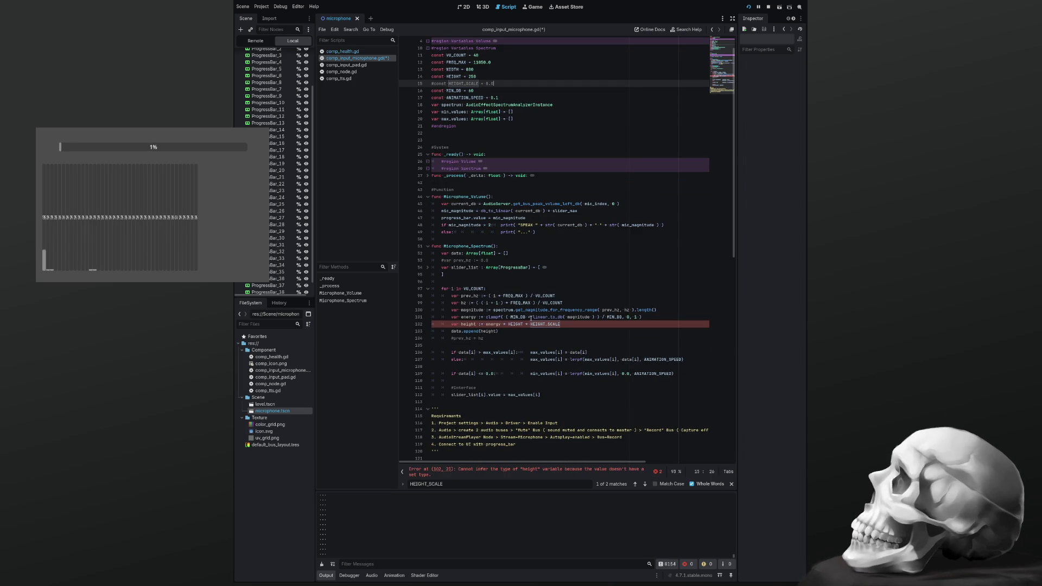
pyautogui.click(529, 323)
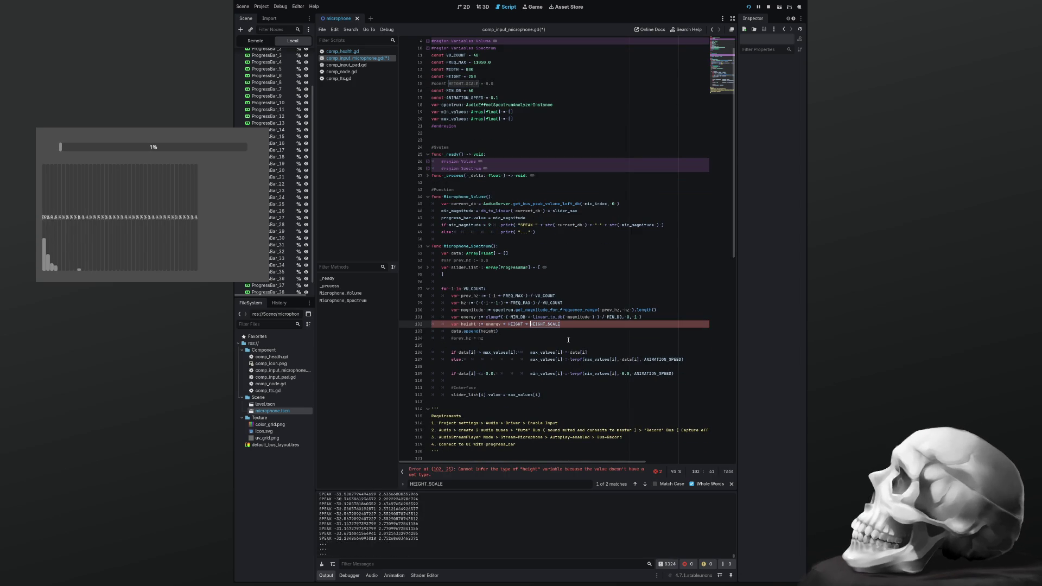
pyautogui.doubleClick(516, 324)
pyautogui.hotkey('ctrl', 'f')
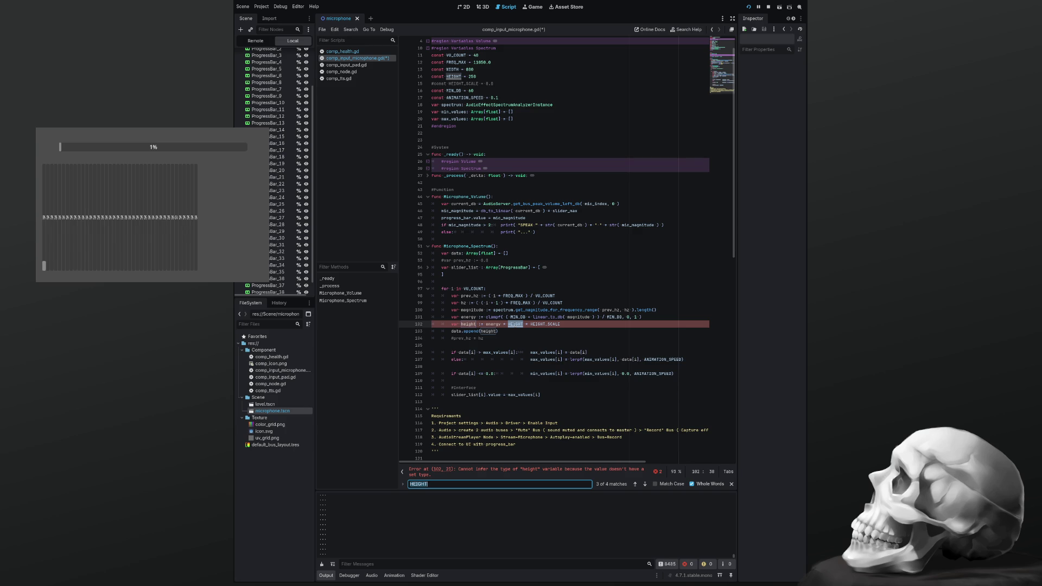
pyautogui.scroll(1, 514, 326)
pyautogui.scroll(-6, 514, 326)
pyautogui.scroll(6, 515, 326)
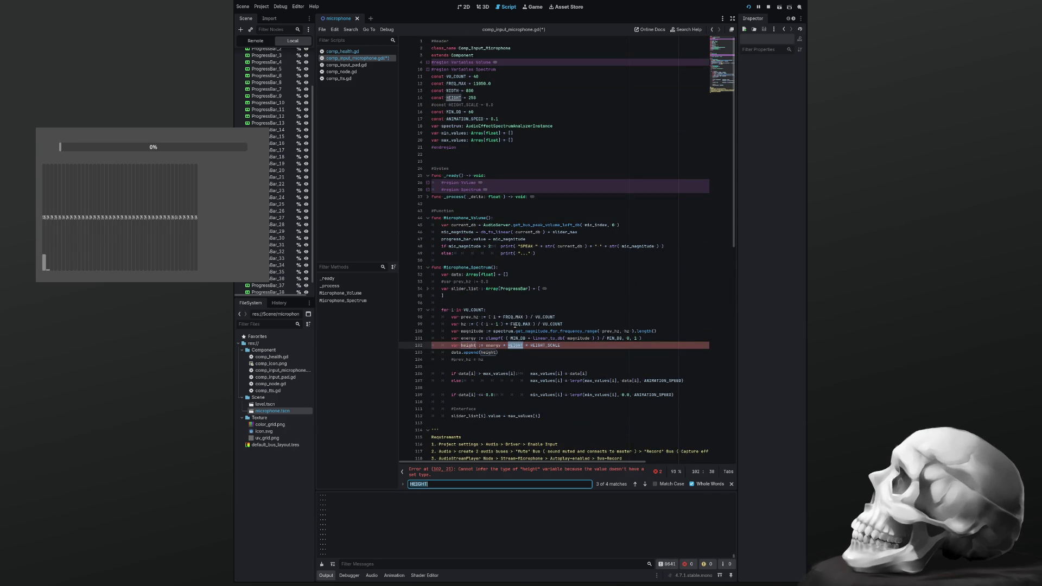
pyautogui.doubleClick(458, 98)
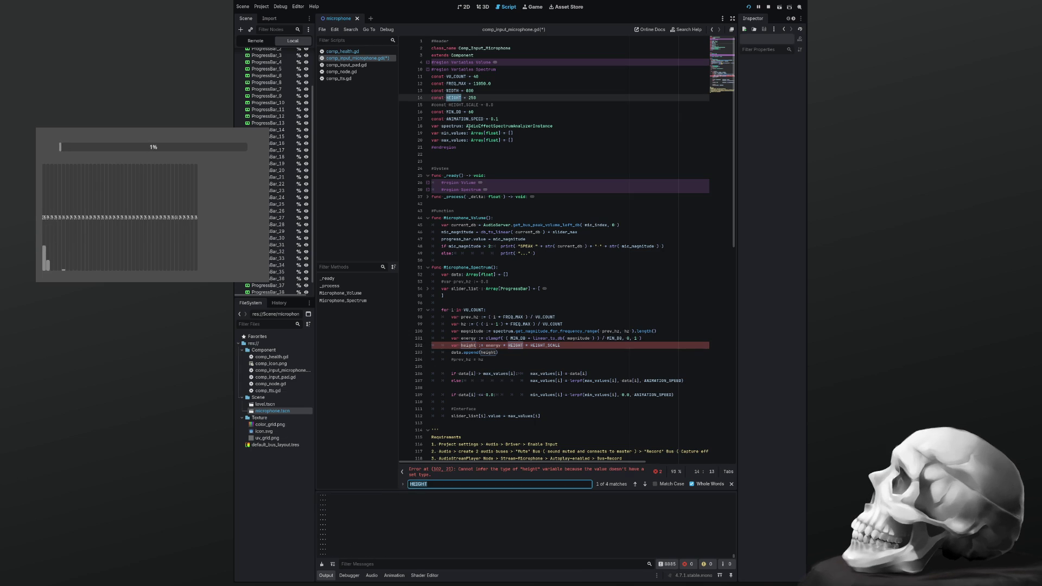
pyautogui.scroll(-4, 467, 126)
pyautogui.scroll(4, 484, 175)
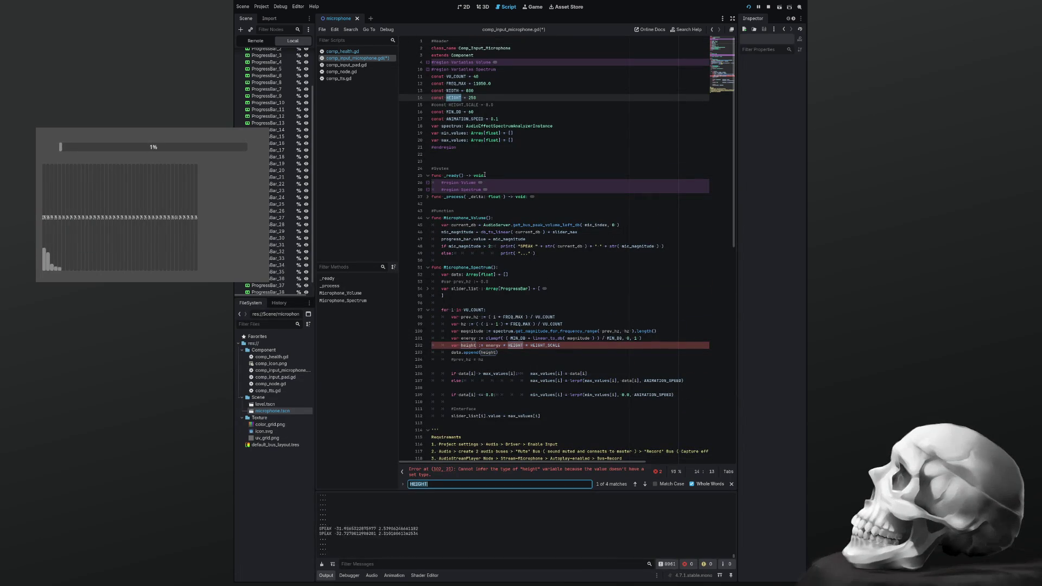
pyautogui.click(480, 96)
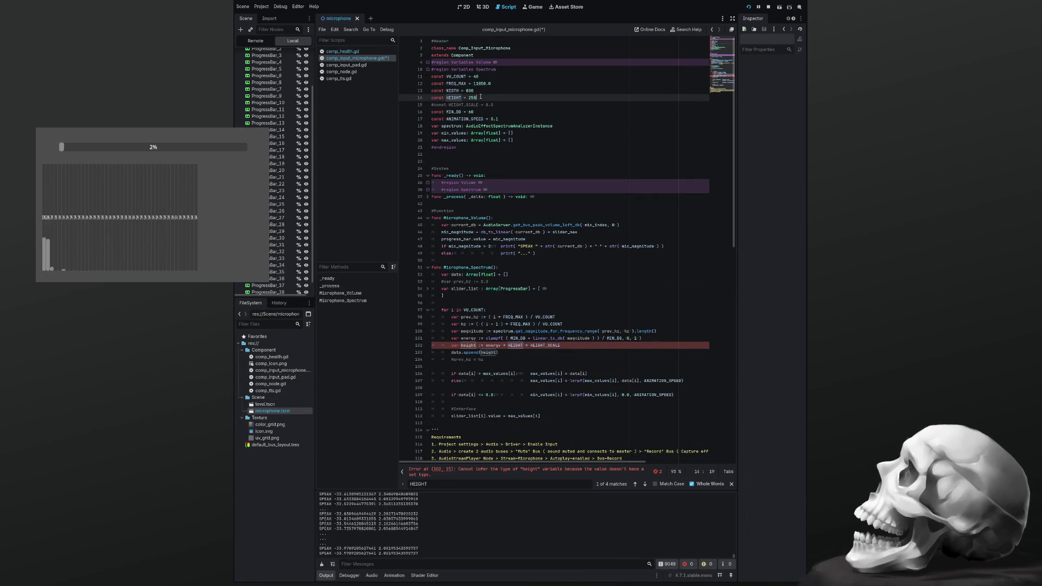
pyautogui.hotkey('ctrl', 'k')
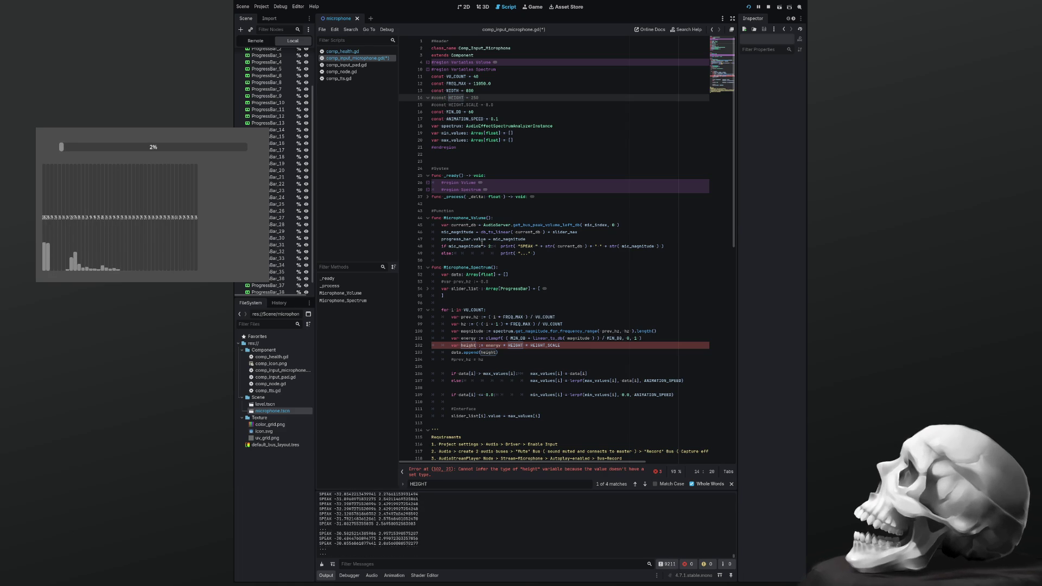
# Comment out the scaling after energy on line 102, save, and stop the game.
pyautogui.click(503, 345)
pyautogui.write('#')
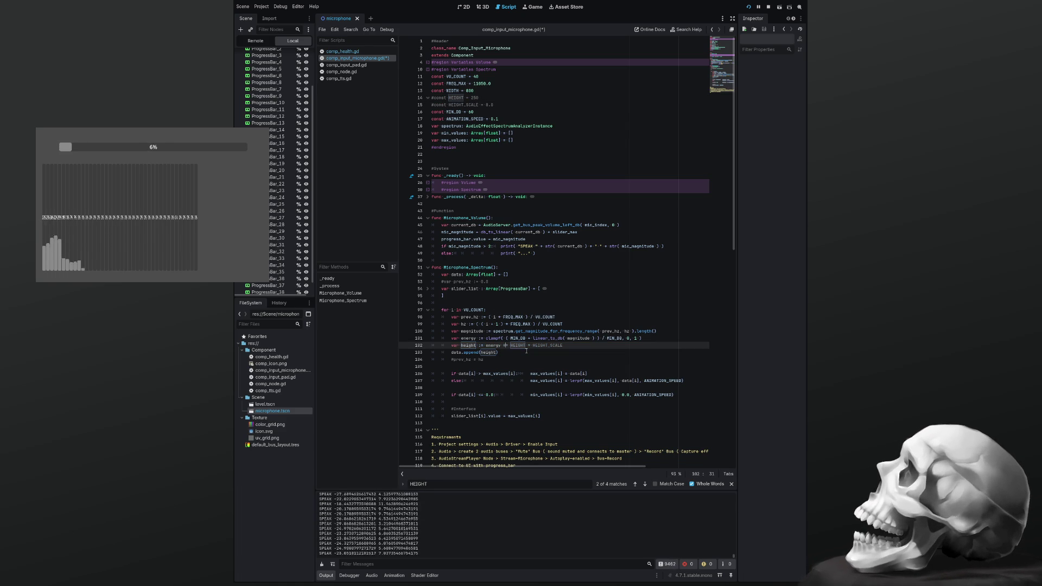
pyautogui.hotkey('ctrl', 's')
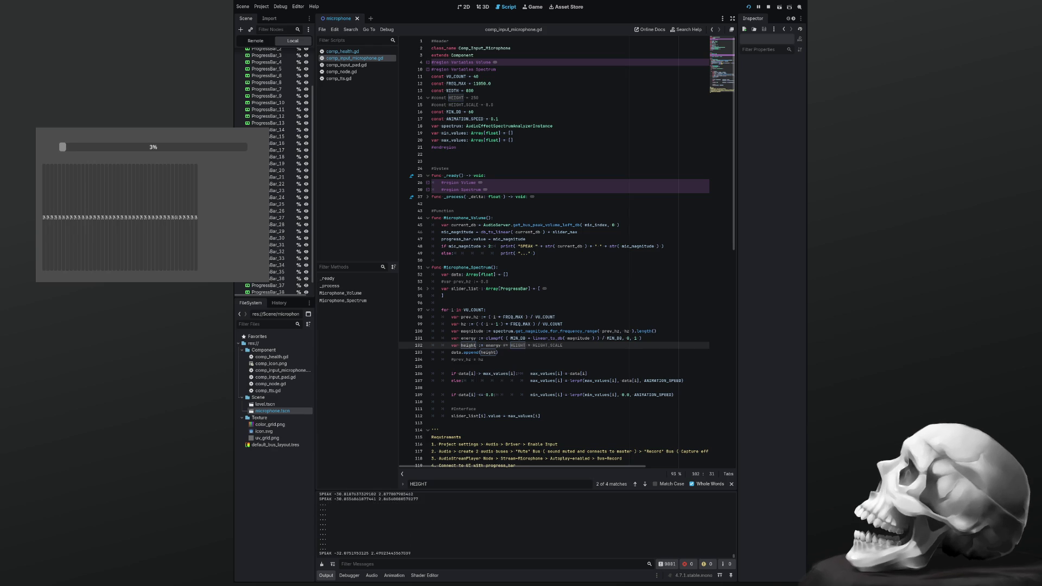
pyautogui.press('F8')
pyautogui.click(465, 6)
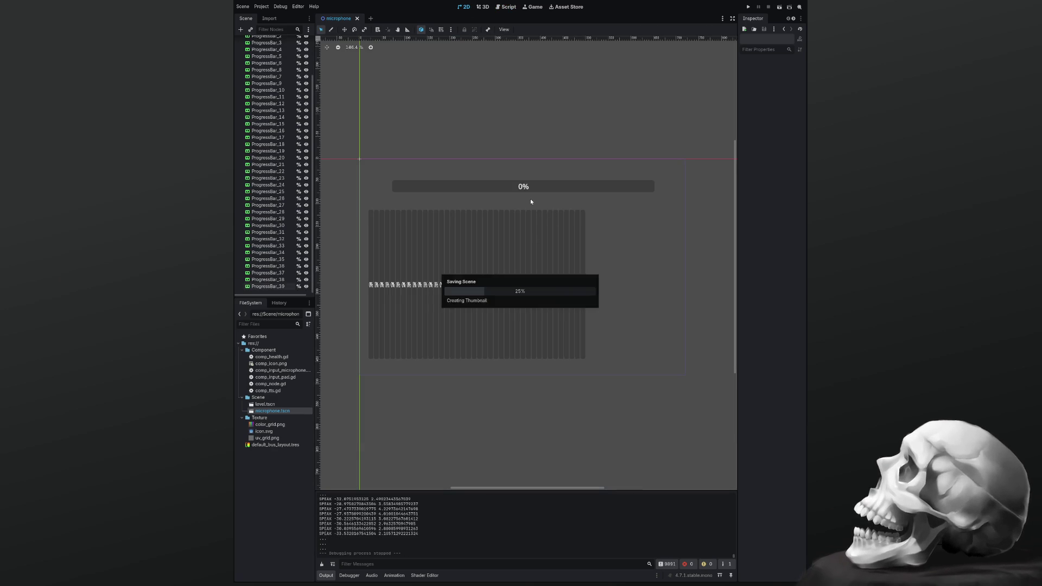
# Return to the script and run the microphone project again with F5.
pyautogui.click(508, 7)
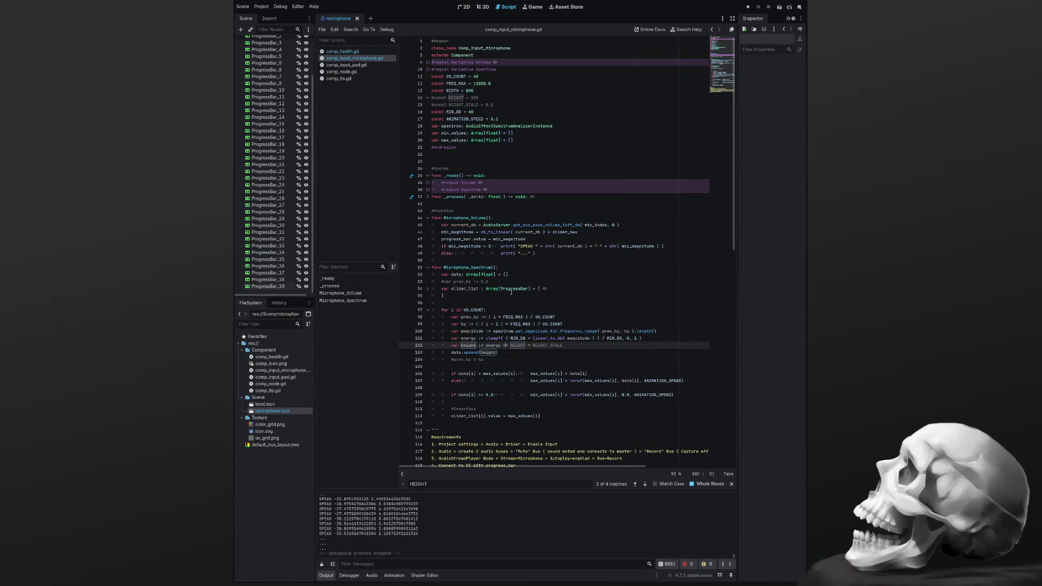
pyautogui.click(521, 307)
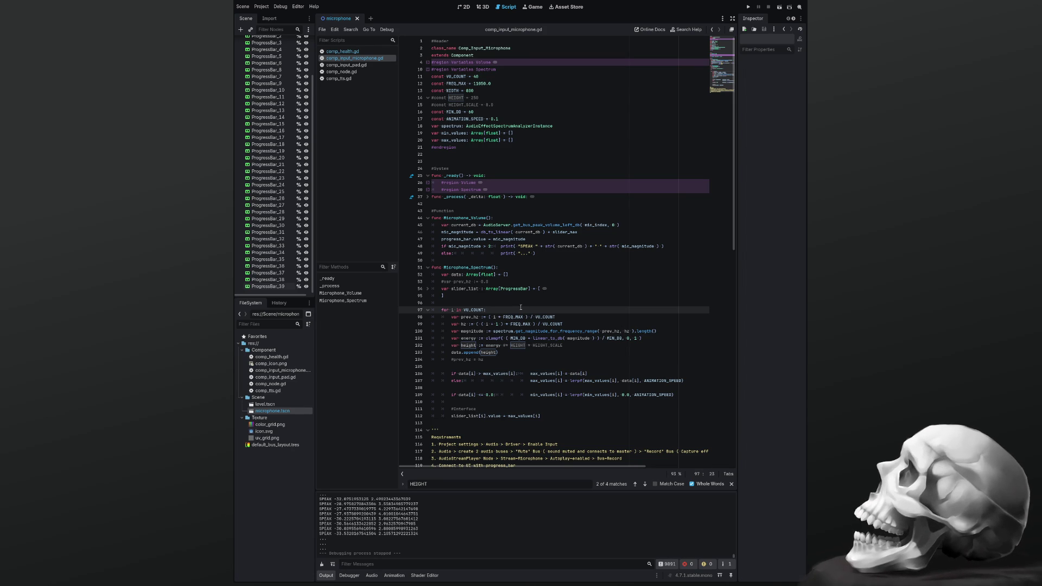
pyautogui.press('F5')
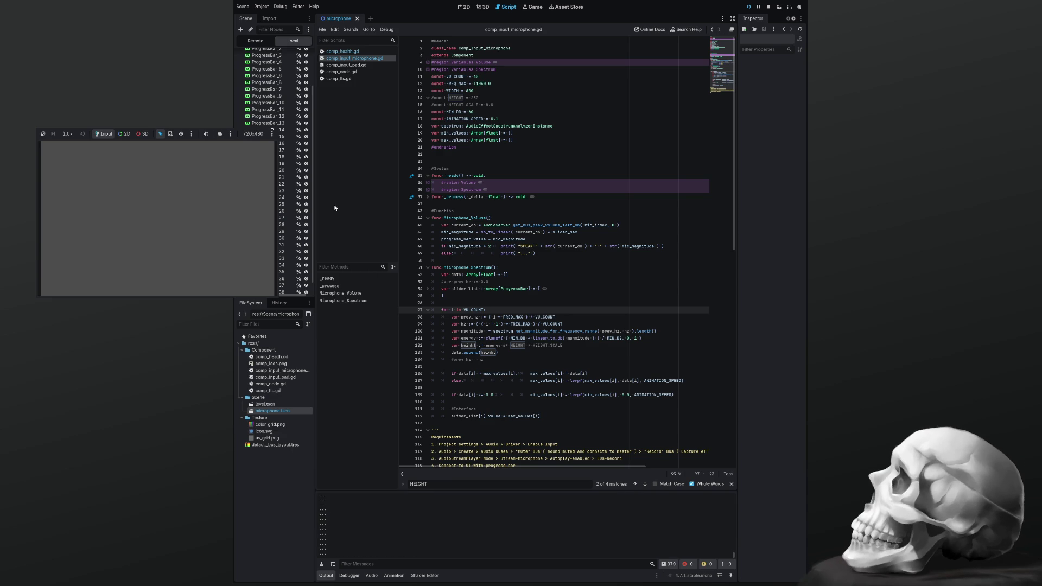
# Stop the game, trim line 102 to 'var height := energy', and save.
pyautogui.press('F8')
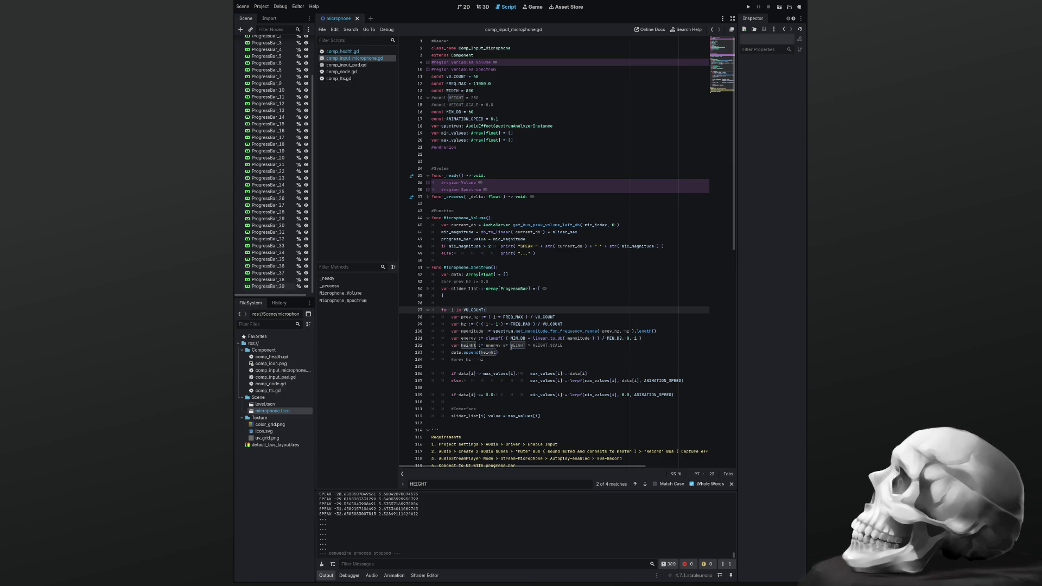
pyautogui.click(502, 346)
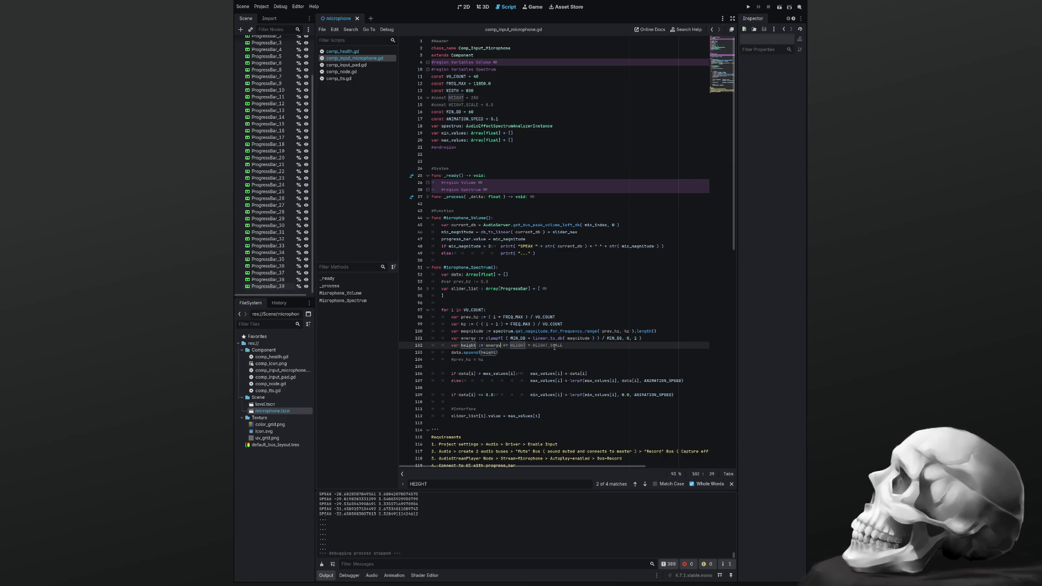
pyautogui.hotkey('shift', 'End')
pyautogui.press('Delete')
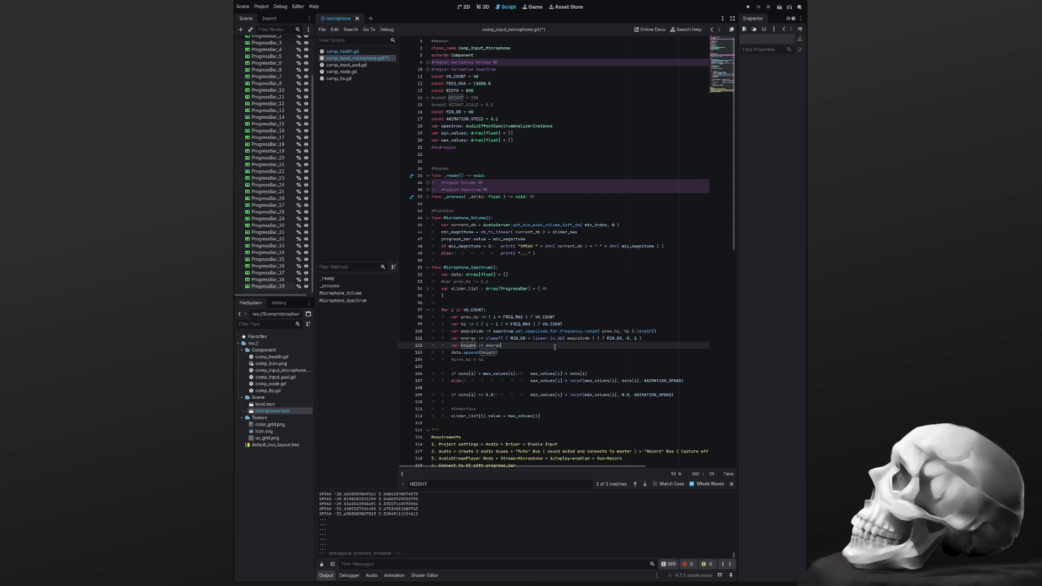
pyautogui.hotkey('ctrl', 's')
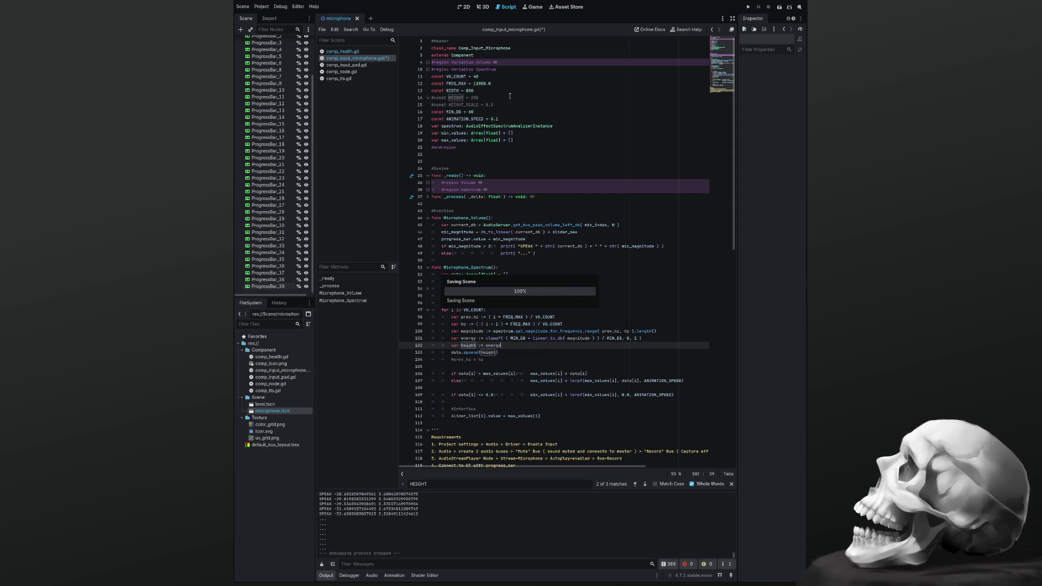
# Set Max Value to 1 on all spectrum ProgressBars and save the scene.
pyautogui.click(464, 8)
pyautogui.moveTo(606, 386); pyautogui.dragTo(360, 205)
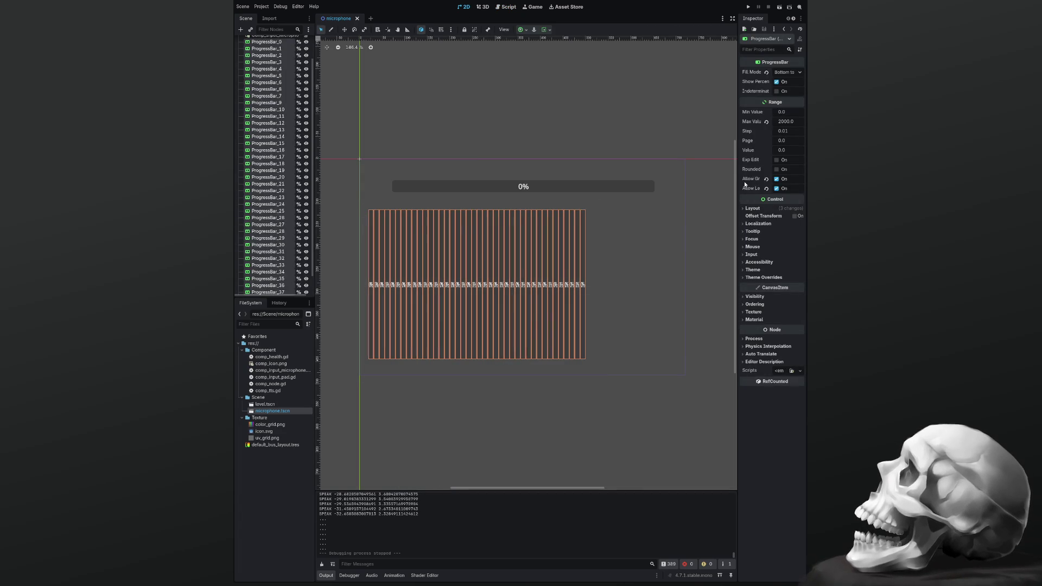
pyautogui.click(785, 123)
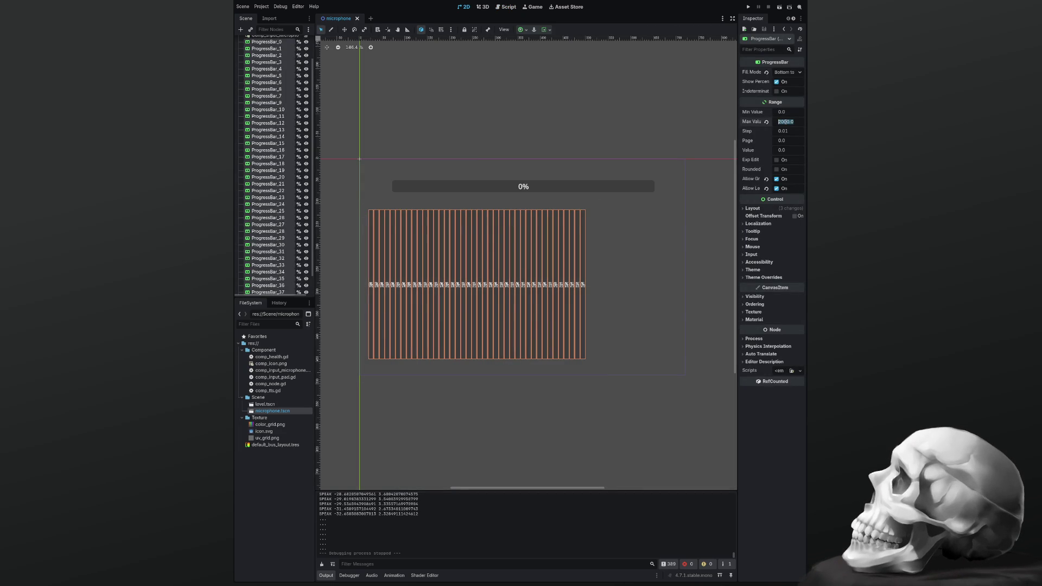
pyautogui.write('1')
pyautogui.press('Return')
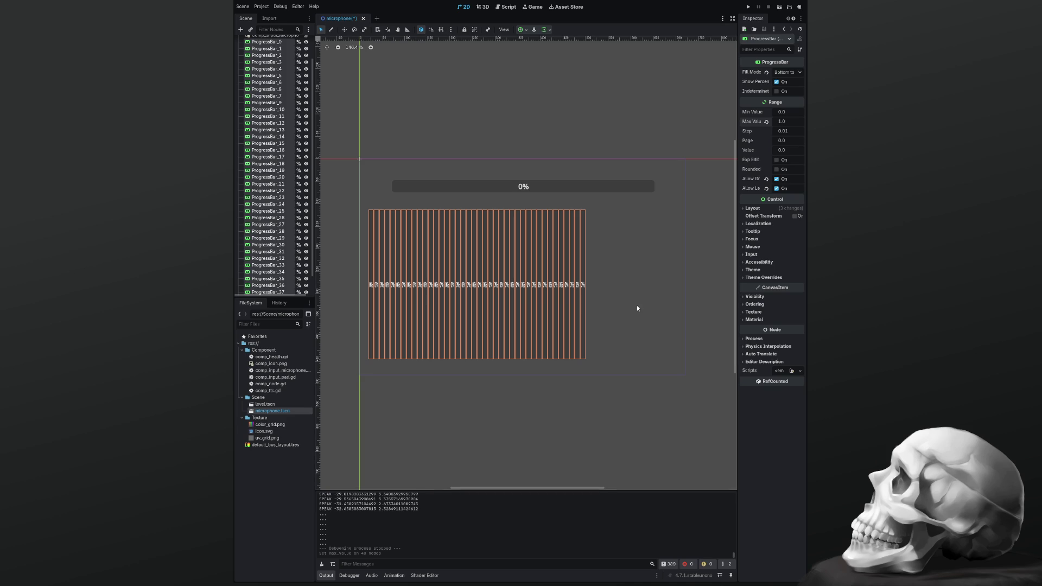
pyautogui.press('Escape')
pyautogui.hotkey('ctrl', 's')
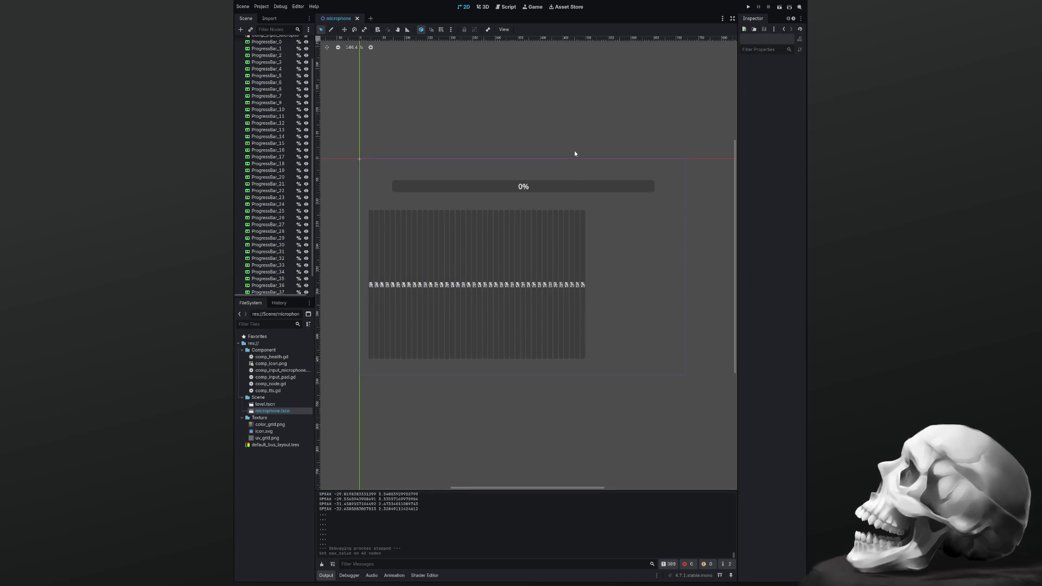
# Run the project to check the bars against the new 1.0 maximum.
pyautogui.press('F5')
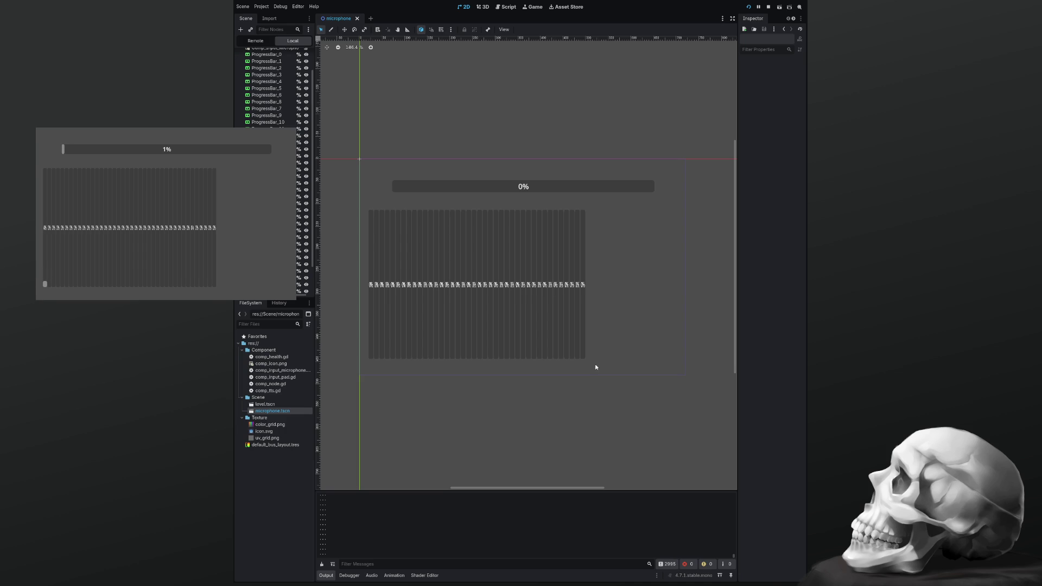
pyautogui.moveTo(598, 366)
pyautogui.mouseDown()
pyautogui.moveTo(374, 243)
pyautogui.moveTo(356, 202)
pyautogui.mouseUp()
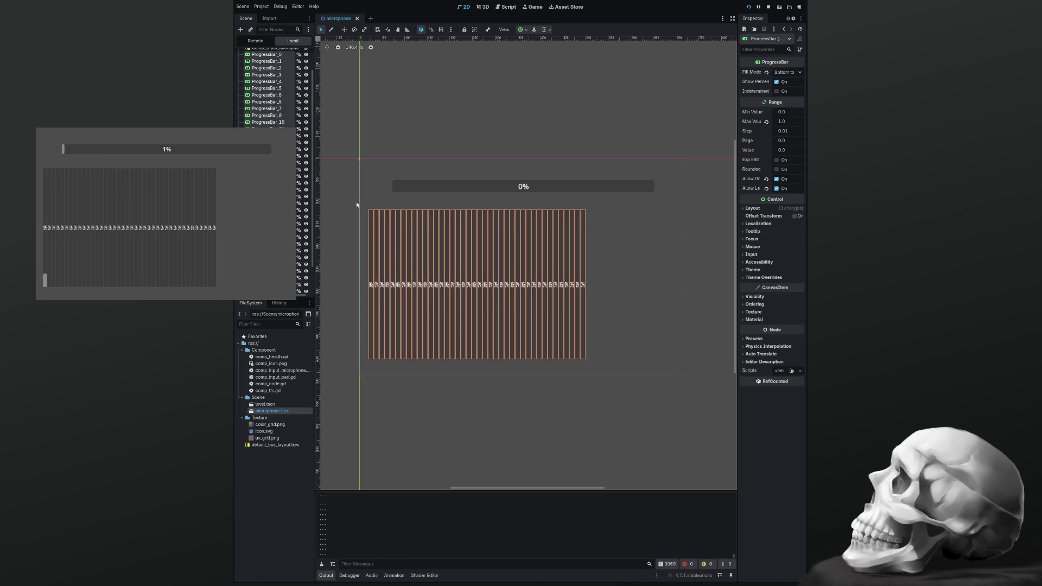
# Turn off Show Percentage on the selected spectrum ProgressBars in the Inspector.
pyautogui.scroll(10, 404, 260)
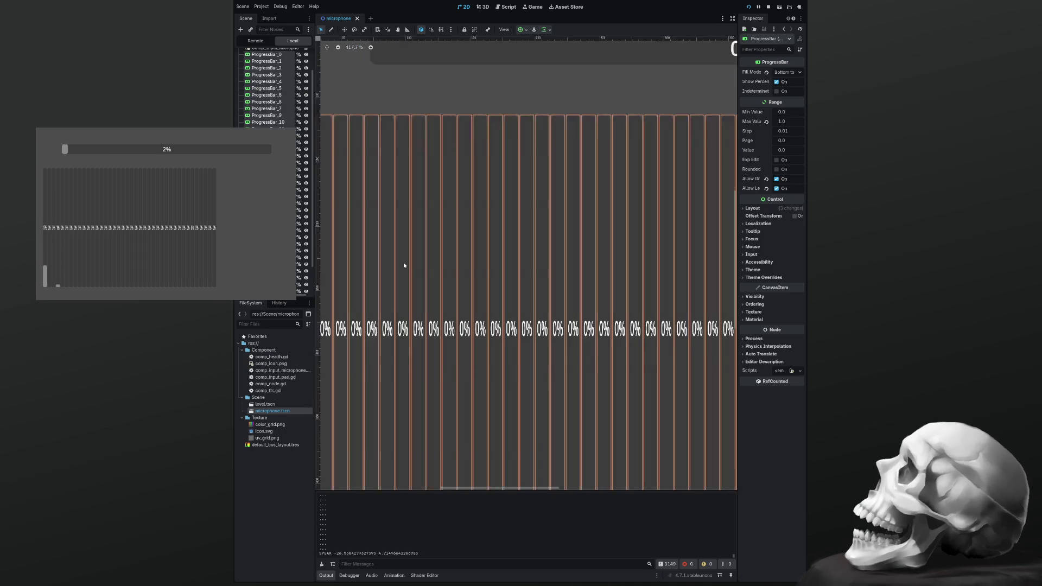
pyautogui.scroll(-5, 403, 265)
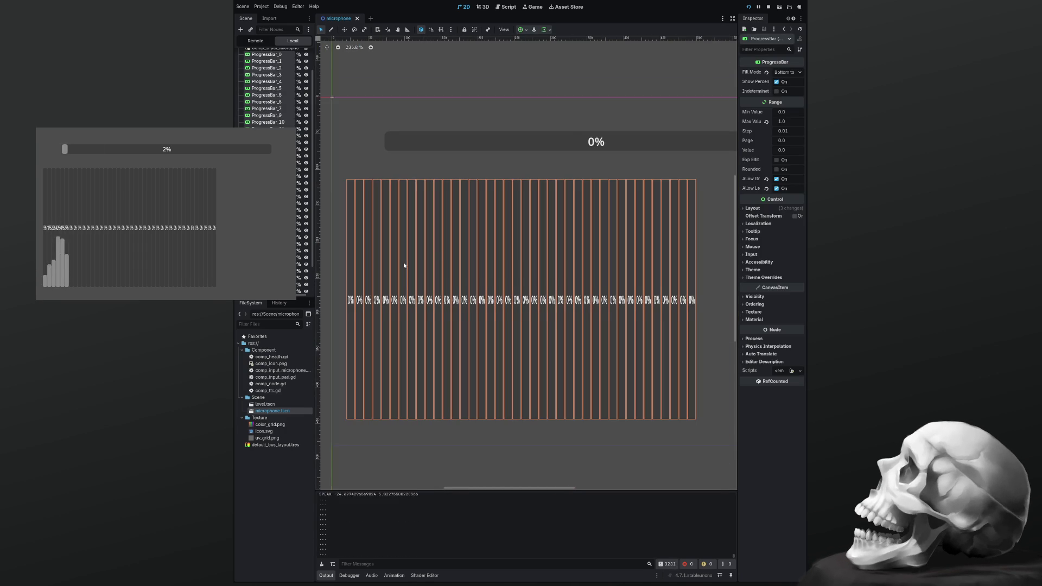
pyautogui.click(776, 82)
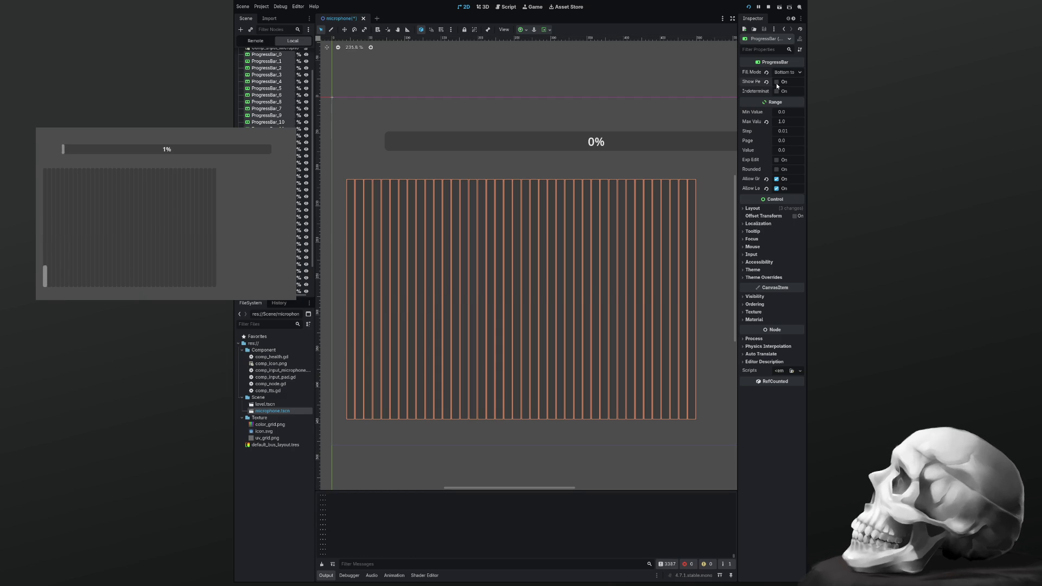
pyautogui.click(776, 82)
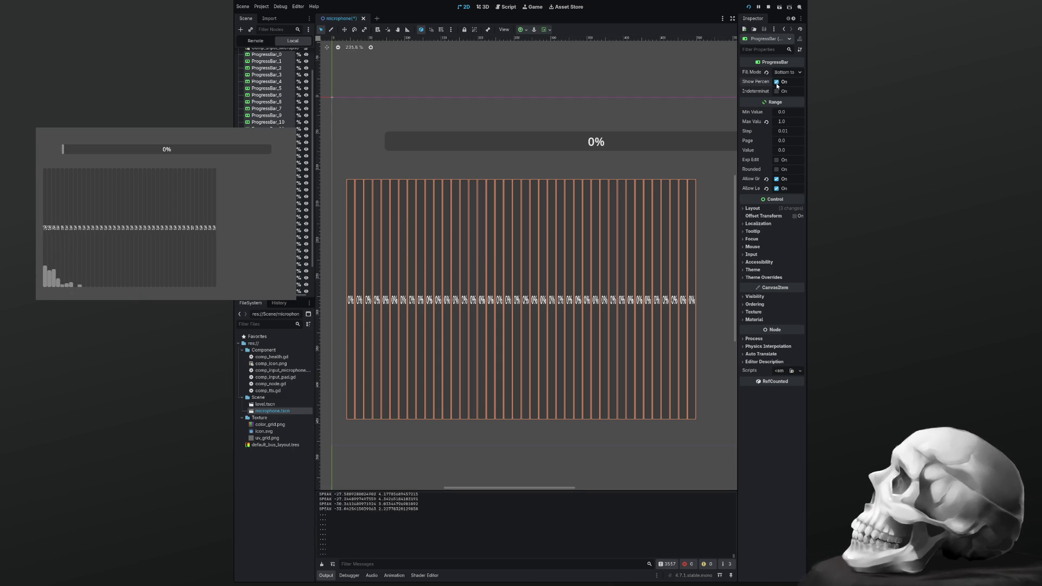
pyautogui.click(776, 82)
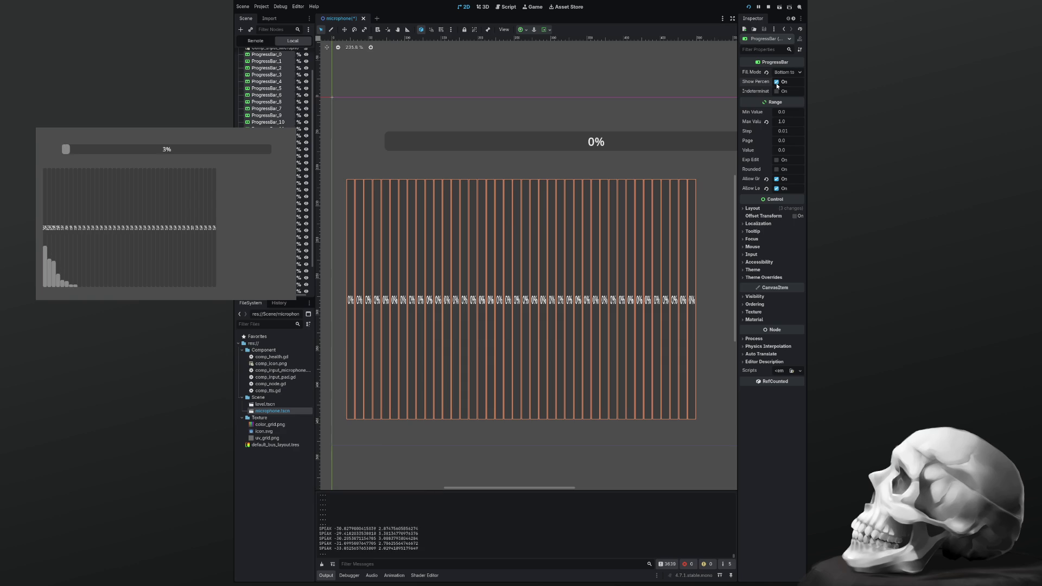
pyautogui.scroll(-5, 593, 232)
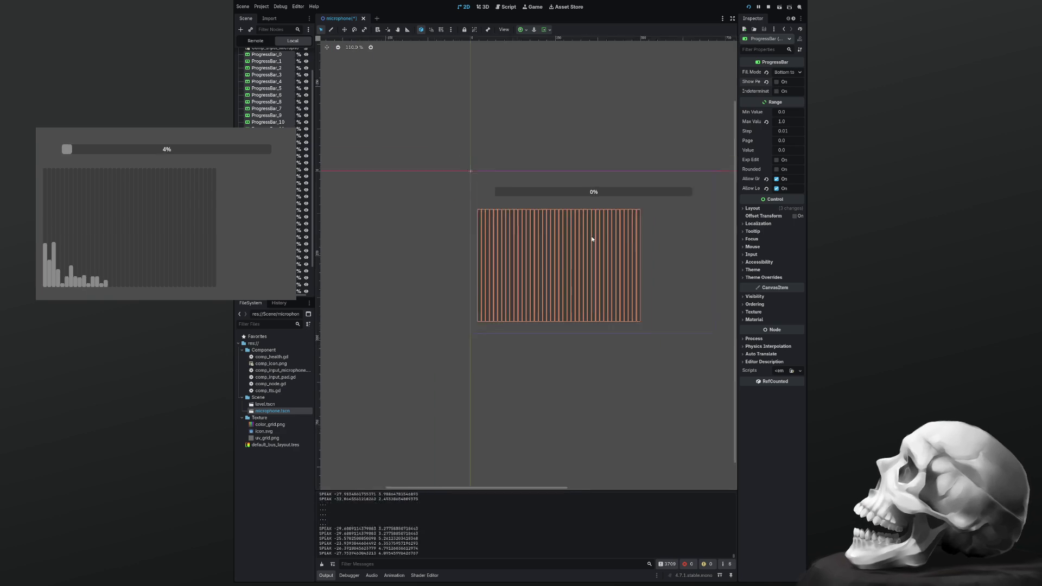
pyautogui.scroll(3, 484, 259)
pyautogui.hscroll(5, 487, 256)
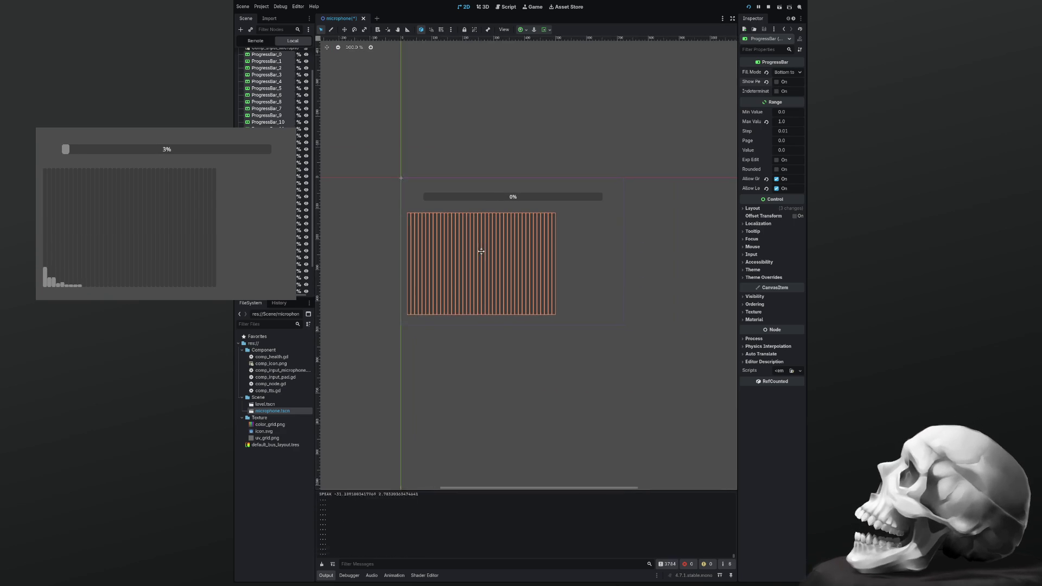
pyautogui.scroll(2, 490, 253)
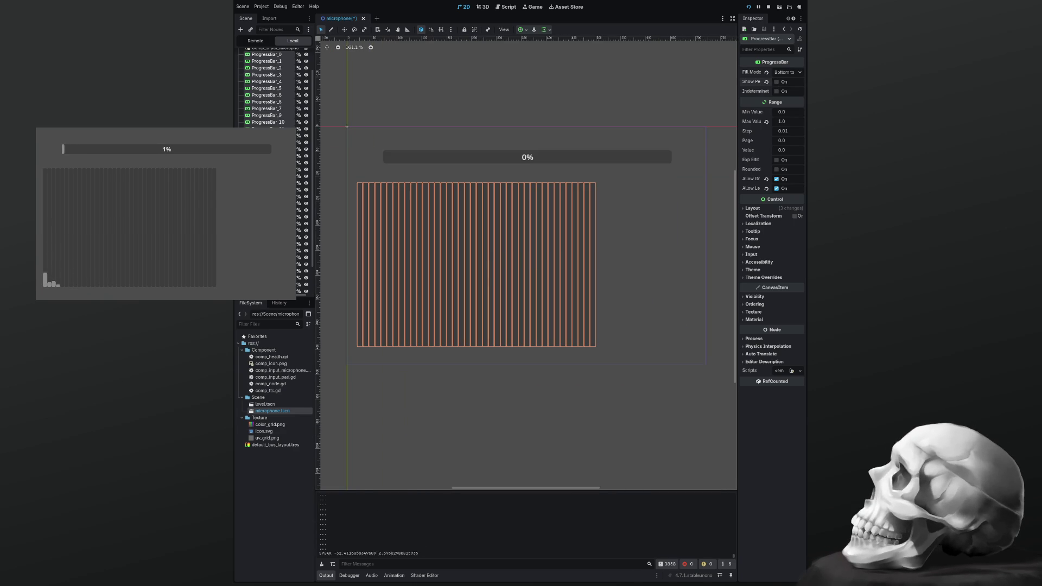
pyautogui.click(514, 264)
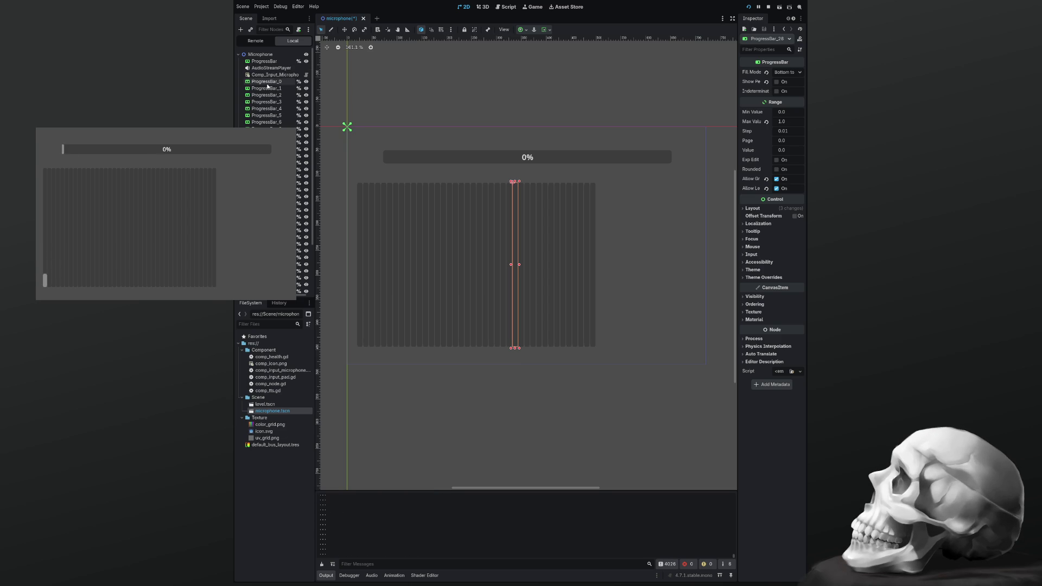
pyautogui.click(268, 83)
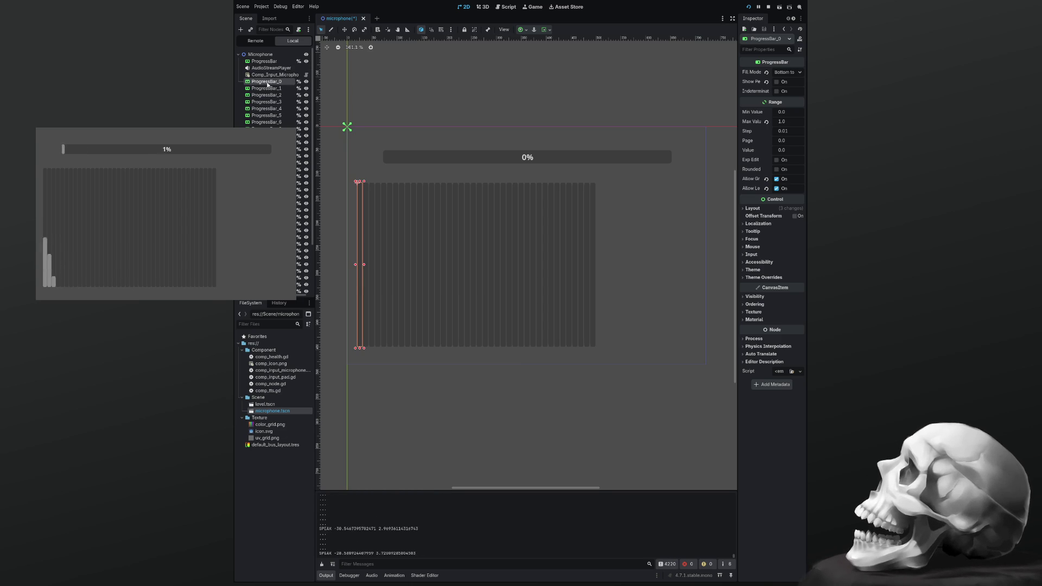
pyautogui.click(259, 55)
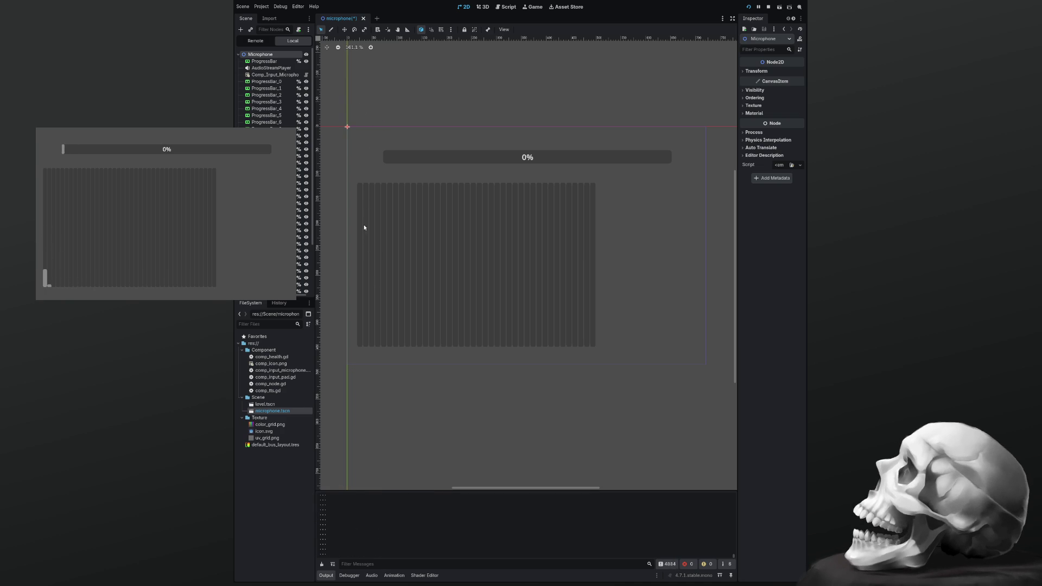
pyautogui.click(366, 355)
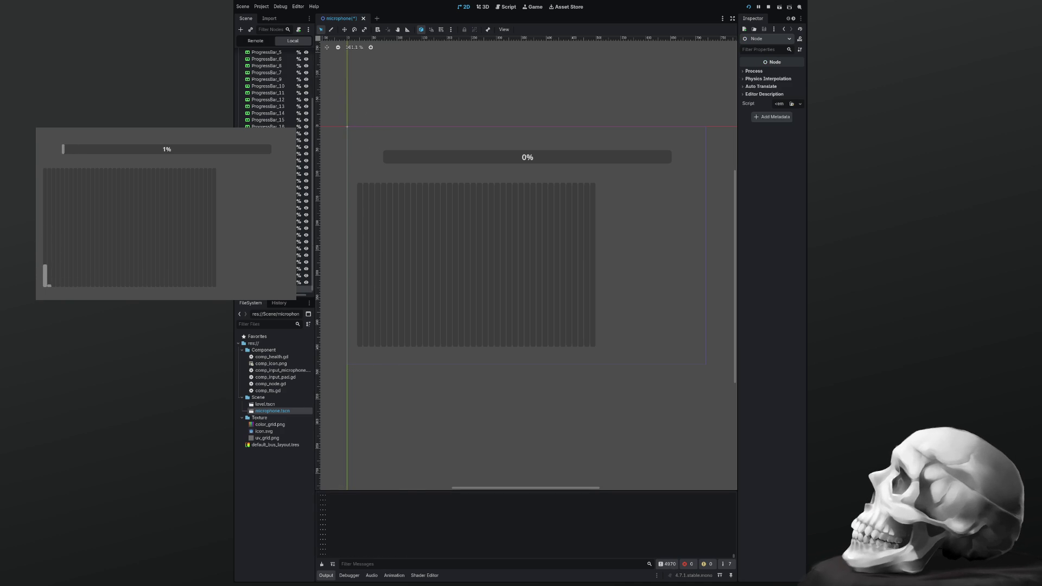
pyautogui.scroll(3, 267, 95)
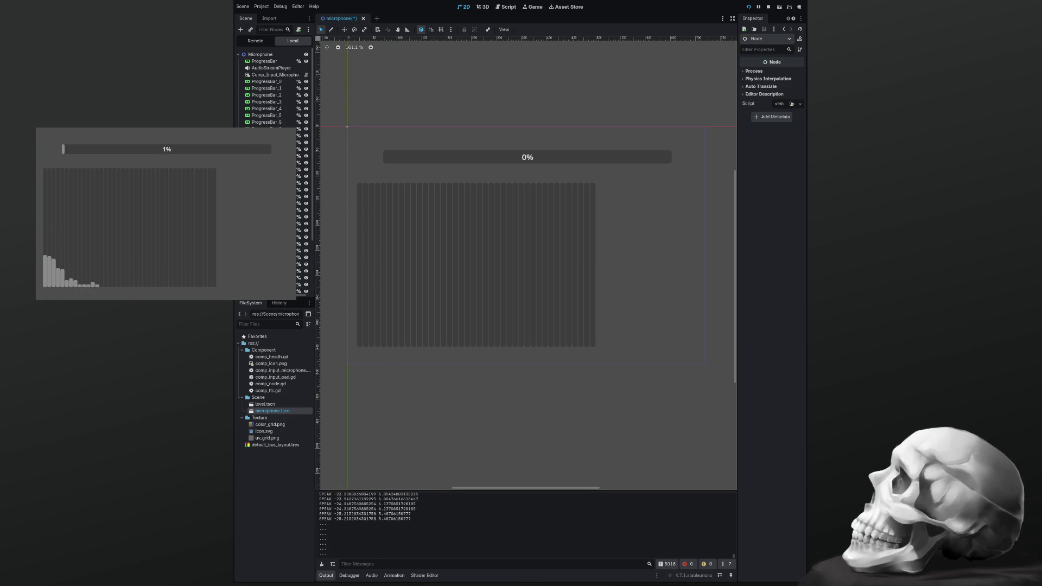
pyautogui.click(266, 81)
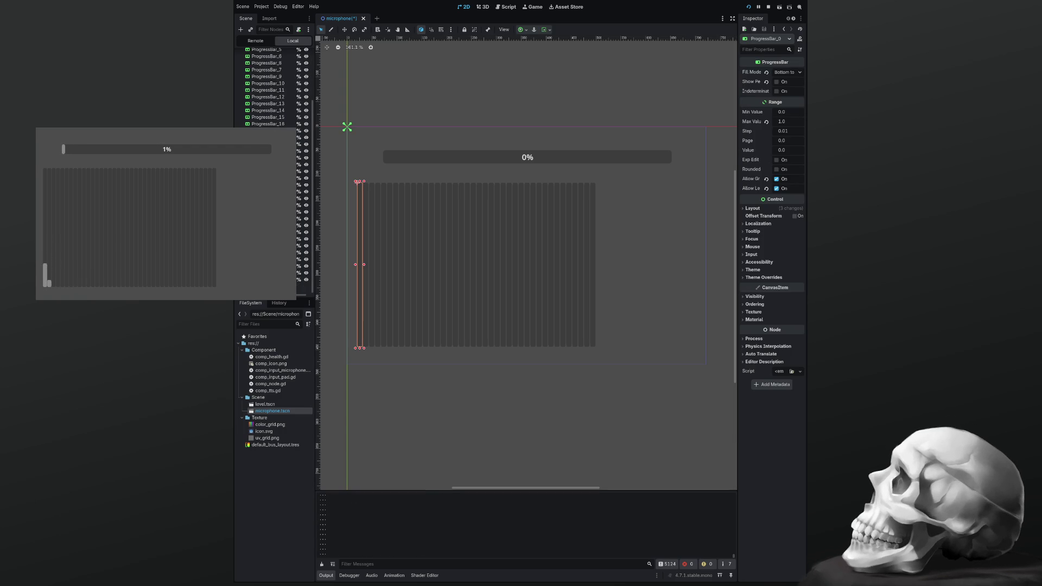
pyautogui.keyDown('shift'); pyautogui.click(268, 124); pyautogui.keyUp('shift')
# Stop the running game and return to the spectrum loop in comp_input_microphone.gd.
pyautogui.moveTo(268, 124)
pyautogui.mouseDown()
pyautogui.moveTo(260, 298)
pyautogui.moveTo(260, 70)
pyautogui.moveTo(261, 106)
pyautogui.mouseUp()
pyautogui.scroll(-4, 261, 106)
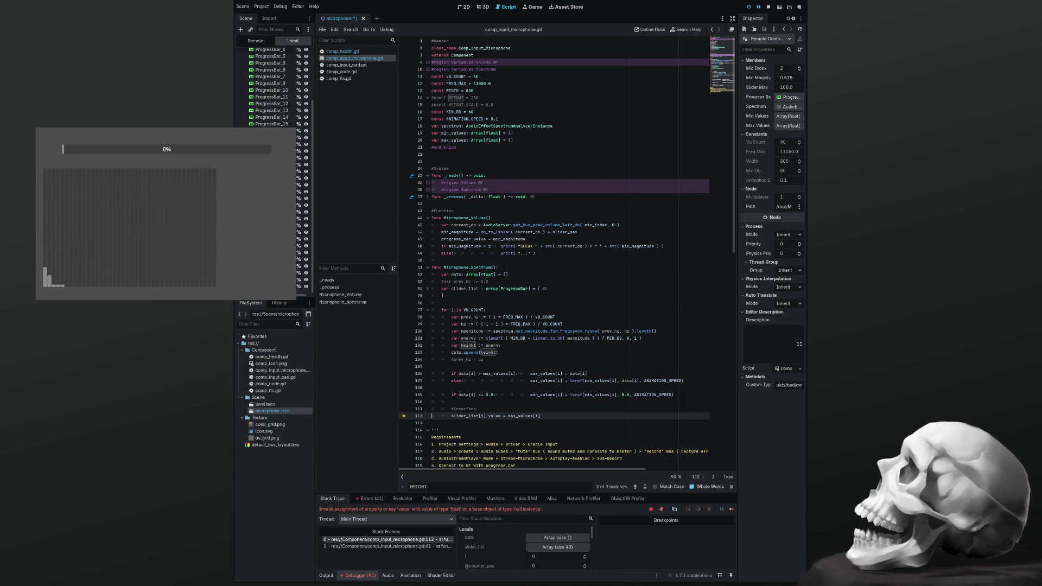
pyautogui.press('F8')
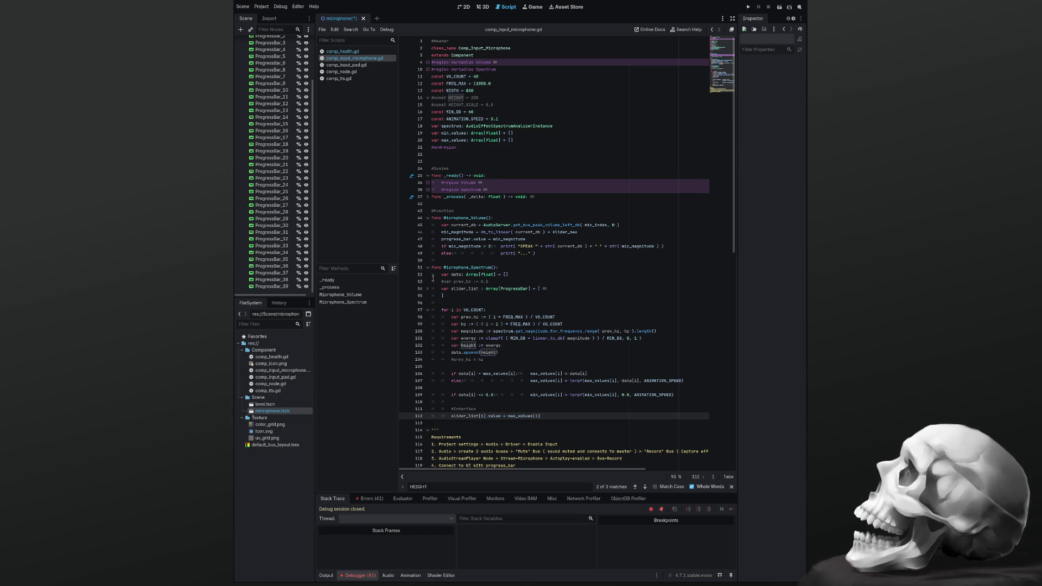
pyautogui.click(505, 282)
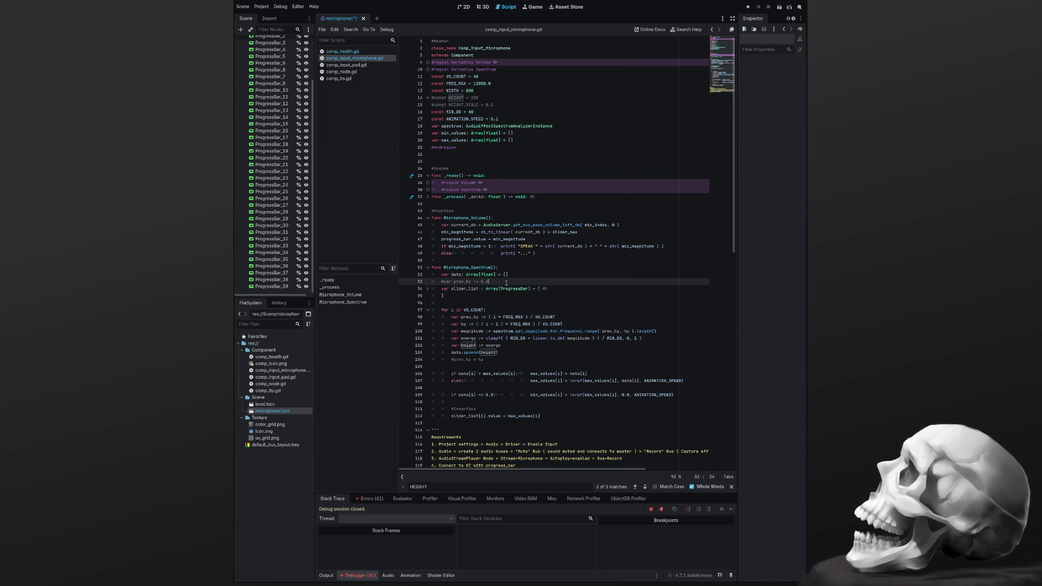
# Delete the commented-out #var prev_hz line from the spectrum function.
pyautogui.hotkey('shift', 'Home')
pyautogui.hotkey('shift', 'Home')
pyautogui.press('BackSpace')
pyautogui.press('Delete')
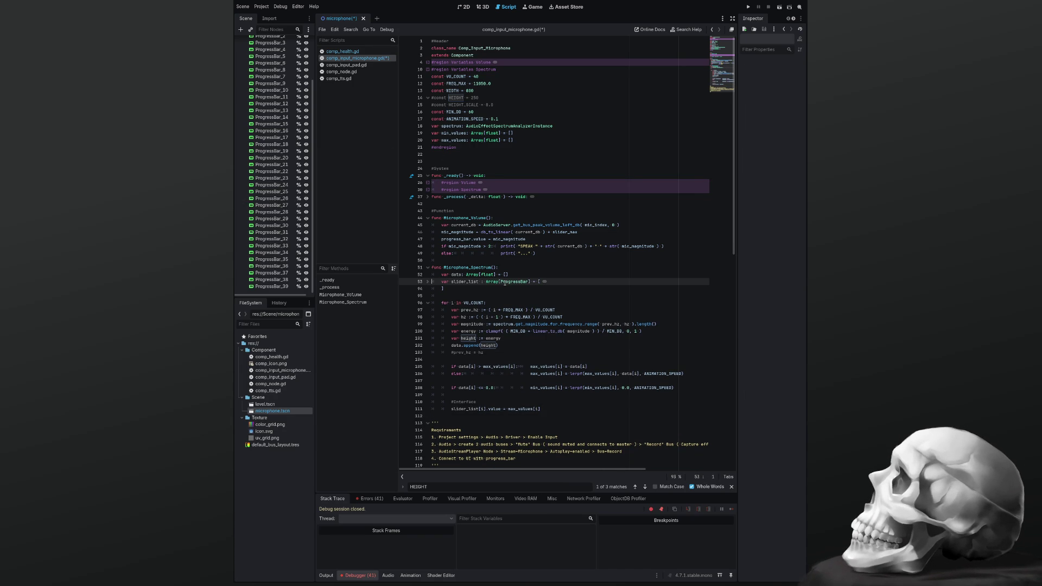
# Unfold the slider_list array of progress bars and enlarge the Scene dock.
pyautogui.click(428, 281)
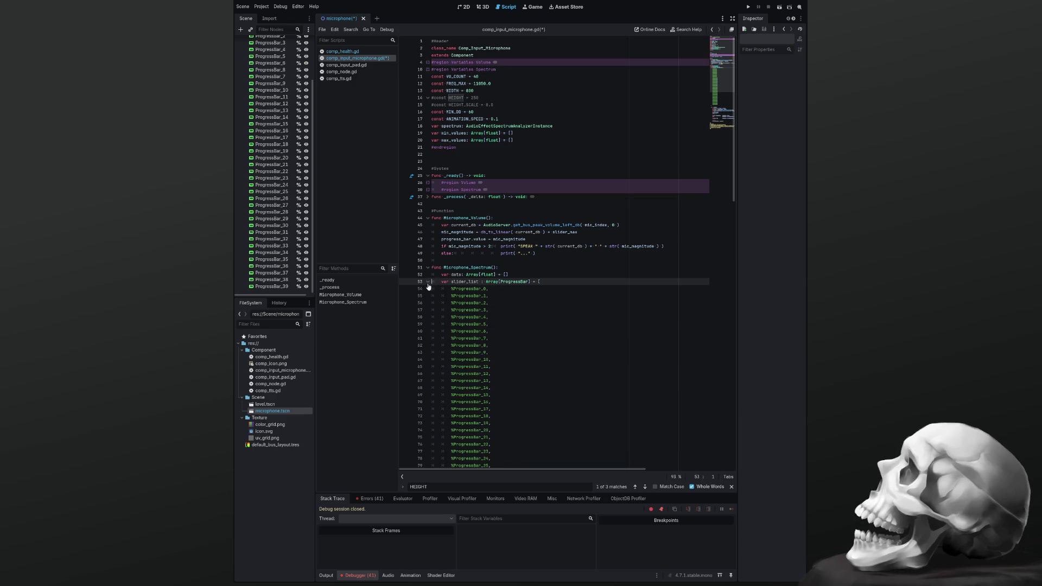
pyautogui.scroll(-6, 463, 247)
pyautogui.scroll(-9, 463, 247)
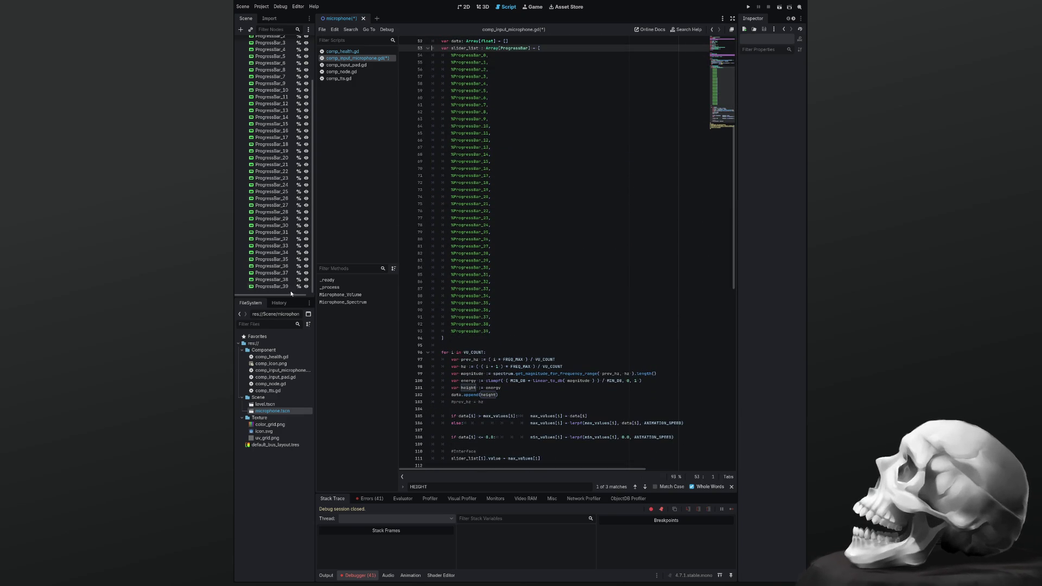
pyautogui.moveTo(280, 296); pyautogui.dragTo(279, 372)
# Duplicate ProgressBar_30 through ProgressBar_39 to create ten new bars.
pyautogui.click(269, 339)
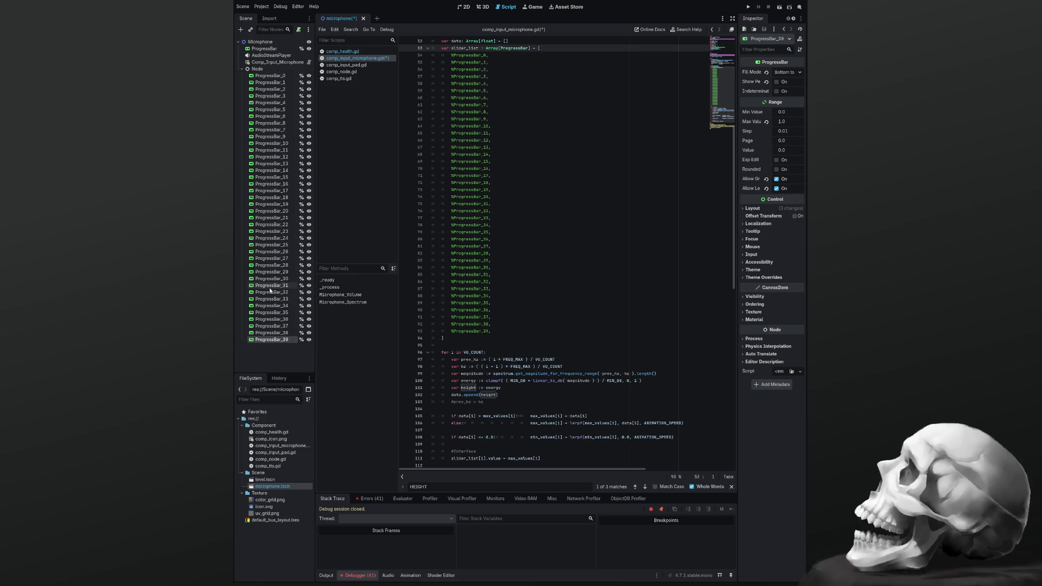
pyautogui.keyDown('shift'); pyautogui.click(270, 279); pyautogui.keyUp('shift')
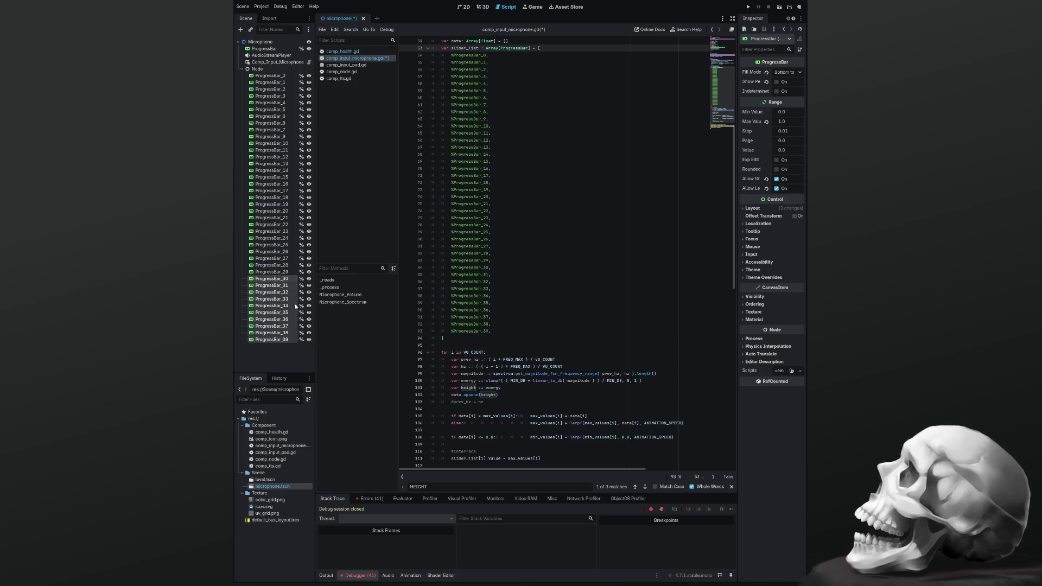
pyautogui.hotkey('ctrl', 'd')
# Replace the %ProgressBar_0 entry on line 54 by dragging in ProgressBar_0's node path.
pyautogui.scroll(-2, 288, 330)
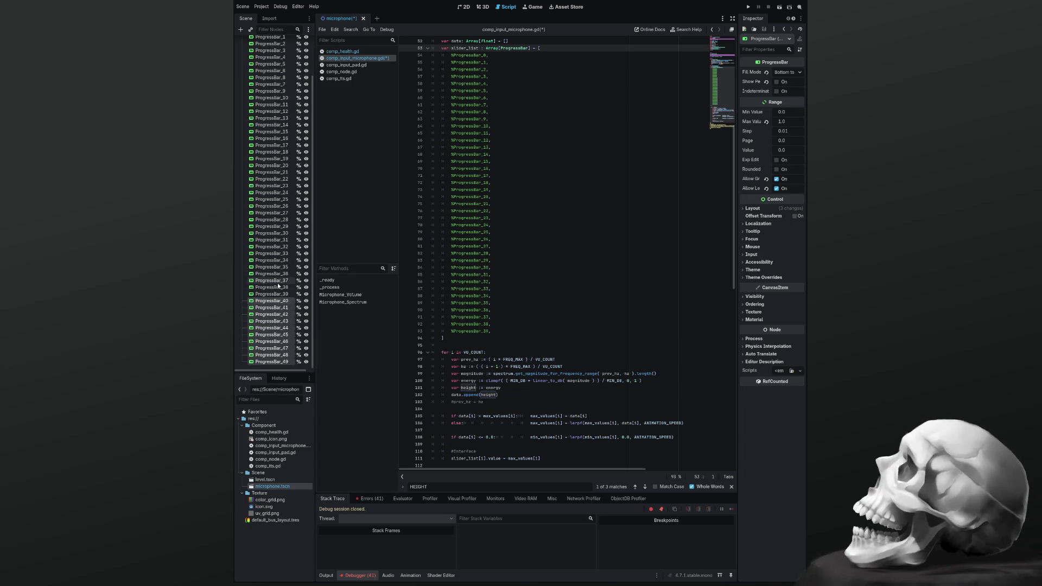
pyautogui.scroll(10, 496, 256)
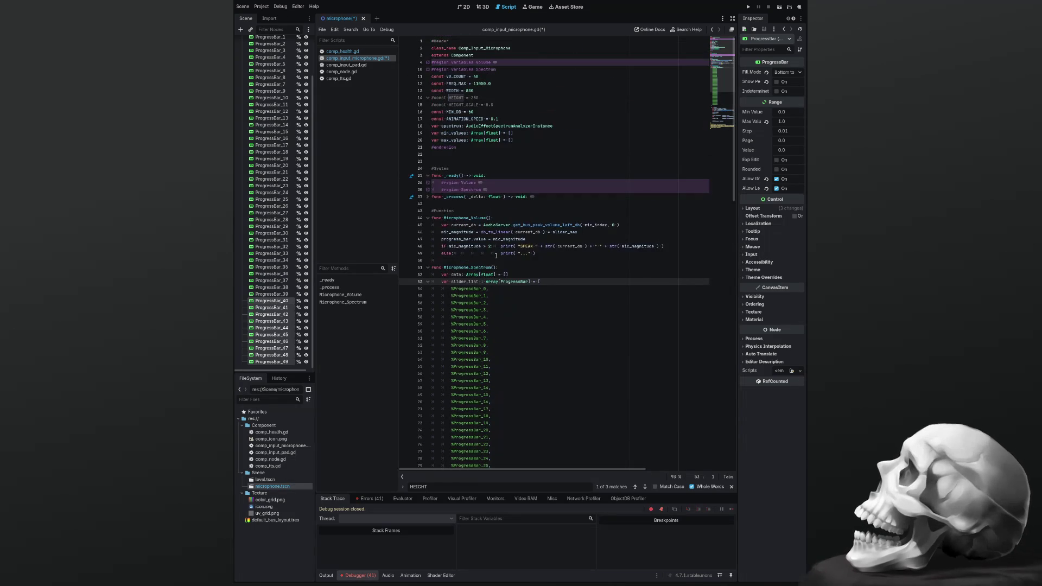
pyautogui.click(494, 288)
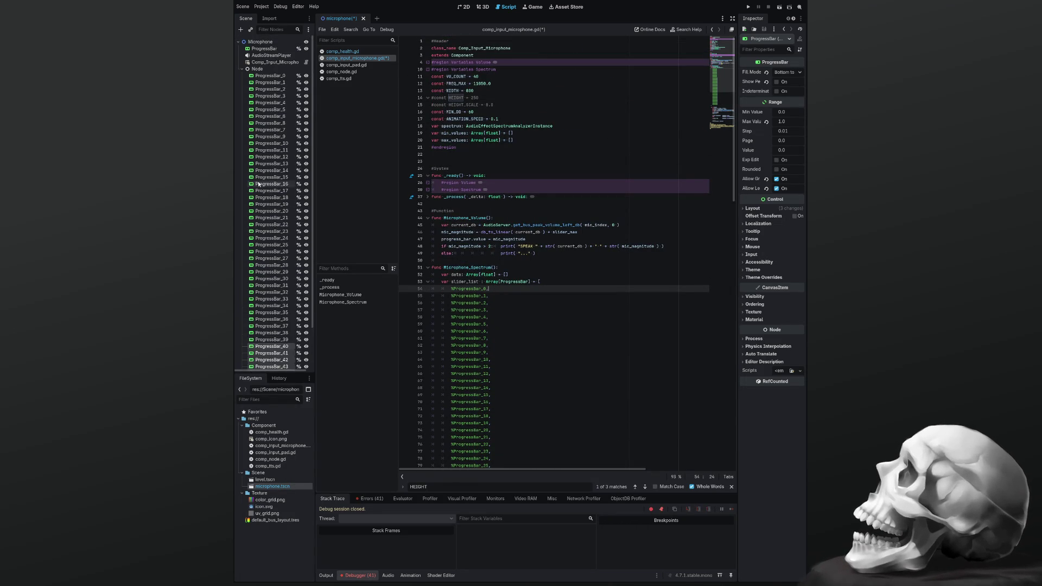
pyautogui.hotkey('shift', 'Home')
pyautogui.press('BackSpace')
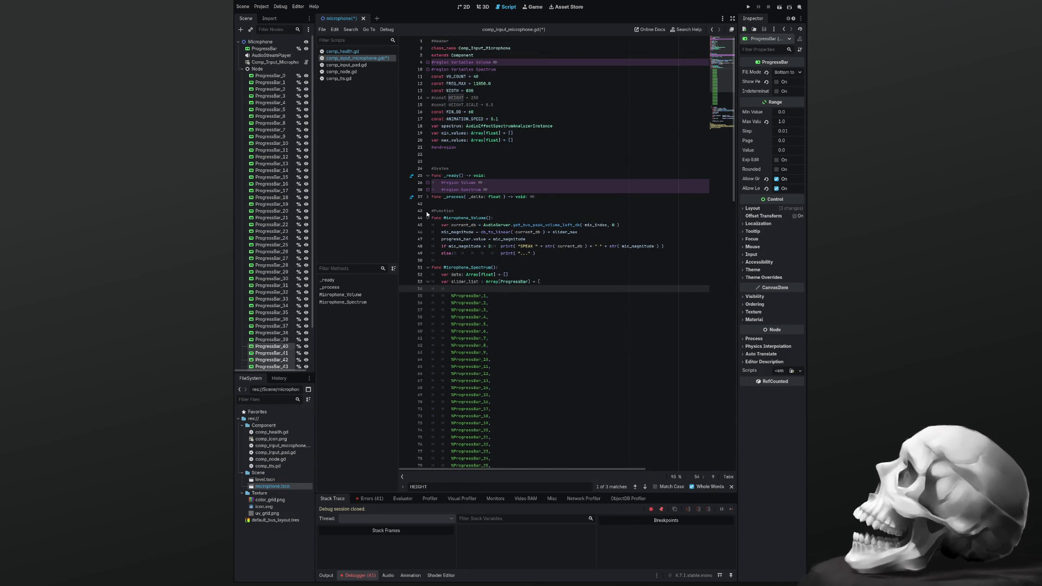
pyautogui.moveTo(267, 75)
pyautogui.mouseDown()
pyautogui.moveTo(460, 262)
pyautogui.moveTo(475, 294)
pyautogui.mouseUp()
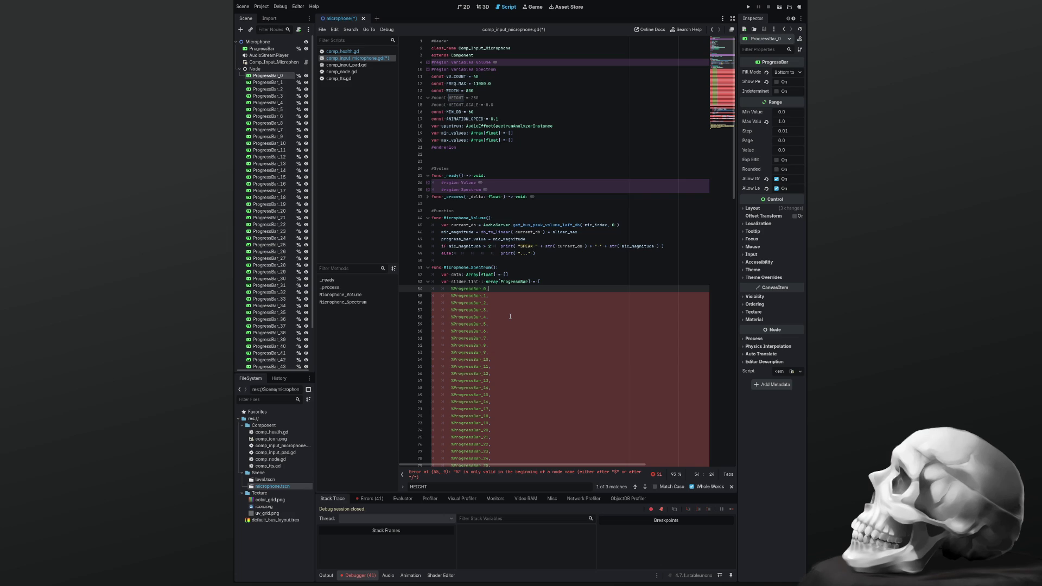
# Keep the inserted %ProgressBar_0 path and save the script.
pyautogui.click(463, 288)
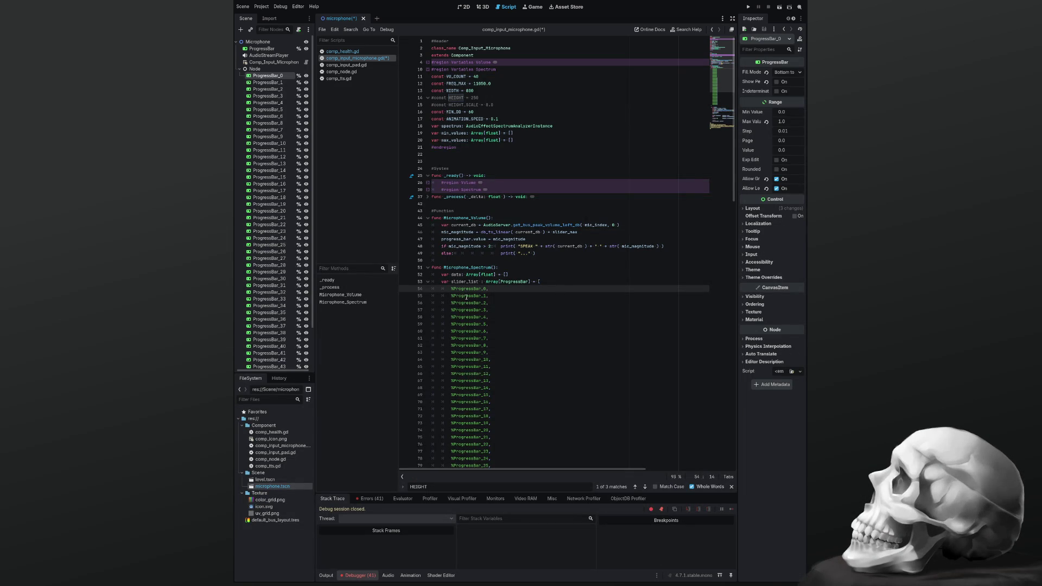
pyautogui.scroll(-5, 466, 297)
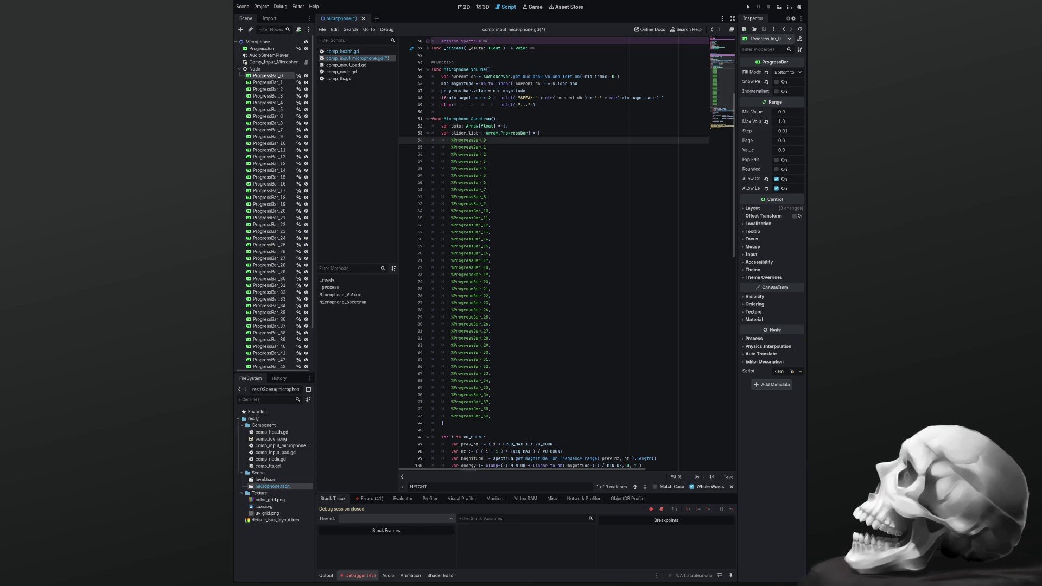
pyautogui.hotkey('ctrl', 's')
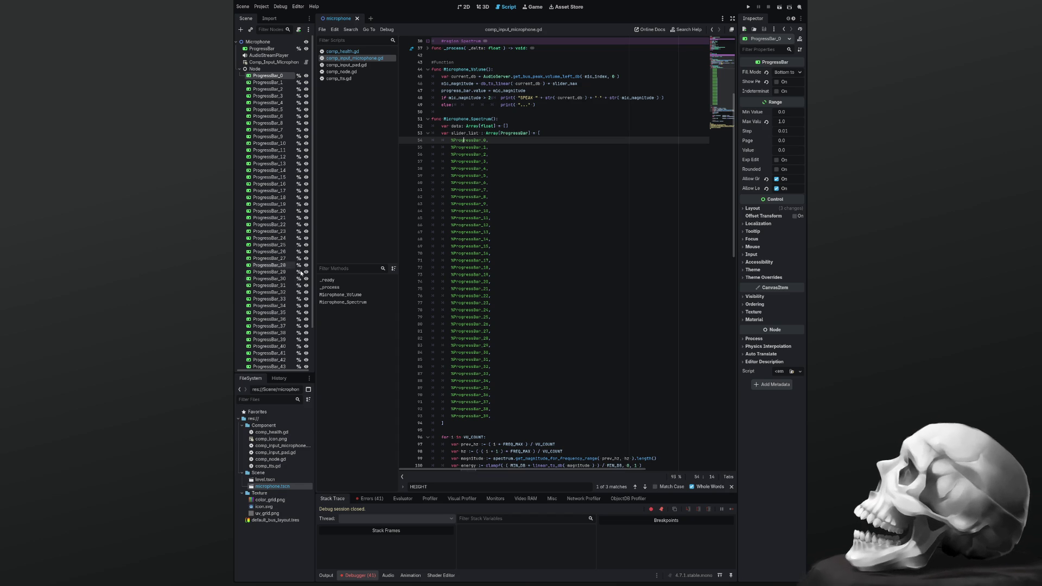
# Go to the VU_COUNT constant value on line 11.
pyautogui.scroll(-3, 271, 300)
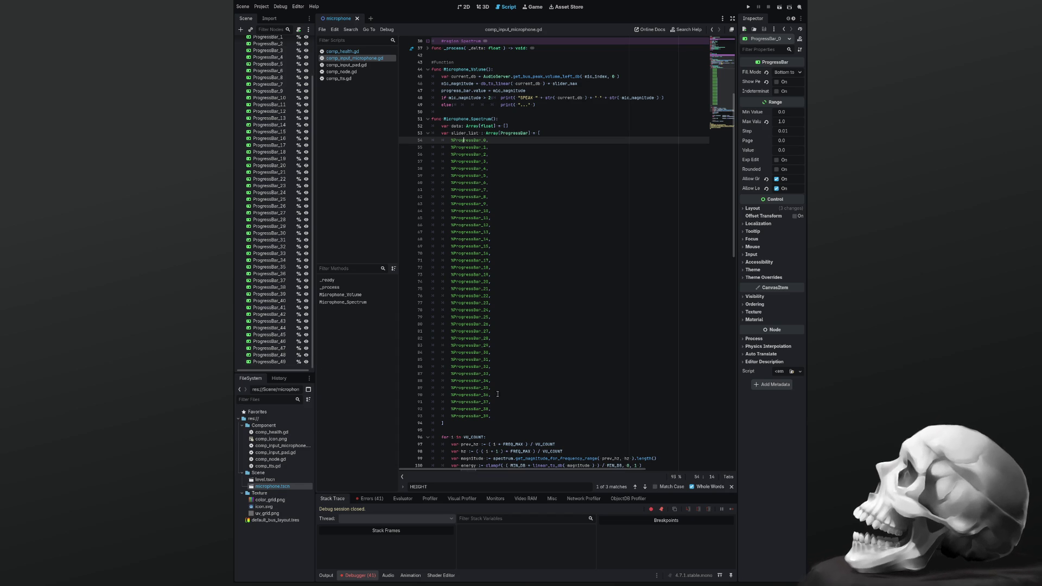
pyautogui.scroll(7, 488, 144)
pyautogui.click(486, 77)
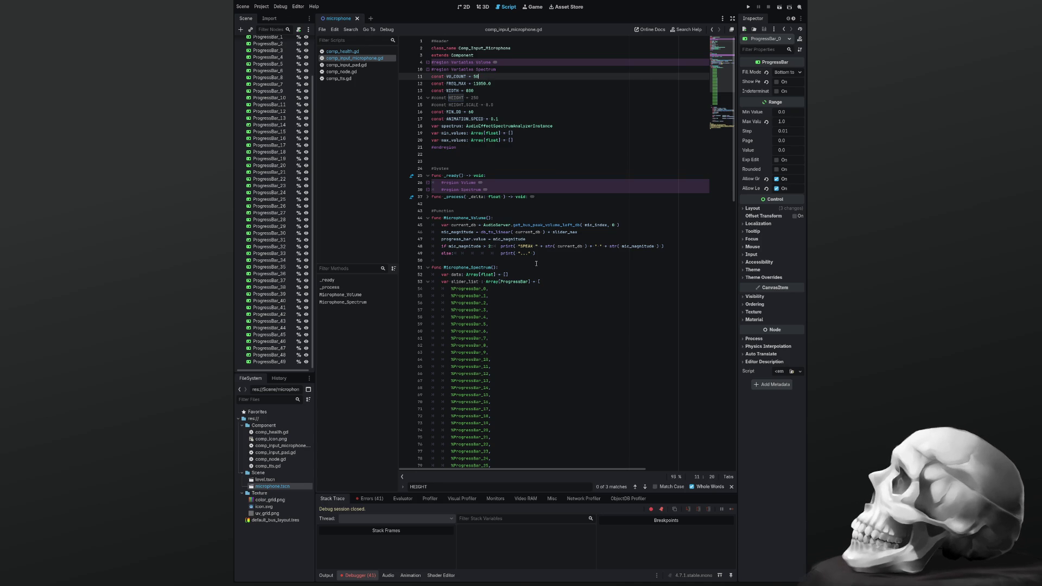
# Copy the %ProgressBar_30–39 entries and paste them below the last array entry.
pyautogui.scroll(-18, 536, 262)
pyautogui.moveTo(499, 311)
pyautogui.mouseDown()
pyautogui.moveTo(478, 309)
pyautogui.moveTo(434, 274)
pyautogui.moveTo(424, 247)
pyautogui.mouseUp()
pyautogui.hotkey('ctrl', 'c')
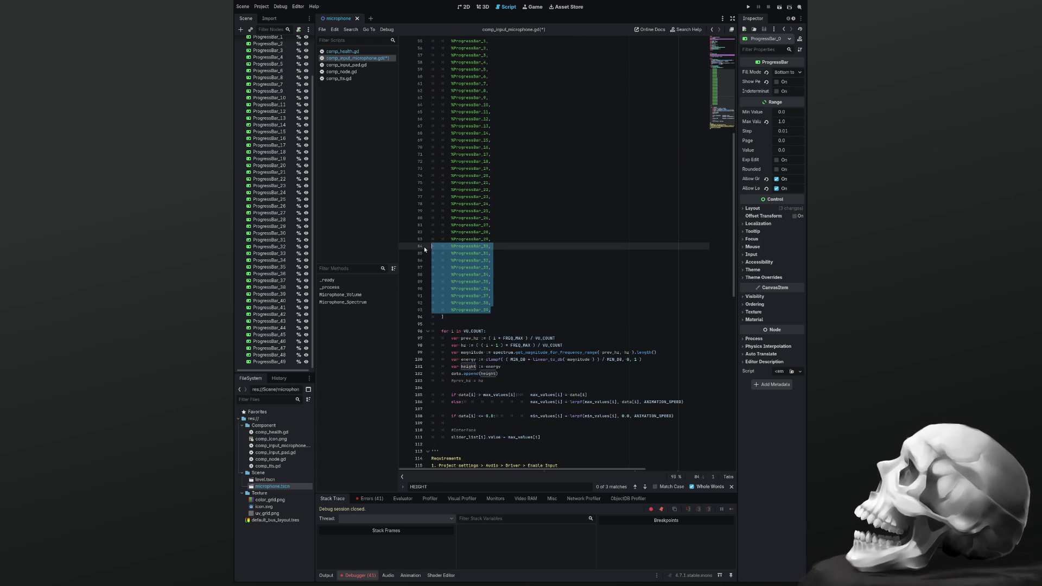
pyautogui.press('Right')
pyautogui.press('Return')
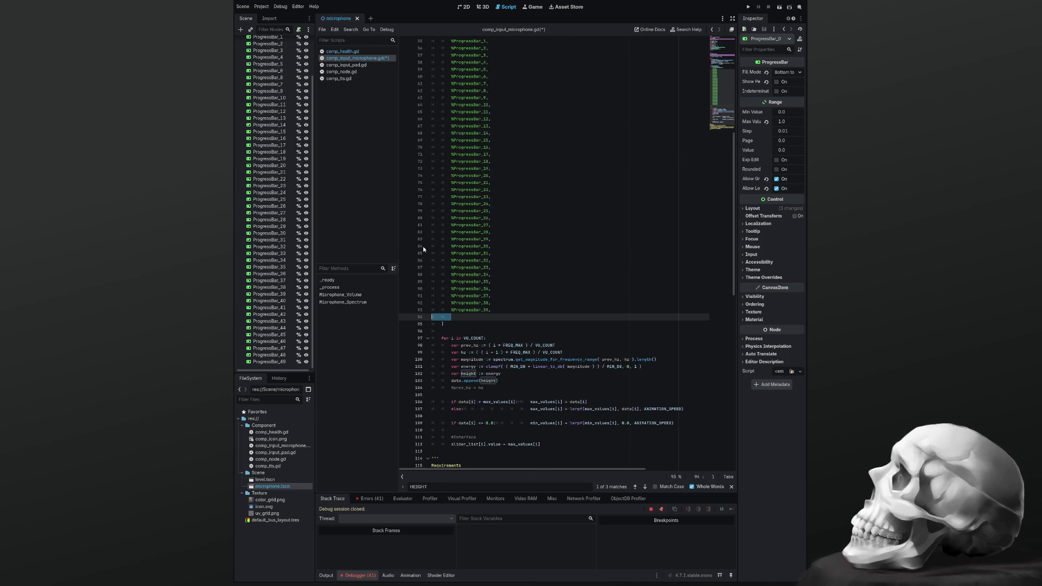
pyautogui.hotkey('ctrl', 'v')
pyautogui.press('Up')
pyautogui.press('Up')
pyautogui.press('Up')
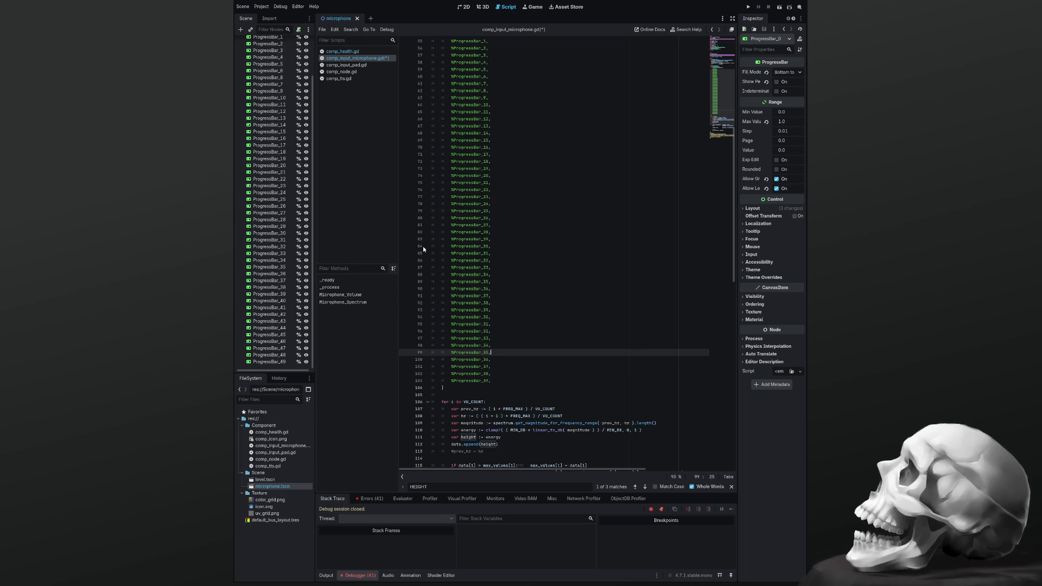
# Renumber the first pasted entries to %ProgressBar_40 through %ProgressBar_42.
pyautogui.press('Up')
pyautogui.press('Up')
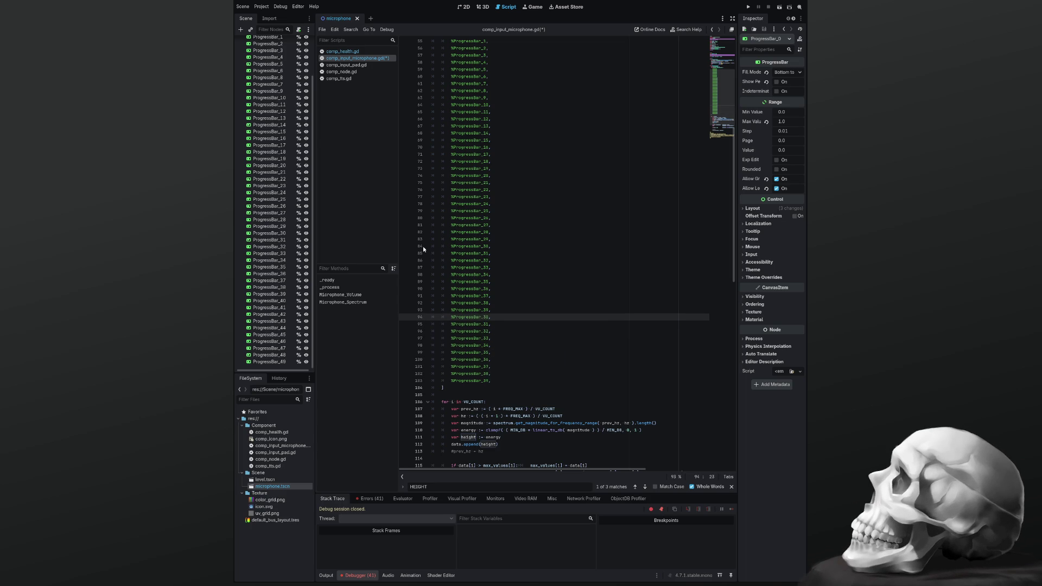
pyautogui.press('BackSpace')
pyautogui.write('4')
pyautogui.press('Down')
pyautogui.write('4')
pyautogui.press('Down')
pyautogui.press('Down')
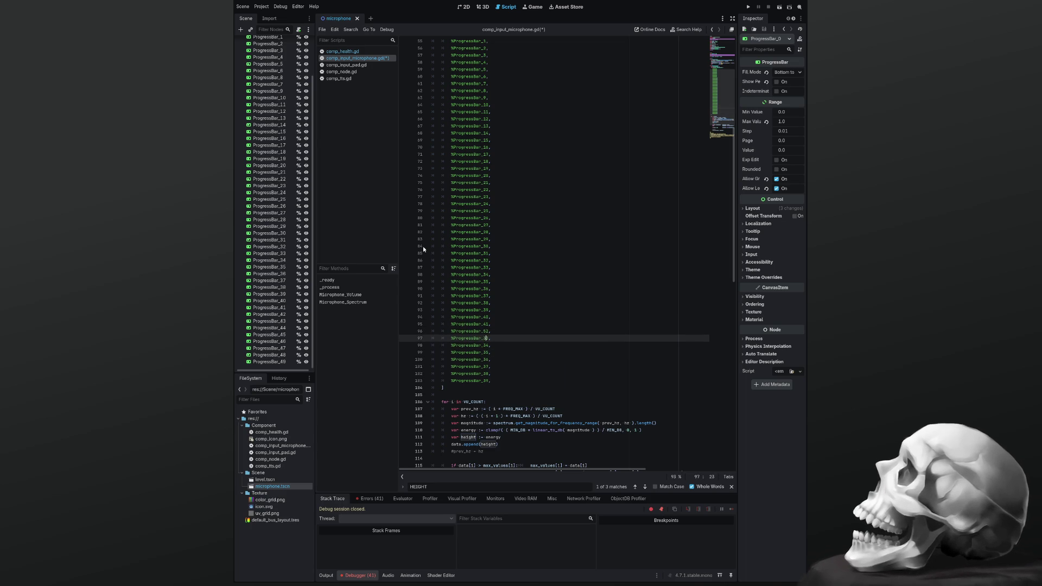
pyautogui.press('Up')
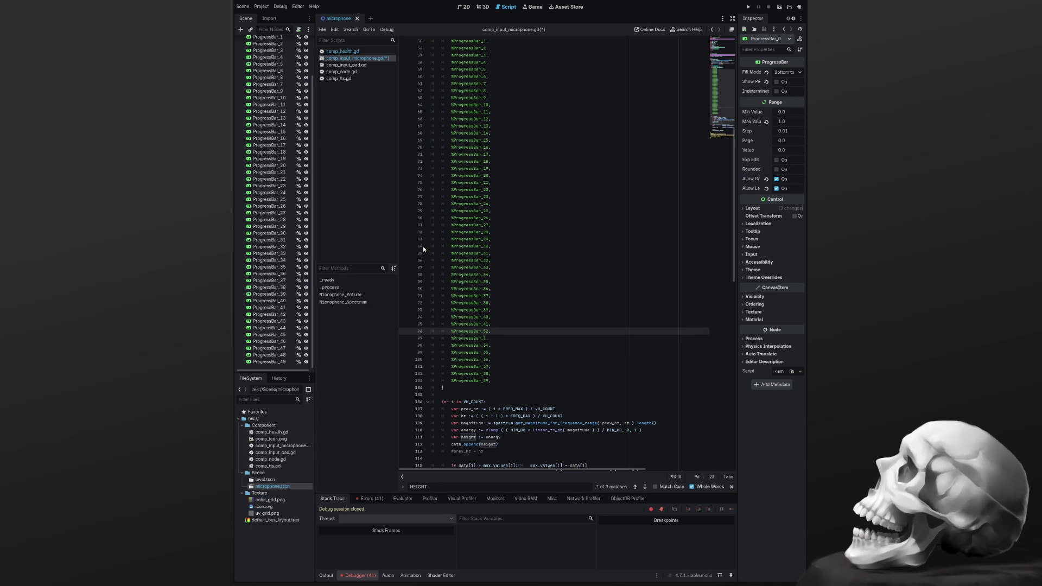
pyautogui.write('2')
pyautogui.press('Down')
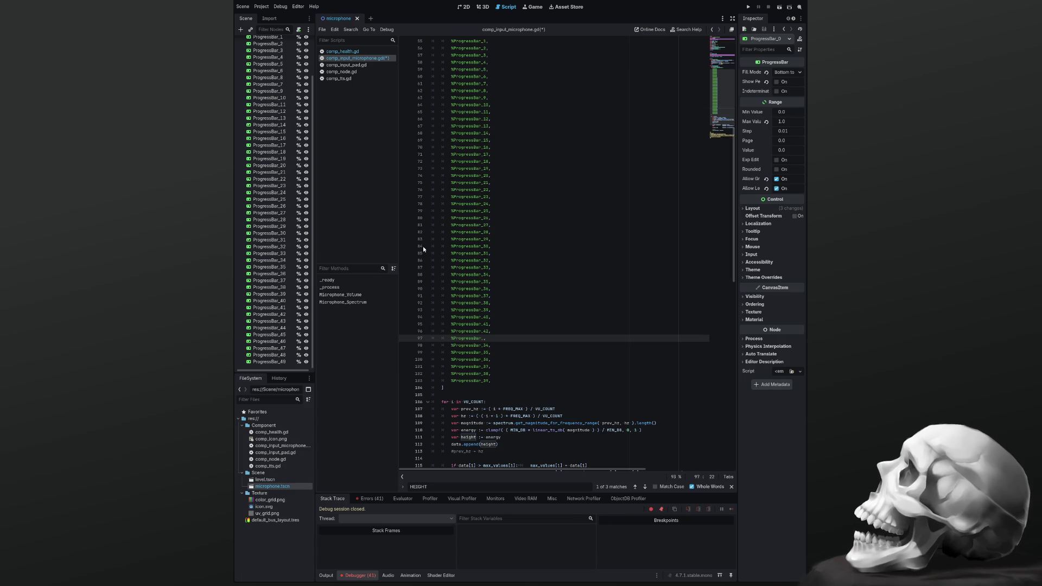
pyautogui.press('Down')
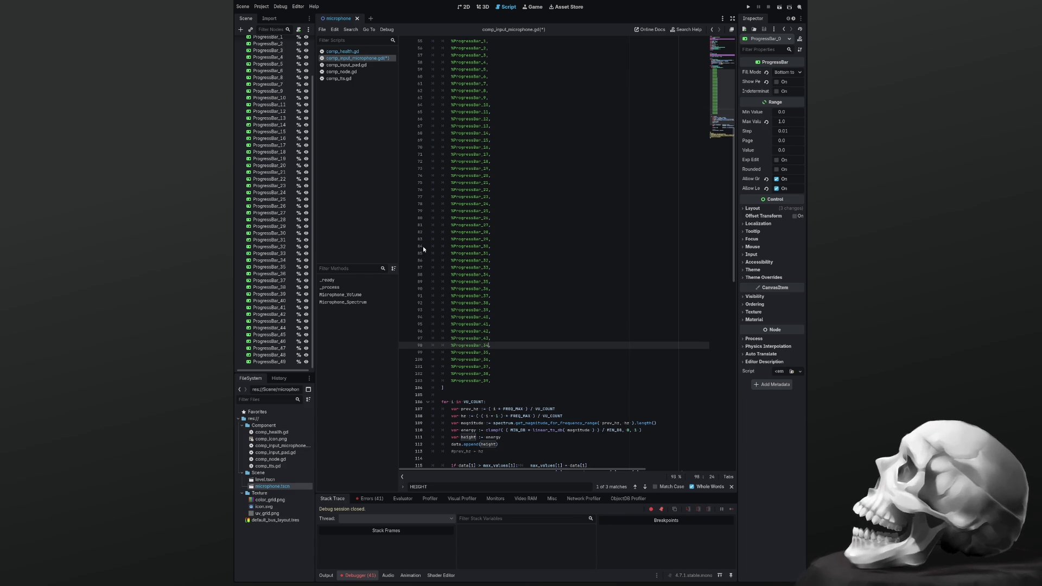
# Renumber the remaining entries to %ProgressBar_43–49, save the script, and run the project.
pyautogui.press('BackSpace')
pyautogui.write('4')
pyautogui.press('Down')
pyautogui.press('BackSpace')
pyautogui.write('4')
pyautogui.press('Down')
pyautogui.press('BackSpace')
pyautogui.write('4')
pyautogui.press('Down')
pyautogui.press('BackSpace')
pyautogui.write('4')
pyautogui.press('Down')
pyautogui.press('BackSpace')
pyautogui.write('4')
pyautogui.press('Down')
pyautogui.press('BackSpace')
pyautogui.write('4')
pyautogui.hotkey('ctrl', 's')
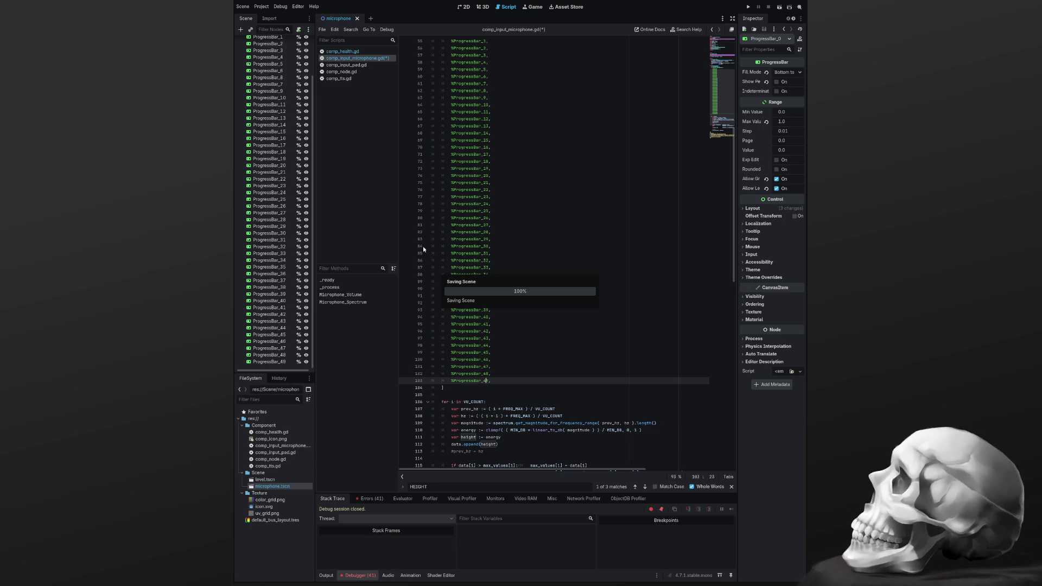
pyautogui.press('F5')
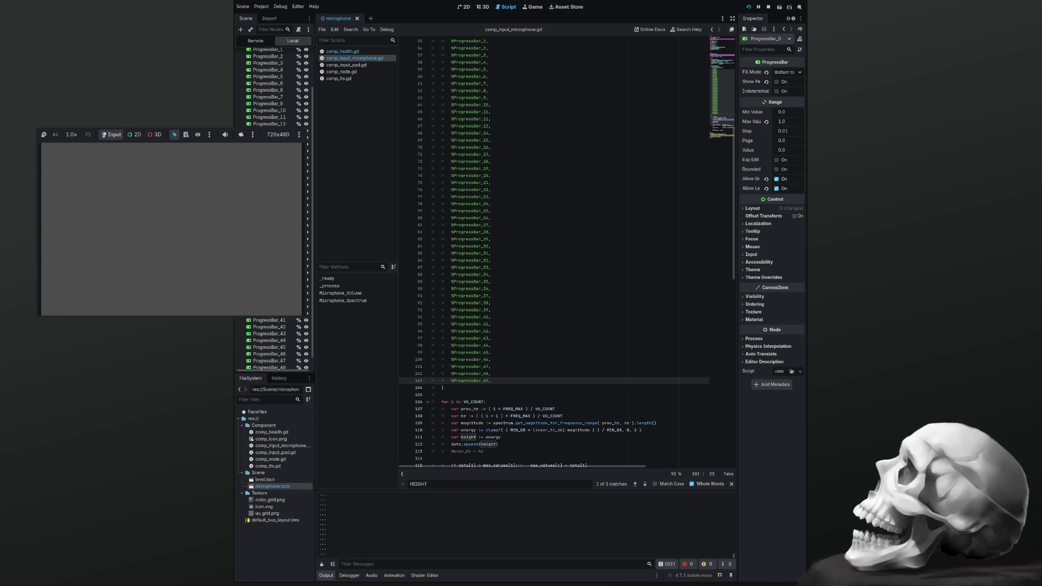
# In the 2D view, try selecting the spectrum bars, including ProgressBar_40, _43 and _48.
pyautogui.click(466, 7)
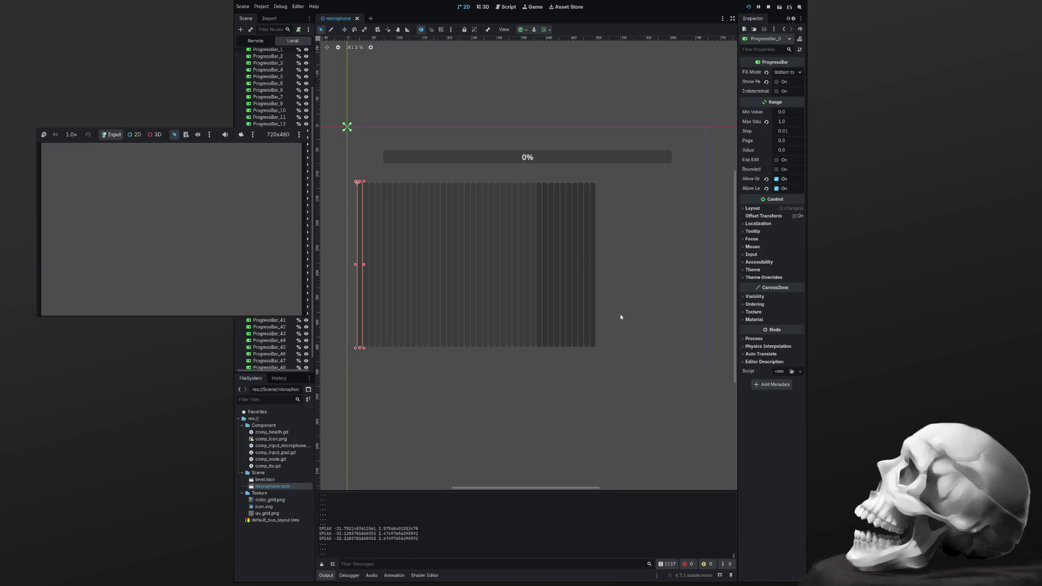
pyautogui.moveTo(618, 376)
pyautogui.mouseDown()
pyautogui.moveTo(379, 225)
pyautogui.moveTo(358, 179)
pyautogui.mouseUp()
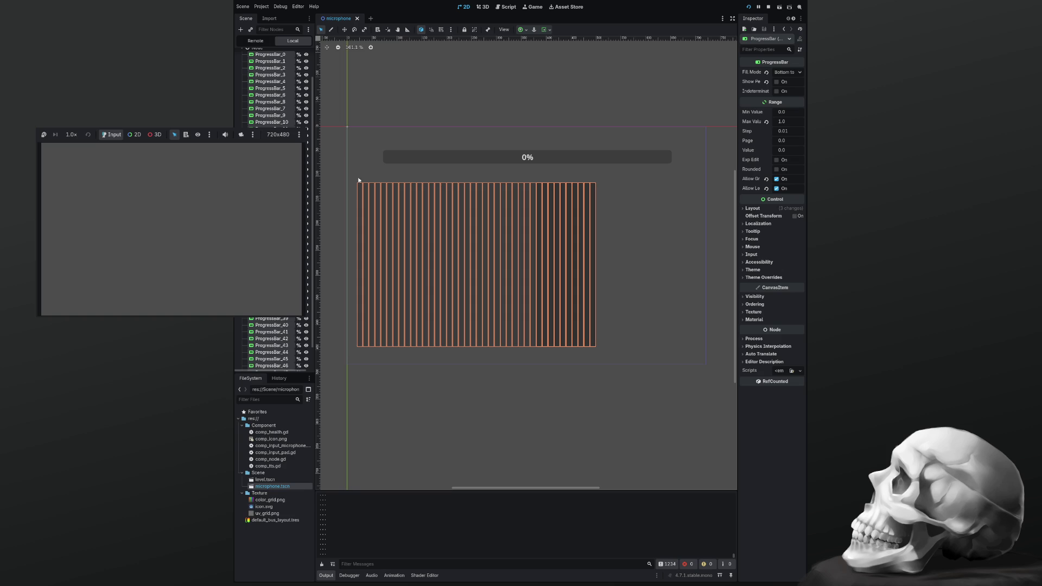
pyautogui.click(670, 239)
pyautogui.click(584, 250)
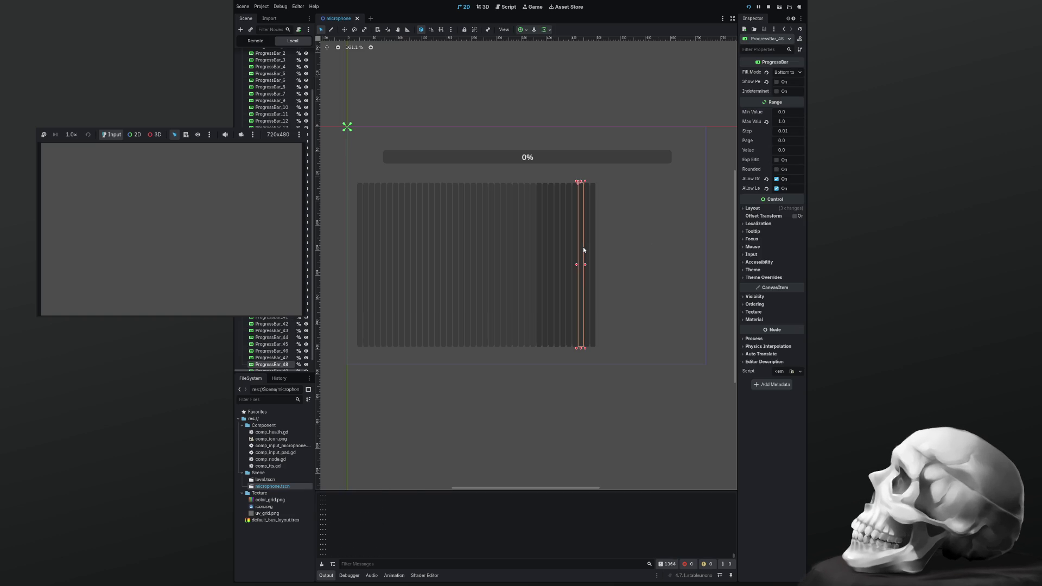
pyautogui.click(565, 246)
pyautogui.click(550, 246)
pyautogui.click(540, 248)
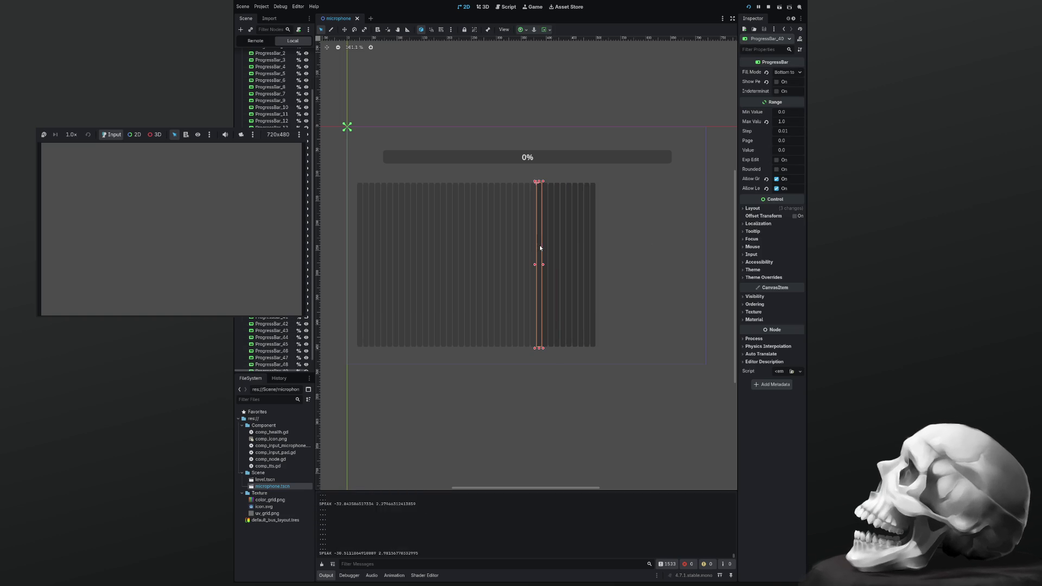
pyautogui.click(514, 250)
pyautogui.click(573, 246)
pyautogui.click(559, 248)
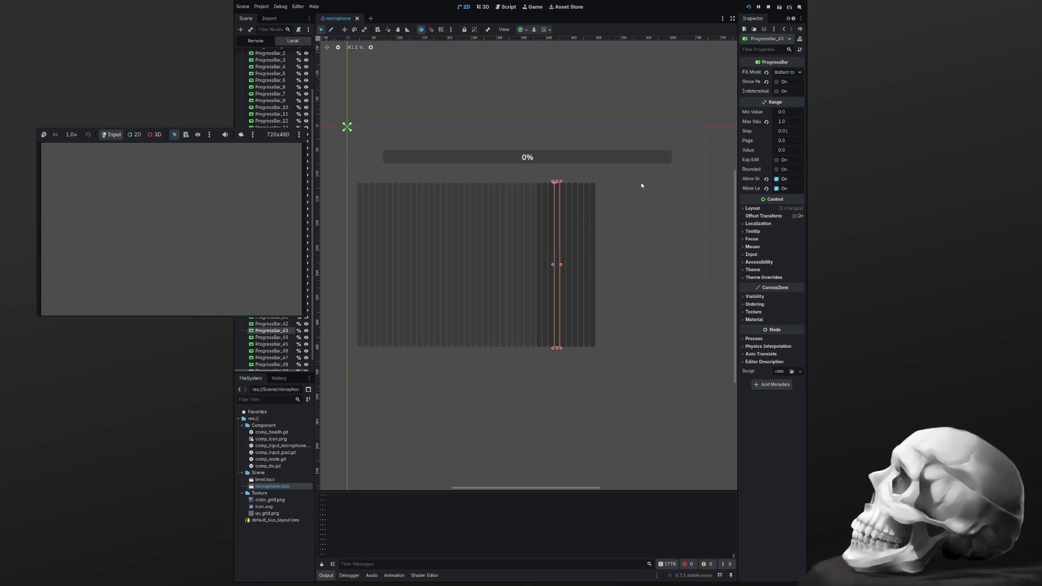
# Widen the Inspector, box-select all 50 bars, and turn on Show Percentage.
pyautogui.moveTo(736, 118); pyautogui.dragTo(694, 117)
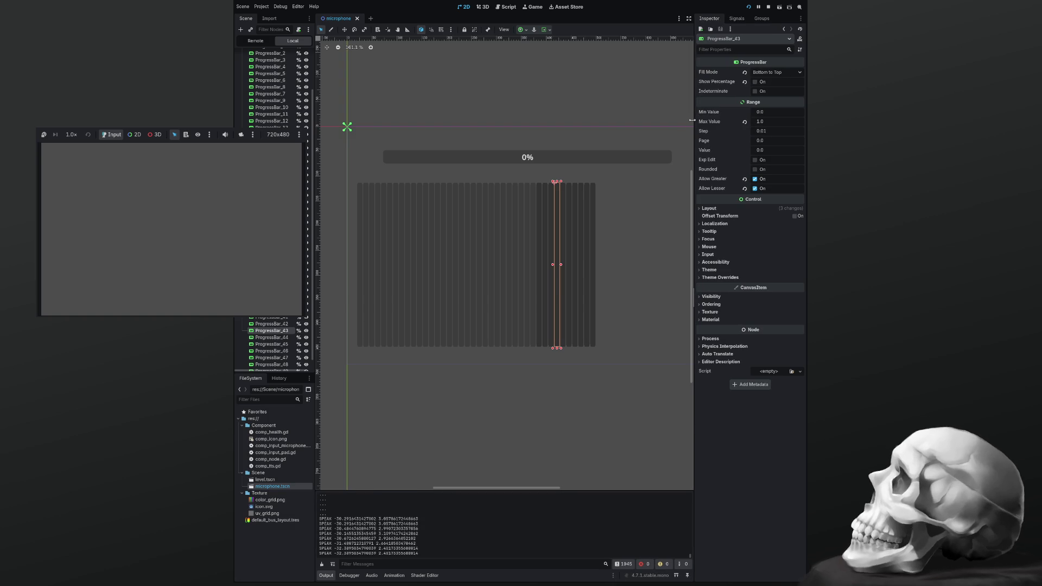
pyautogui.moveTo(614, 363)
pyautogui.mouseDown()
pyautogui.moveTo(354, 194)
pyautogui.moveTo(341, 168)
pyautogui.mouseUp()
pyautogui.click(756, 82)
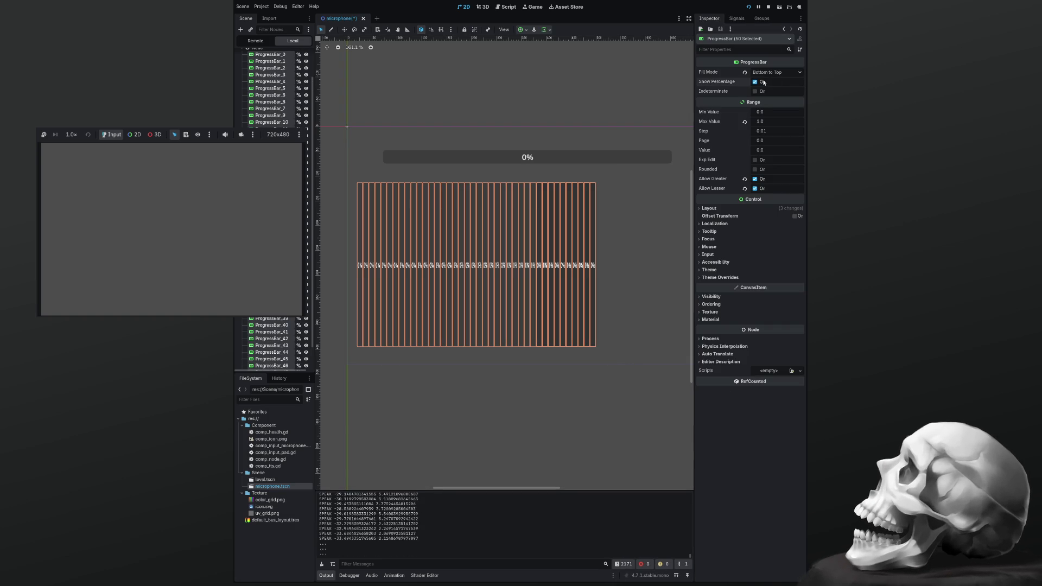
pyautogui.click(764, 81)
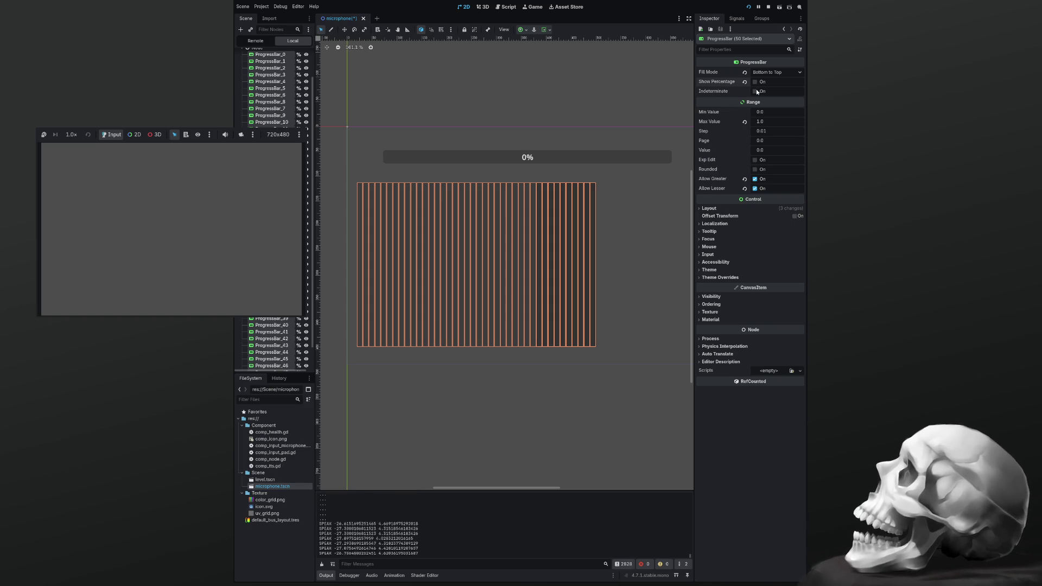
pyautogui.click(705, 209)
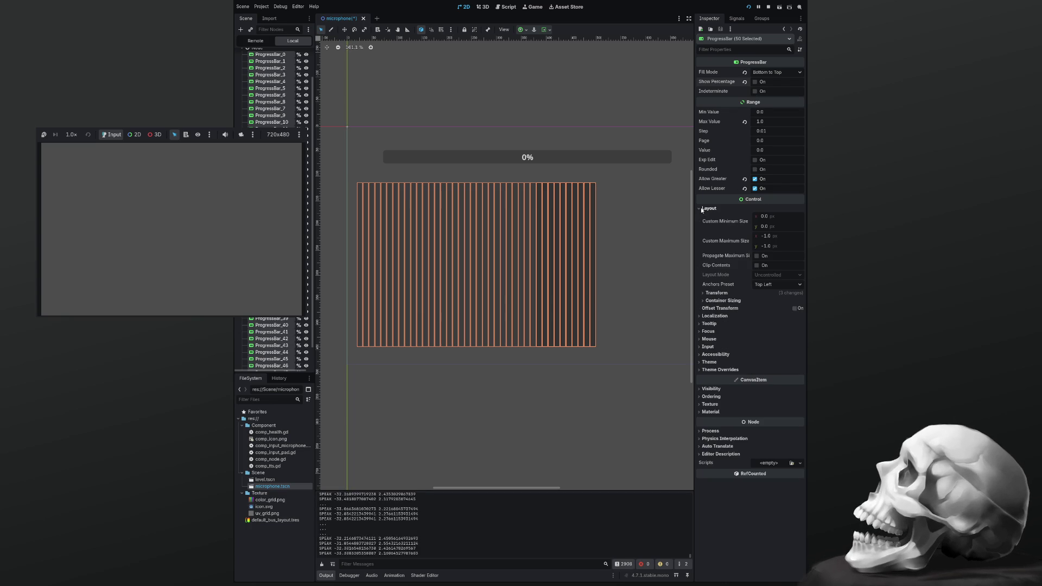
pyautogui.click(701, 209)
pyautogui.click(703, 224)
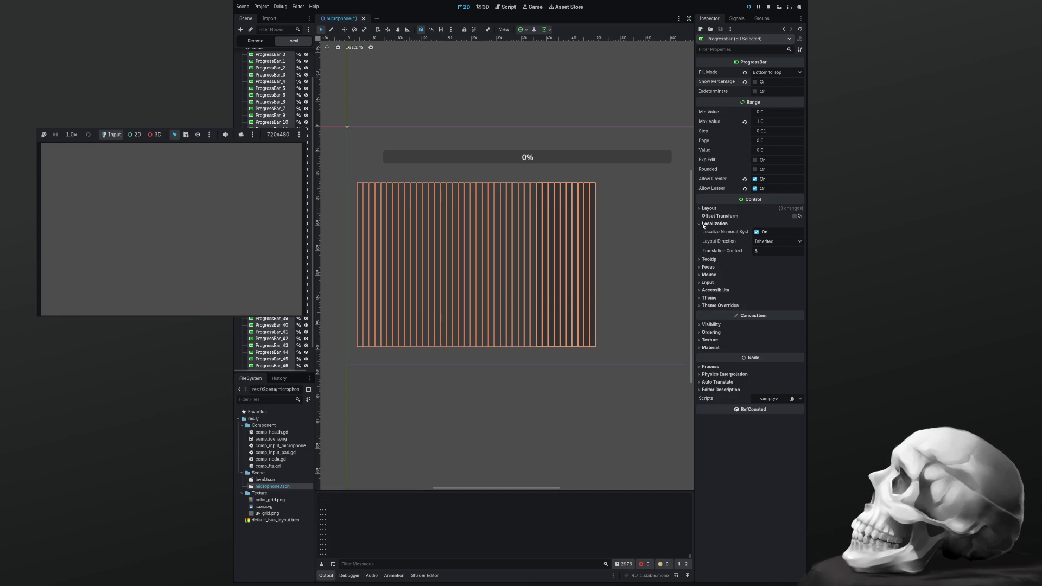
pyautogui.click(703, 224)
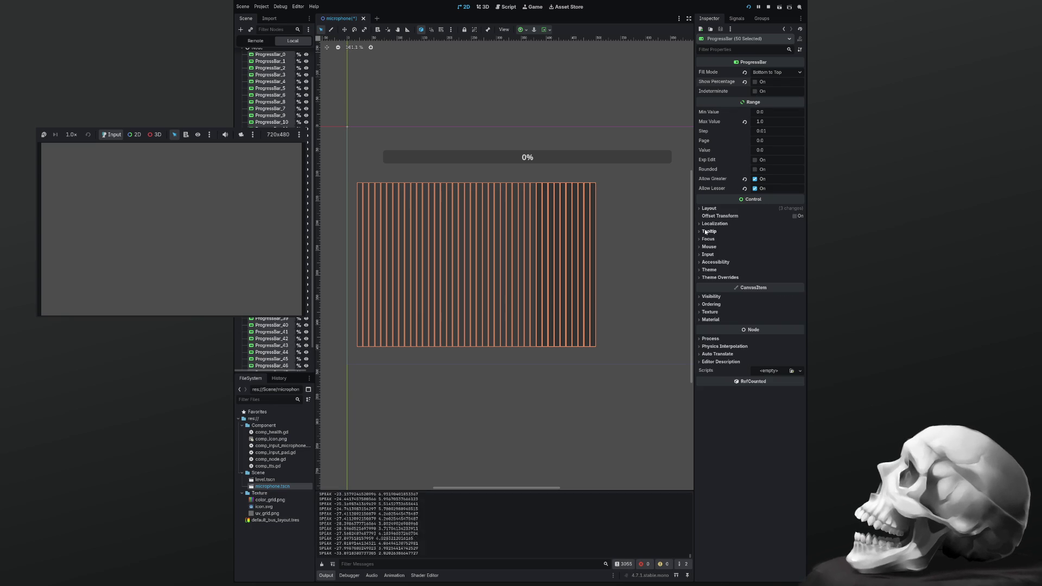
pyautogui.click(706, 232)
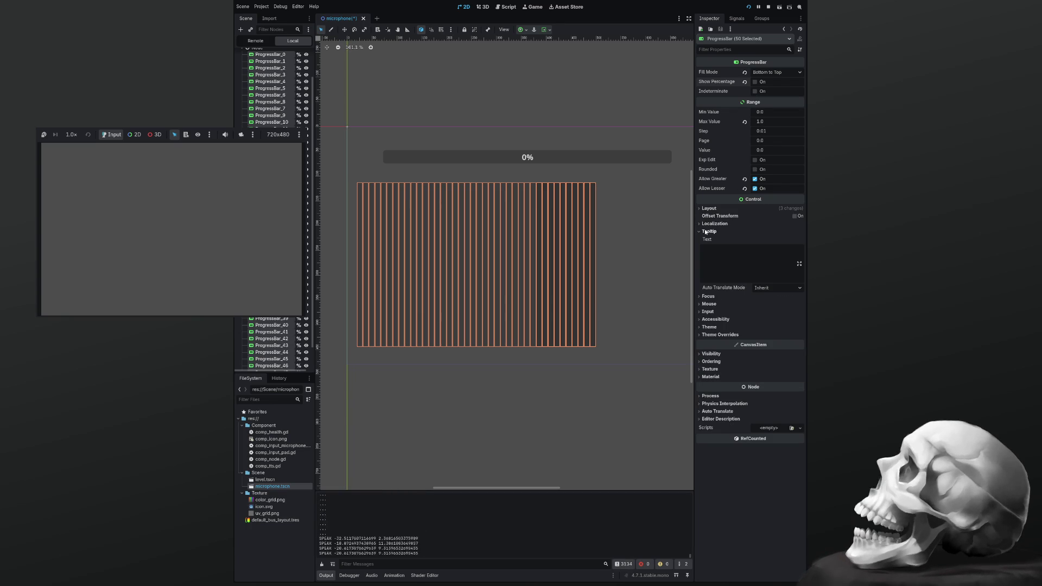
pyautogui.click(708, 232)
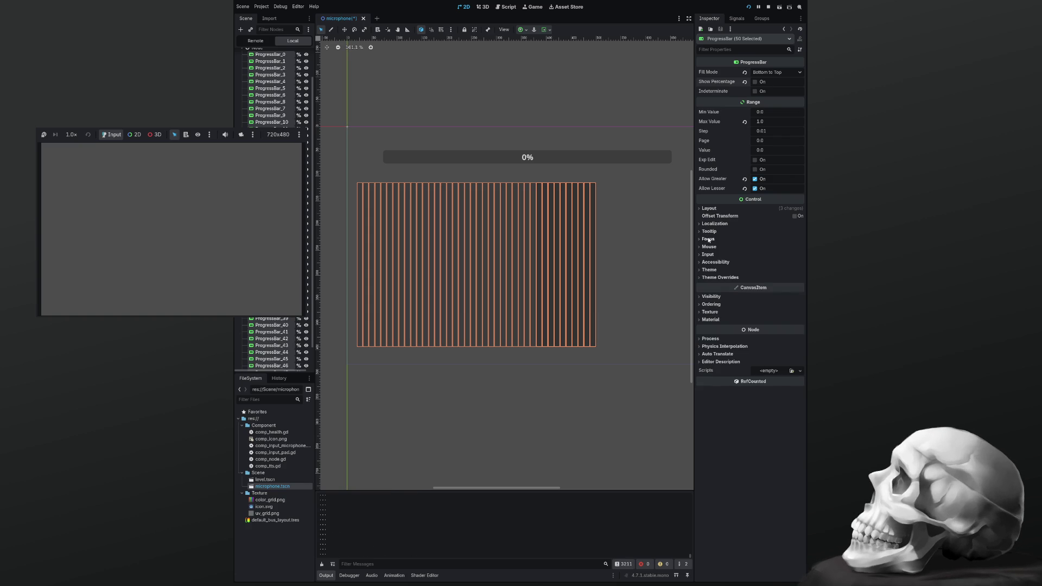
pyautogui.click(707, 240)
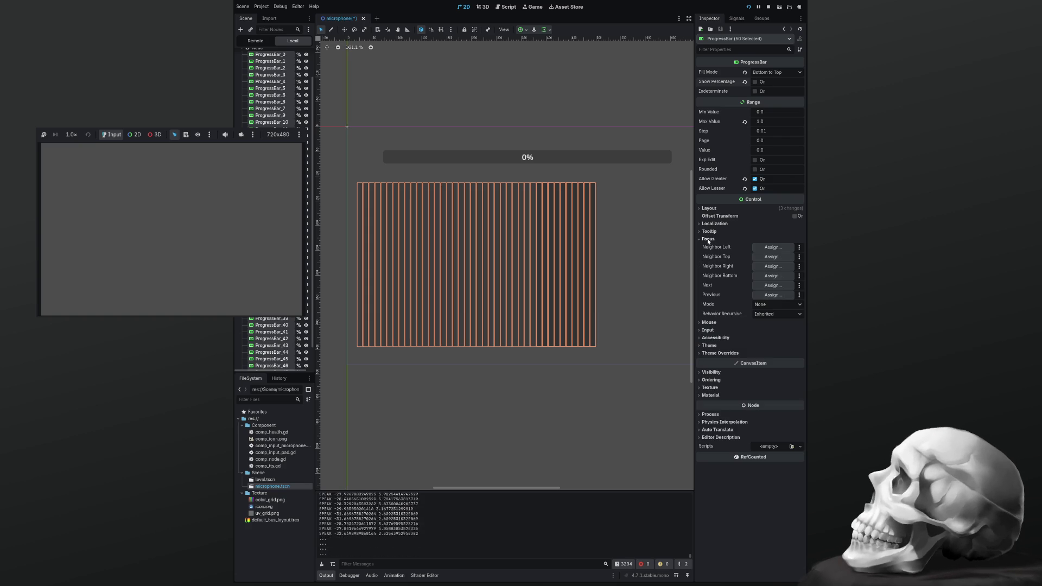
pyautogui.click(708, 239)
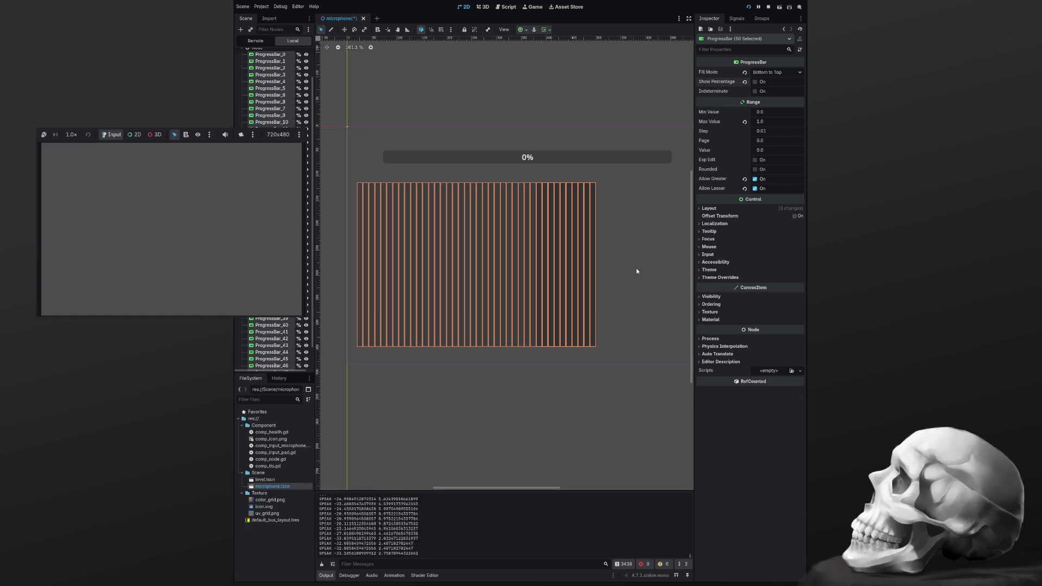
pyautogui.click(612, 258)
pyautogui.click(538, 225)
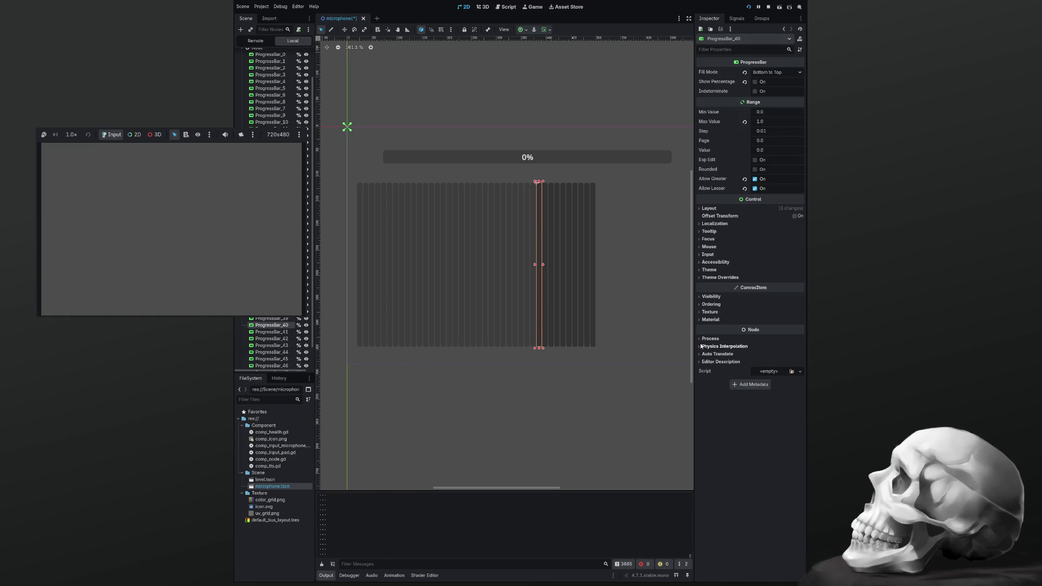
# Expand ProgressBar_40's Theme Overrides > Colors, then move the bar down-right and undo it.
pyautogui.click(699, 270)
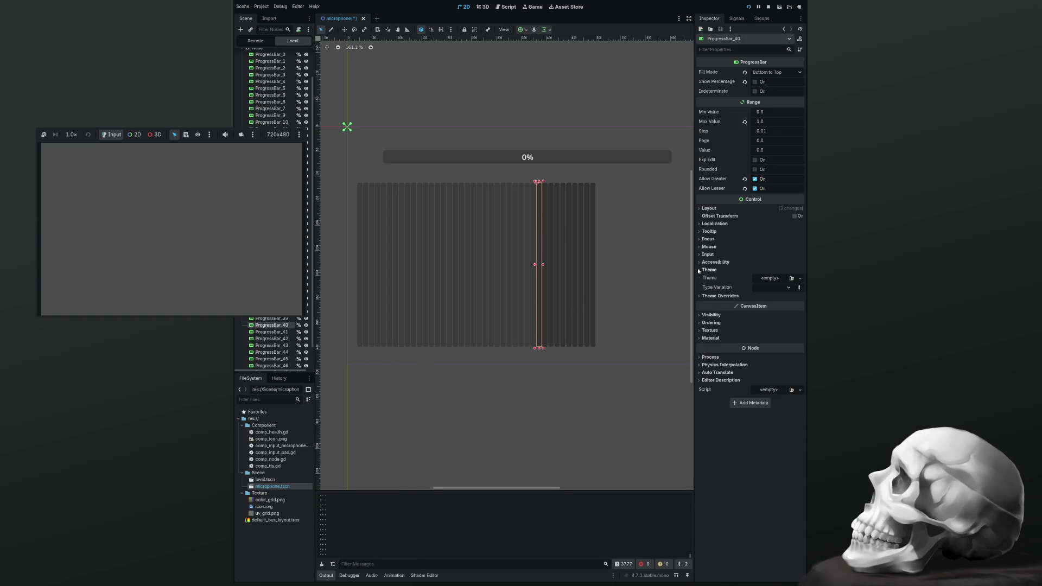
pyautogui.click(699, 297)
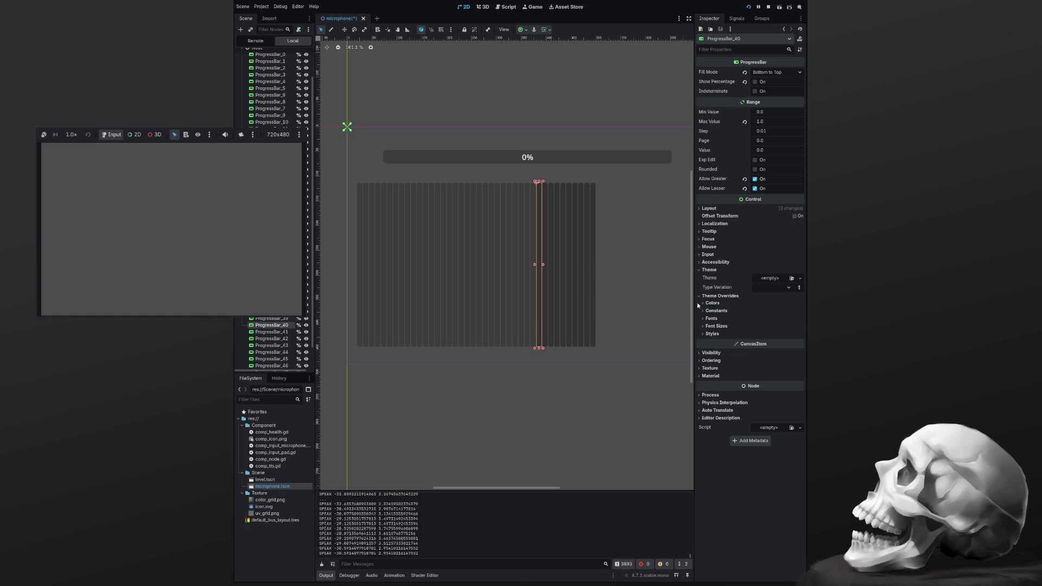
pyautogui.click(704, 303)
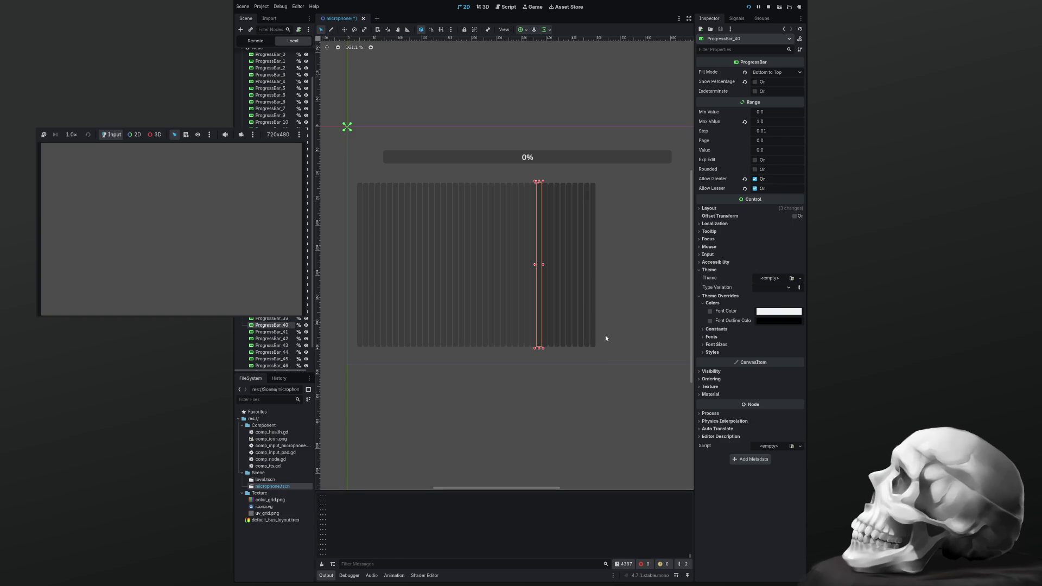
pyautogui.moveTo(539, 316); pyautogui.dragTo(590, 369)
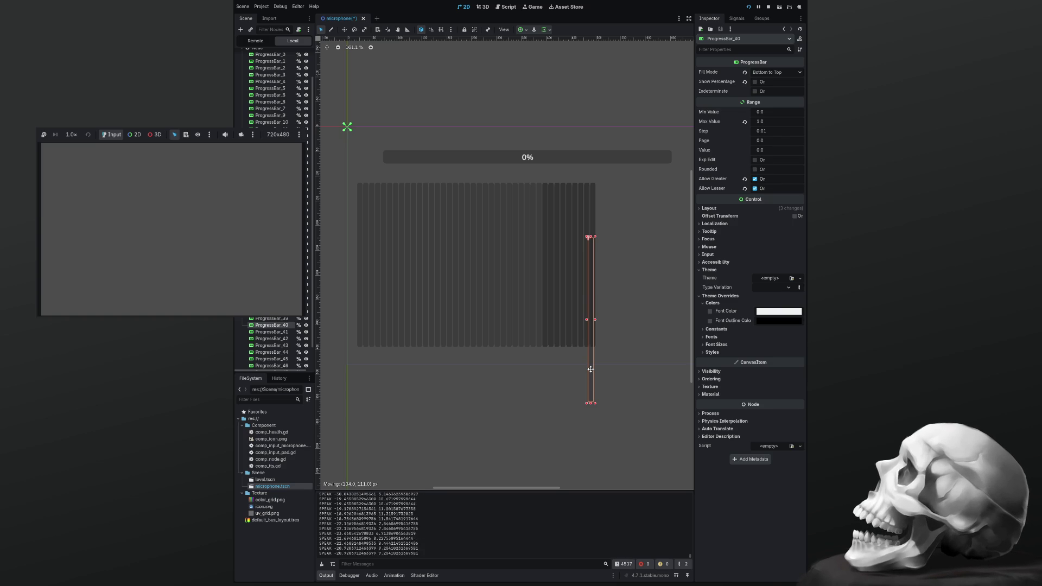
pyautogui.hotkey('ctrl', 'z')
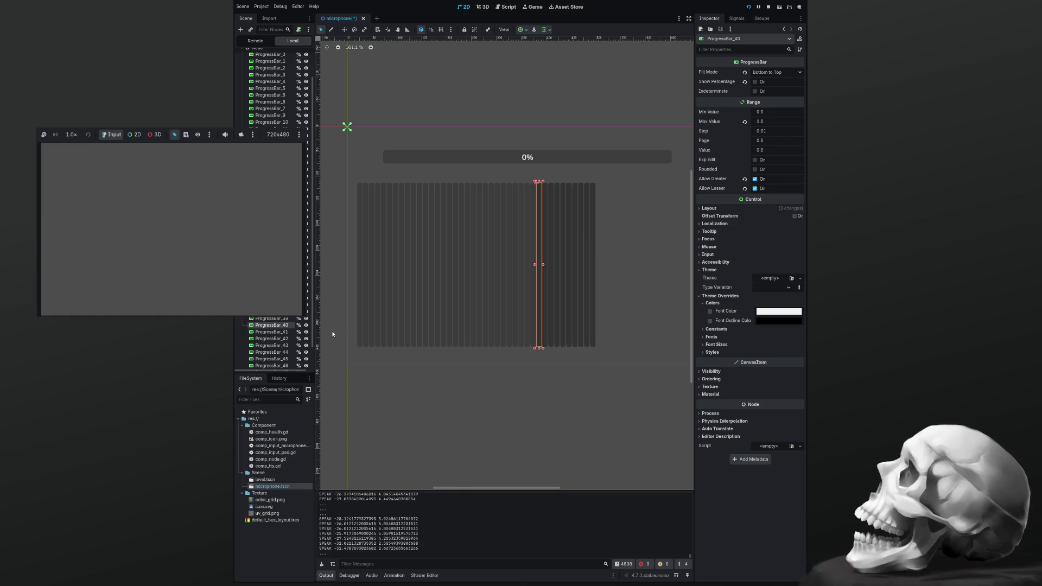
# Move ProgressBar_40–49 to the right, nudge them 12 px back left, and deselect.
pyautogui.scroll(-2, 272, 347)
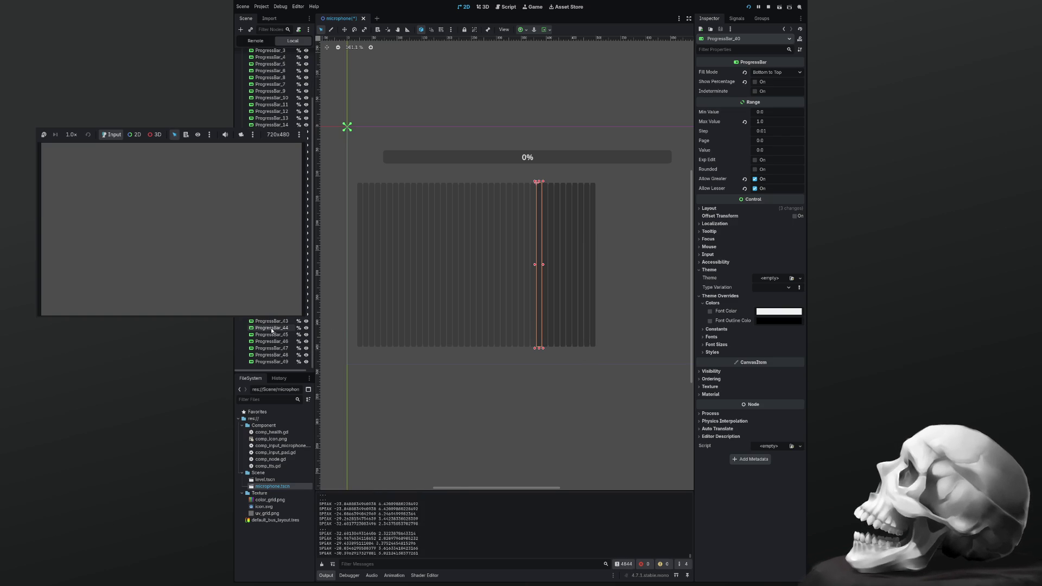
pyautogui.keyDown('shift'); pyautogui.click(274, 361); pyautogui.keyUp('shift')
pyautogui.moveTo(619, 340); pyautogui.dragTo(508, 354)
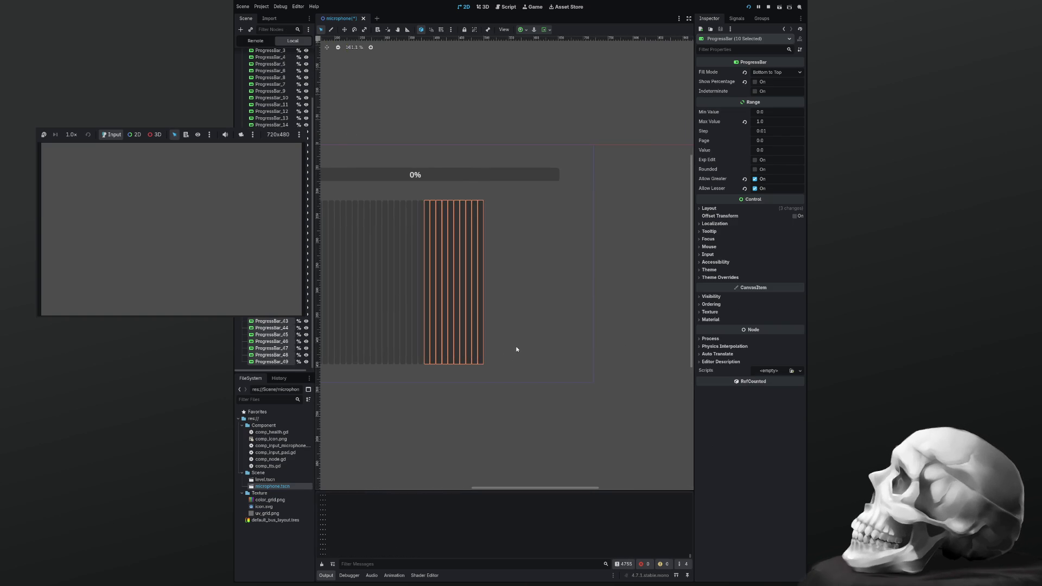
pyautogui.scroll(2, 507, 354)
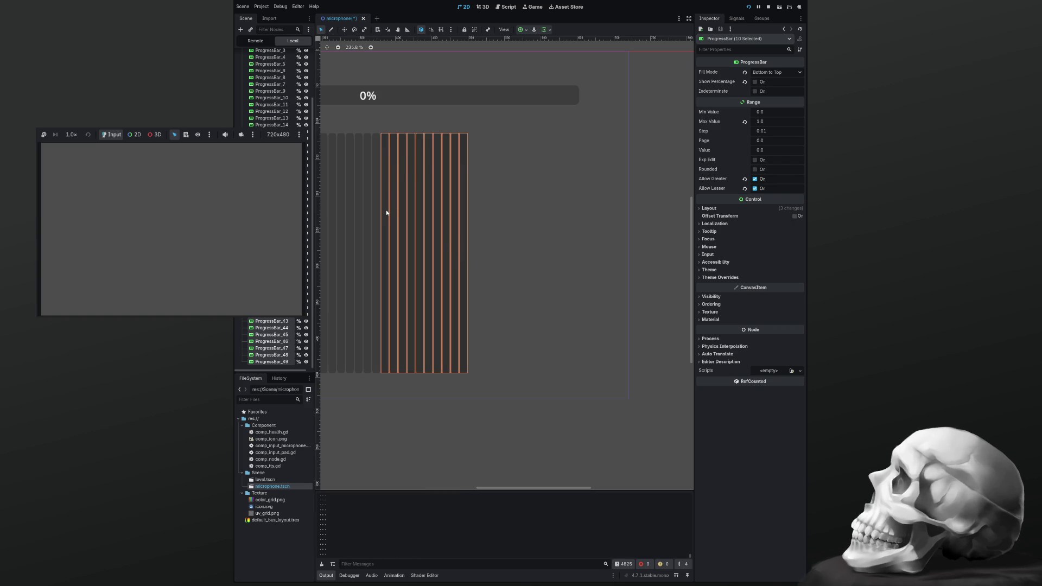
pyautogui.moveTo(386, 213); pyautogui.dragTo(483, 216)
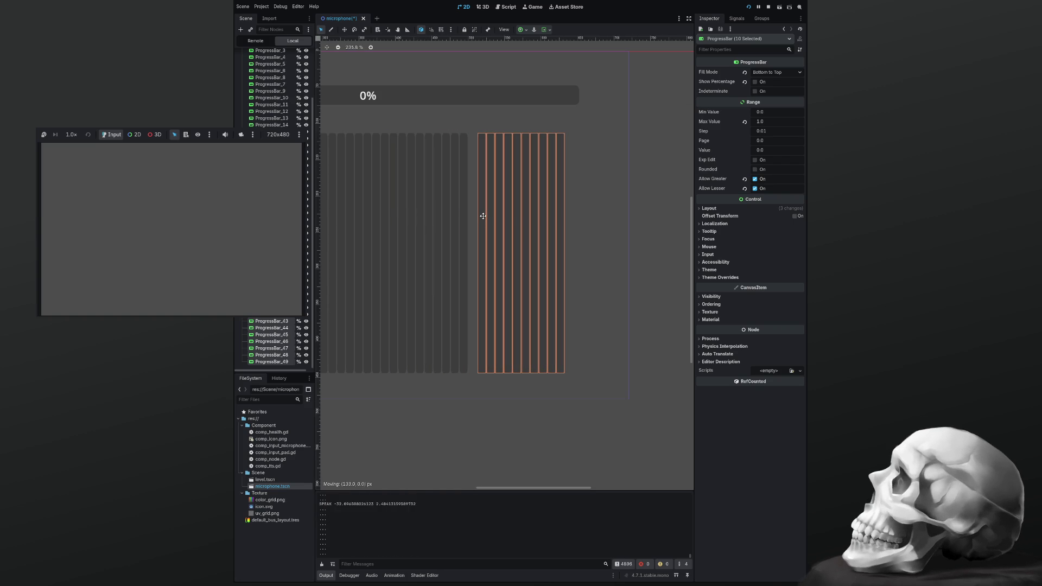
pyautogui.scroll(8, 477, 152)
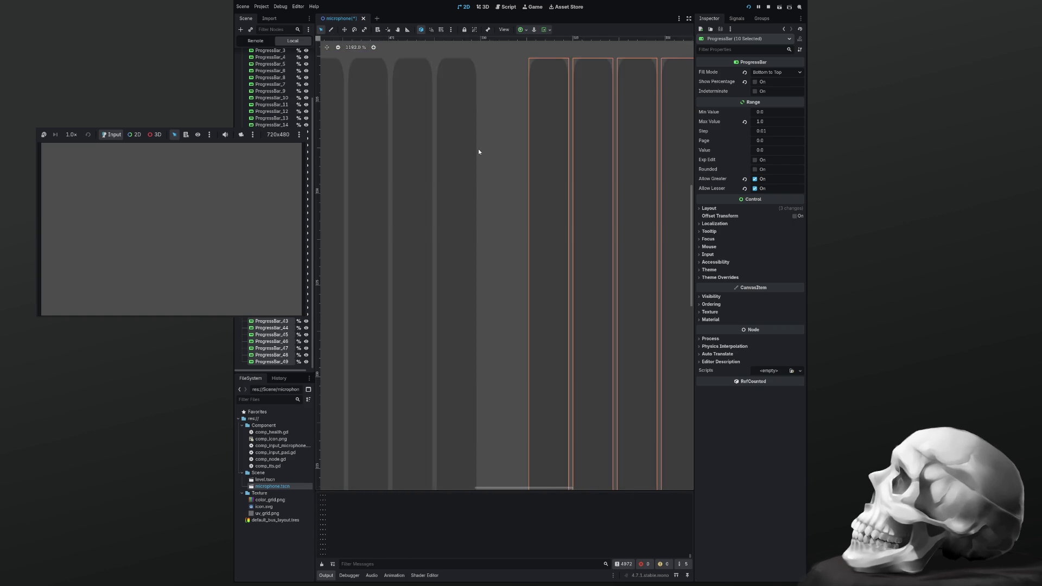
pyautogui.scroll(2, 478, 151)
pyautogui.scroll(5, 547, 192)
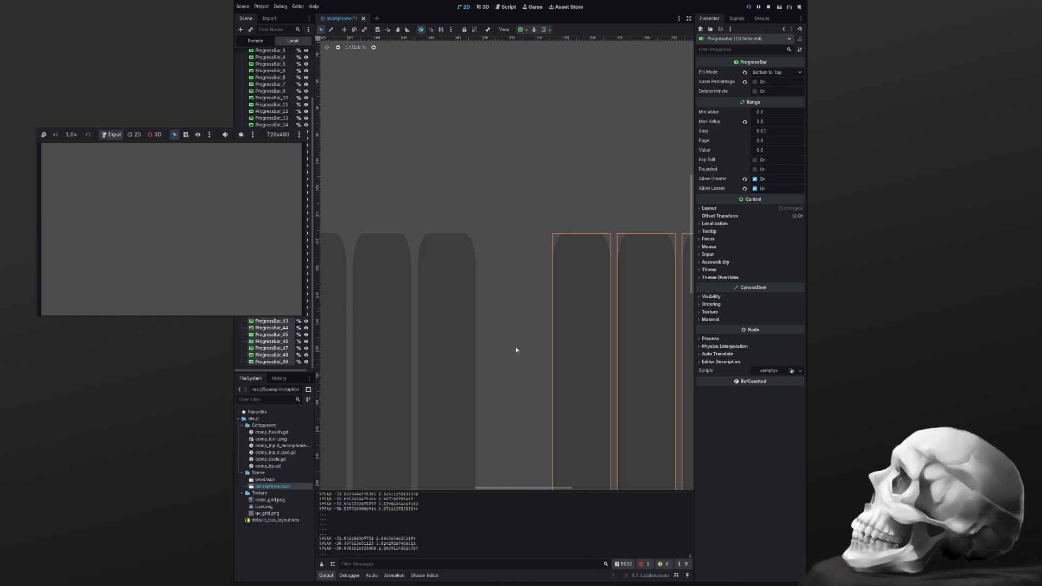
pyautogui.moveTo(574, 349); pyautogui.dragTo(505, 353)
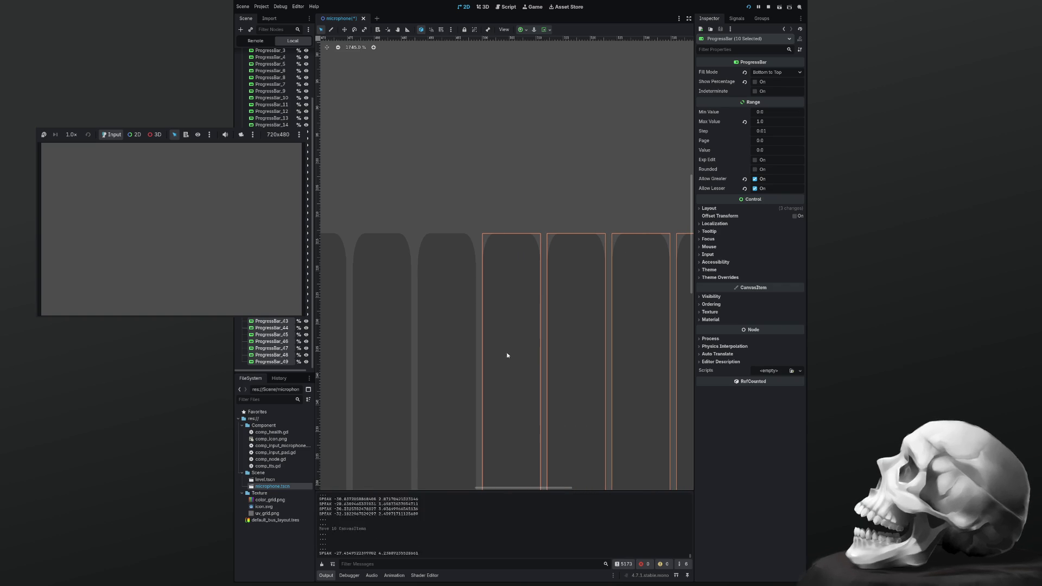
pyautogui.click(509, 151)
# Box-select all progress bars and shift them 44 px to the right.
pyautogui.scroll(-12, 509, 198)
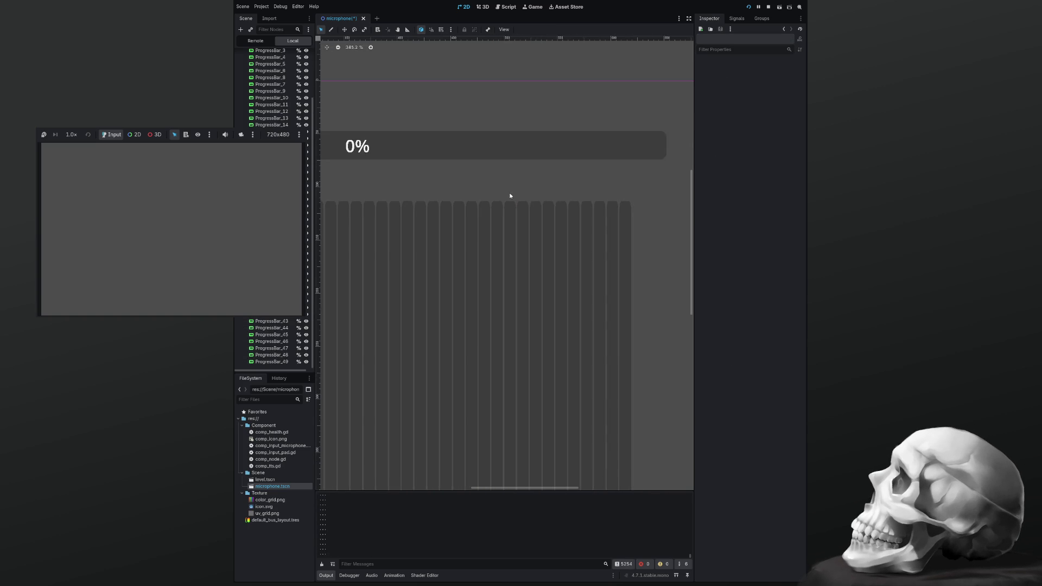
pyautogui.scroll(-4, 509, 205)
pyautogui.moveTo(451, 258)
pyautogui.mouseDown()
pyautogui.moveTo(540, 317)
pyautogui.moveTo(525, 279)
pyautogui.mouseUp()
pyautogui.scroll(1, 541, 315)
pyautogui.moveTo(618, 388)
pyautogui.mouseDown()
pyautogui.moveTo(392, 275)
pyautogui.moveTo(349, 231)
pyautogui.mouseUp()
pyautogui.moveTo(389, 279); pyautogui.dragTo(403, 284)
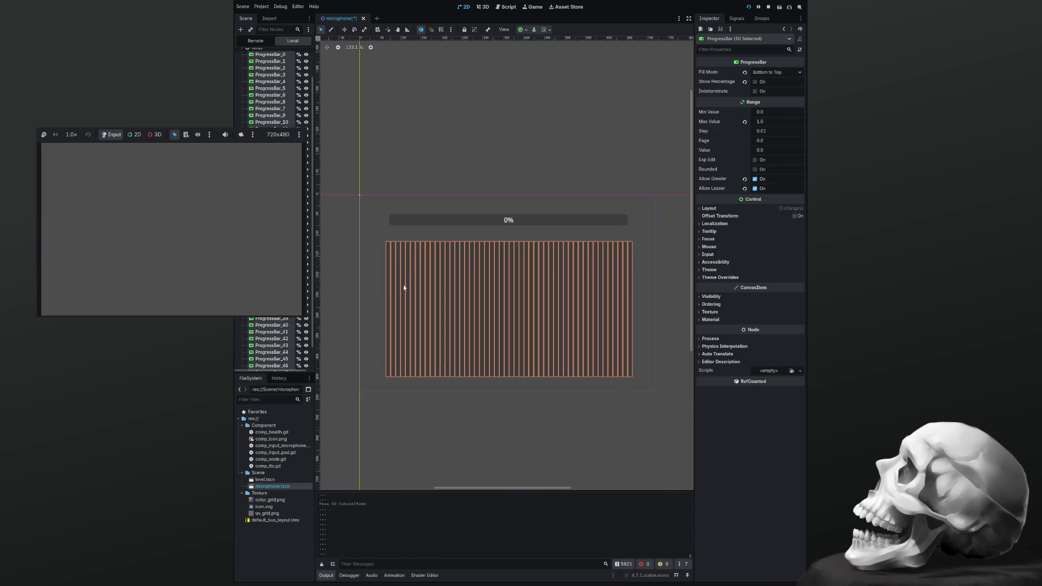
pyautogui.click(467, 389)
# Save the scene, run the visualizer from the microphone script, and go to the HEIGHT_SCALE comment.
pyautogui.hotkey('ctrl', 's')
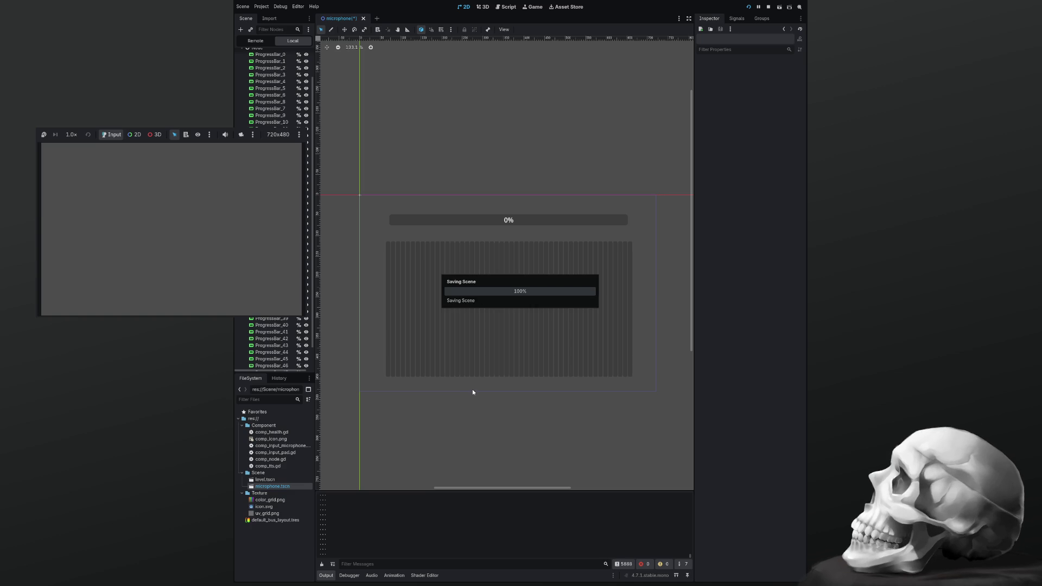
pyautogui.click(506, 7)
pyautogui.click(532, 311)
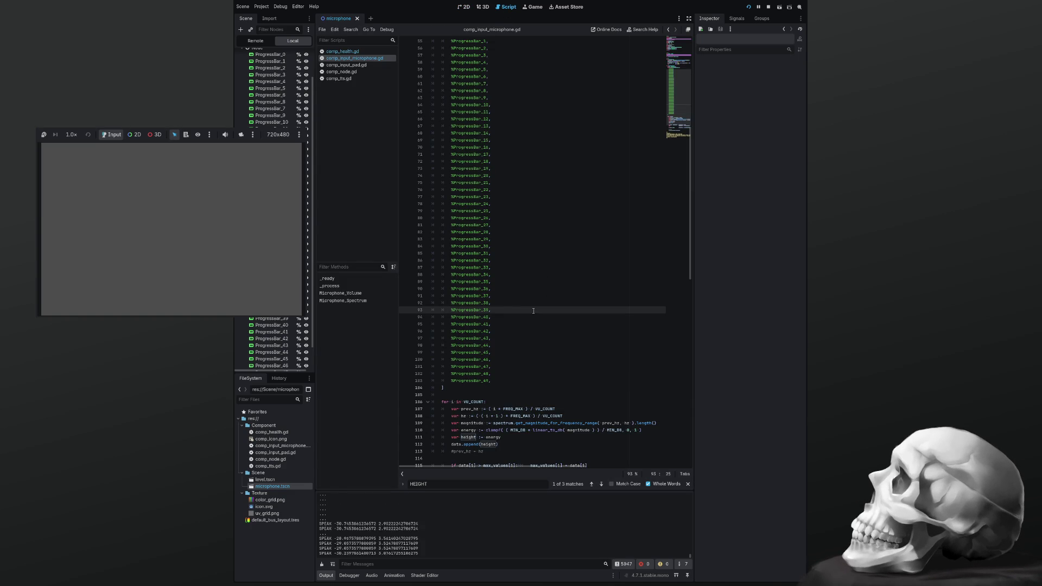
pyautogui.press('F5')
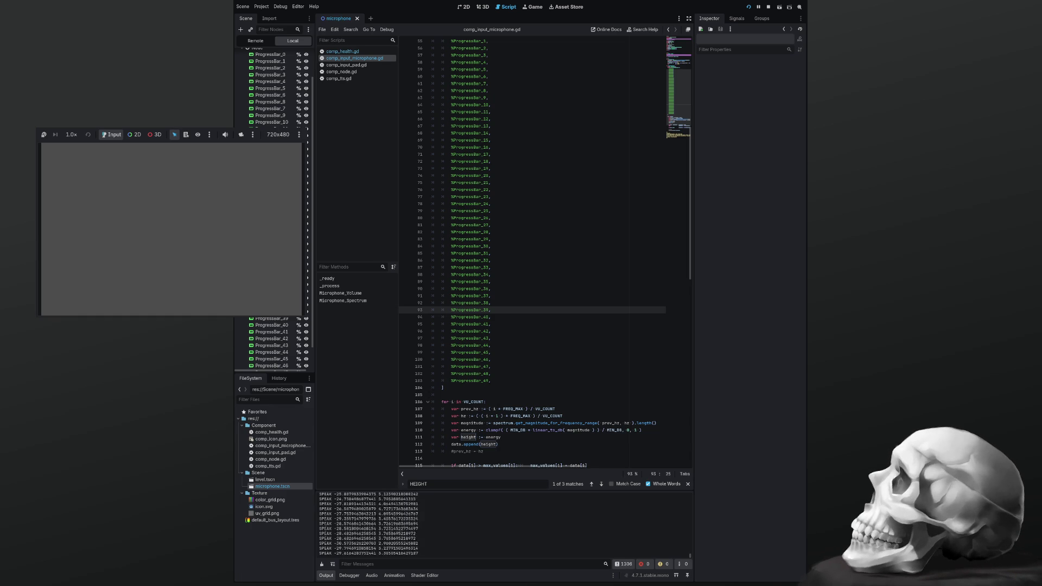
pyautogui.scroll(10, 543, 253)
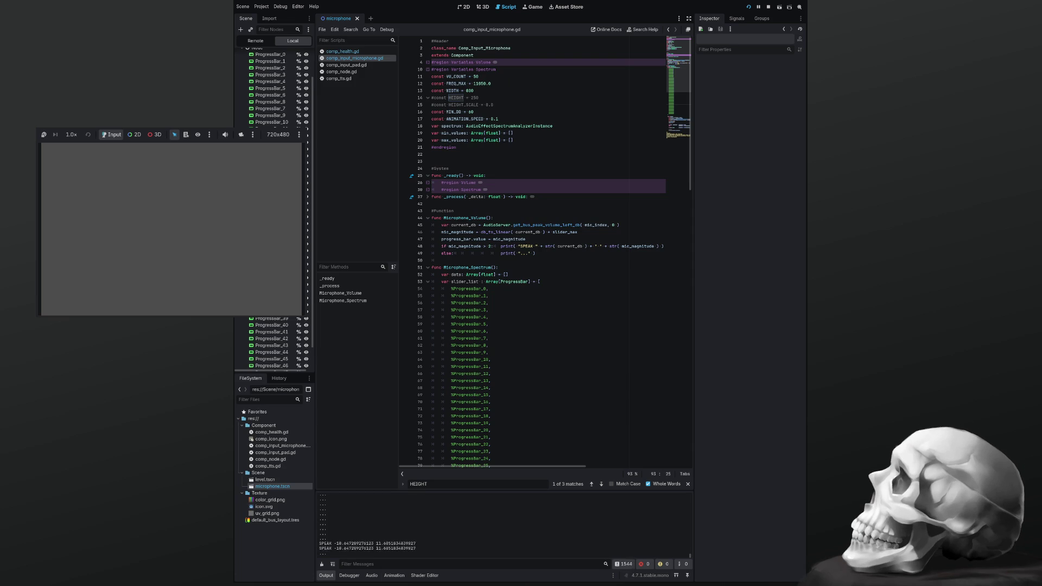
pyautogui.click(503, 112)
# Delete the commented-out #const HEIGHT and #const HEIGHT_SCALE lines.
pyautogui.click(504, 104)
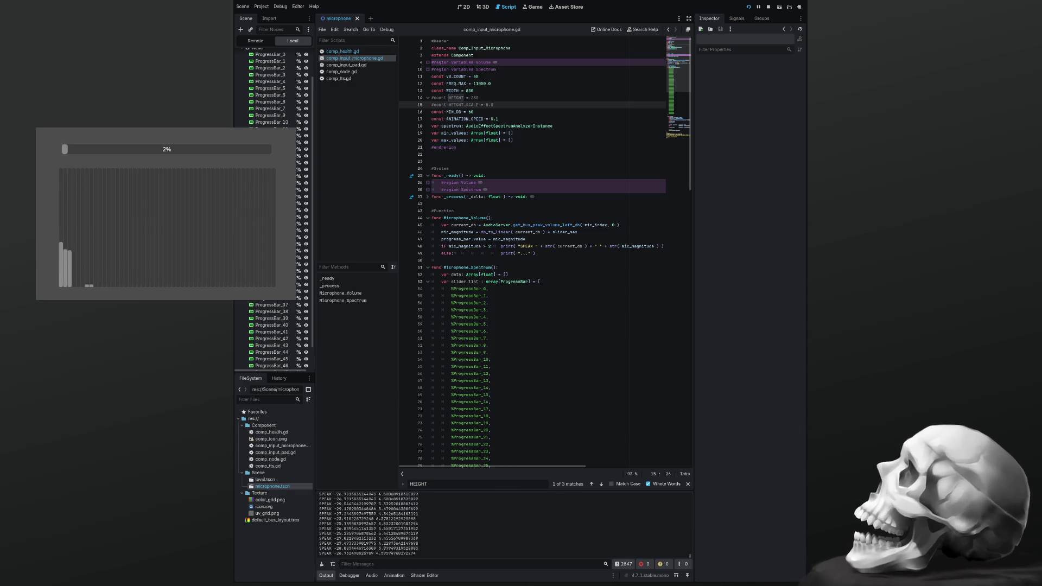
pyautogui.hotkey('shift', 'Up')
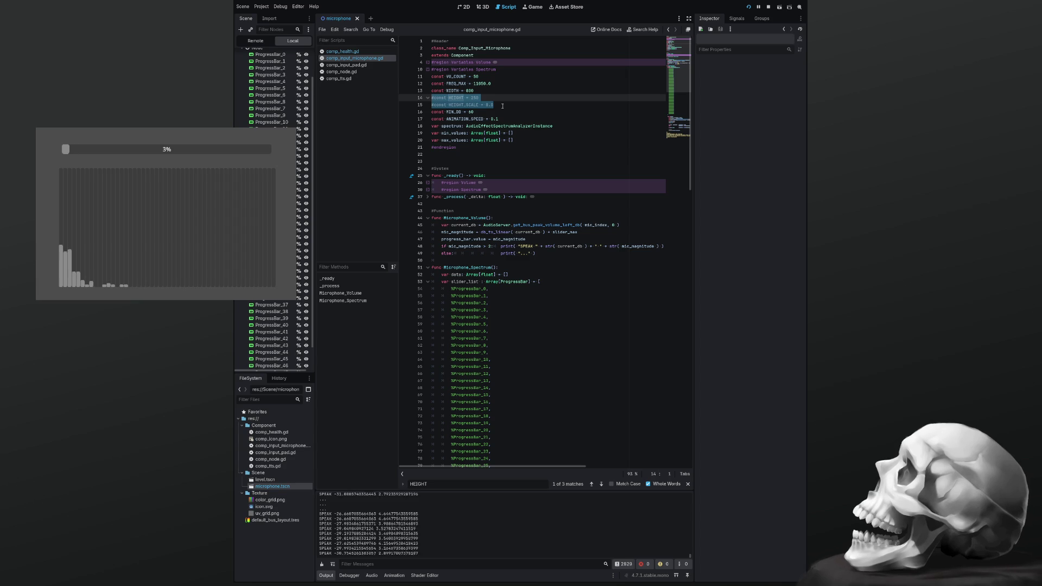
pyautogui.press('Delete')
pyautogui.press('Delete')
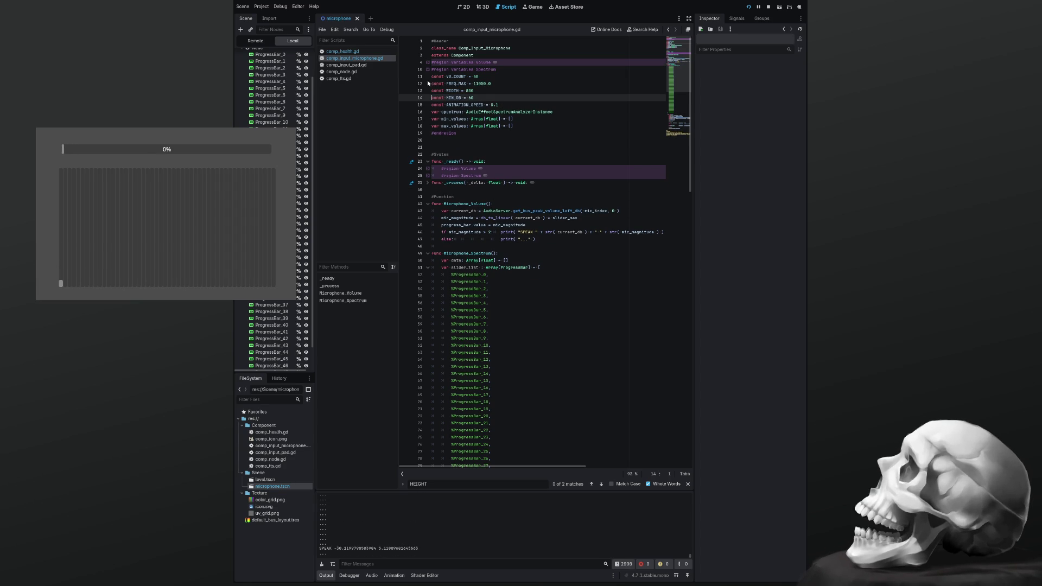
# Unfold the Spectrum region in _ready and search for WIDTH, min_values and MIN_DB usages.
pyautogui.doubleClick(453, 91)
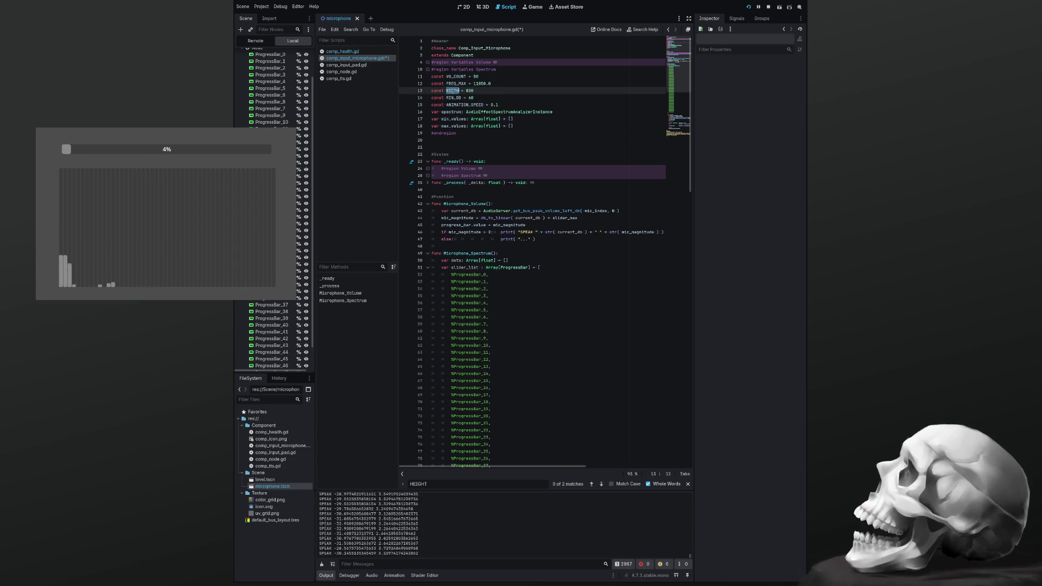
pyautogui.hotkey('ctrl', 'f')
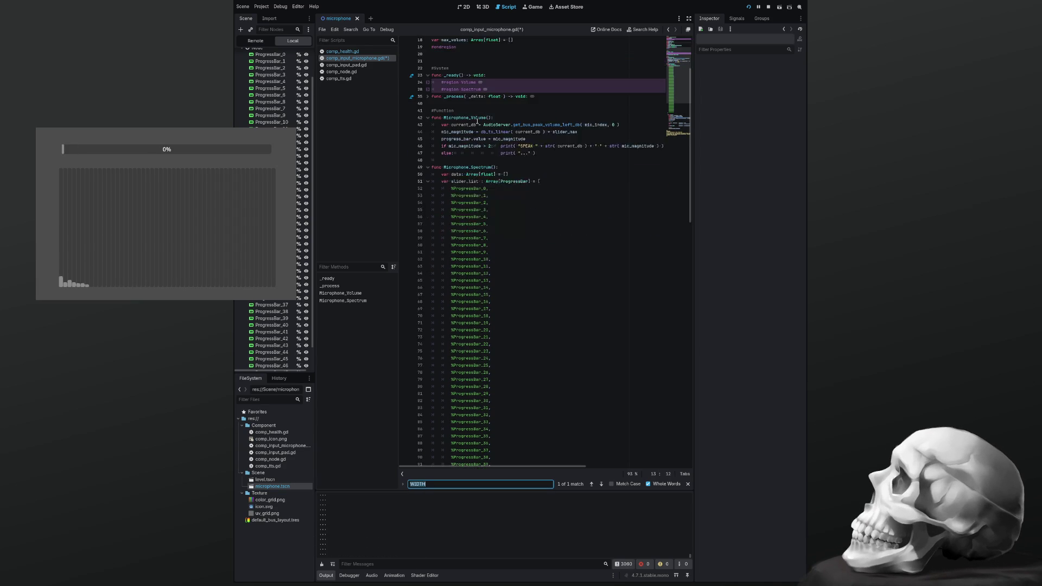
pyautogui.click(427, 175)
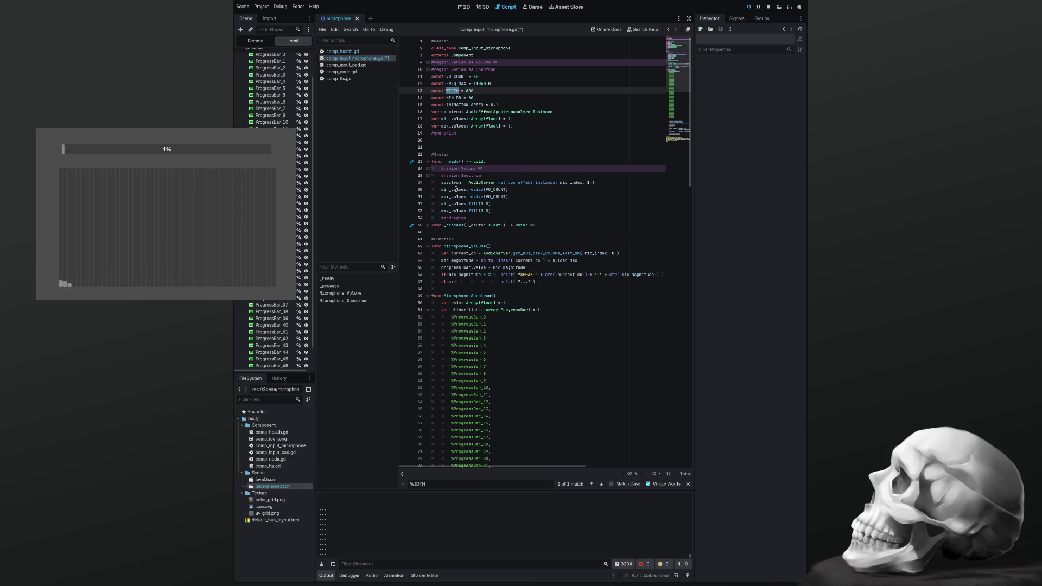
pyautogui.doubleClick(453, 204)
pyautogui.hotkey('ctrl', 'f')
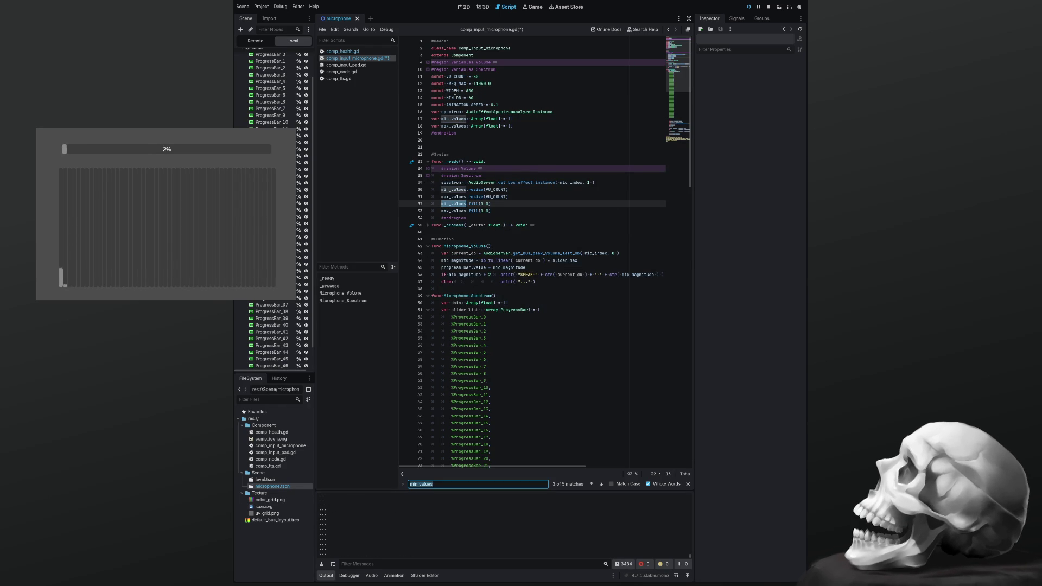
pyautogui.doubleClick(454, 98)
pyautogui.hotkey('ctrl', 'f')
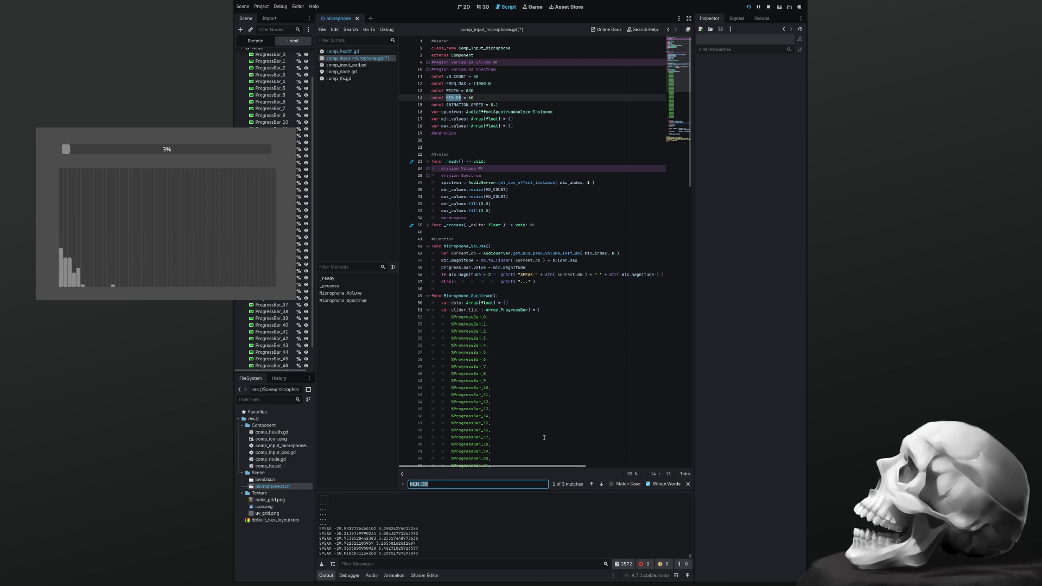
pyautogui.click(601, 484)
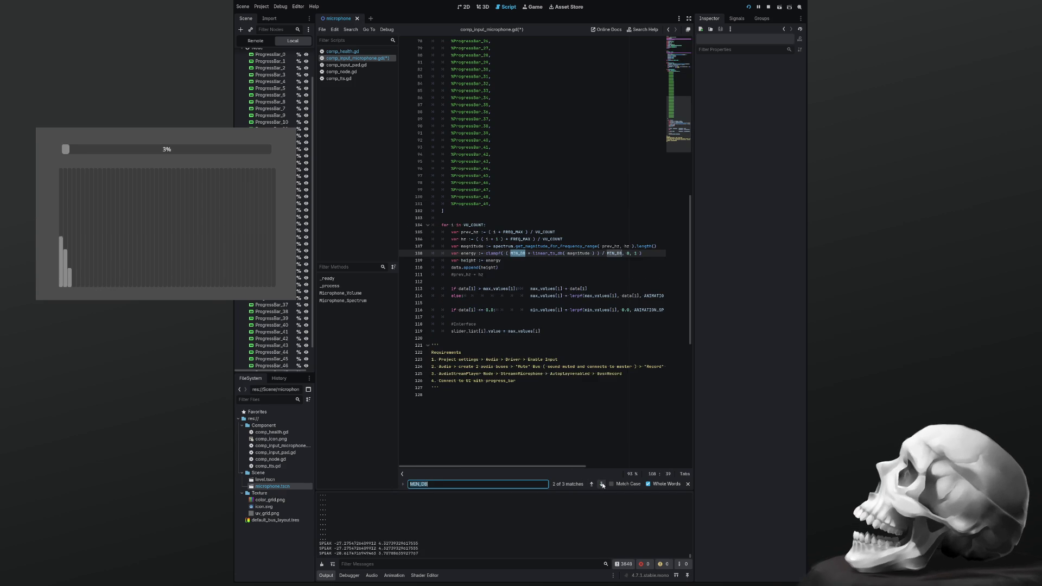
pyautogui.click(601, 484)
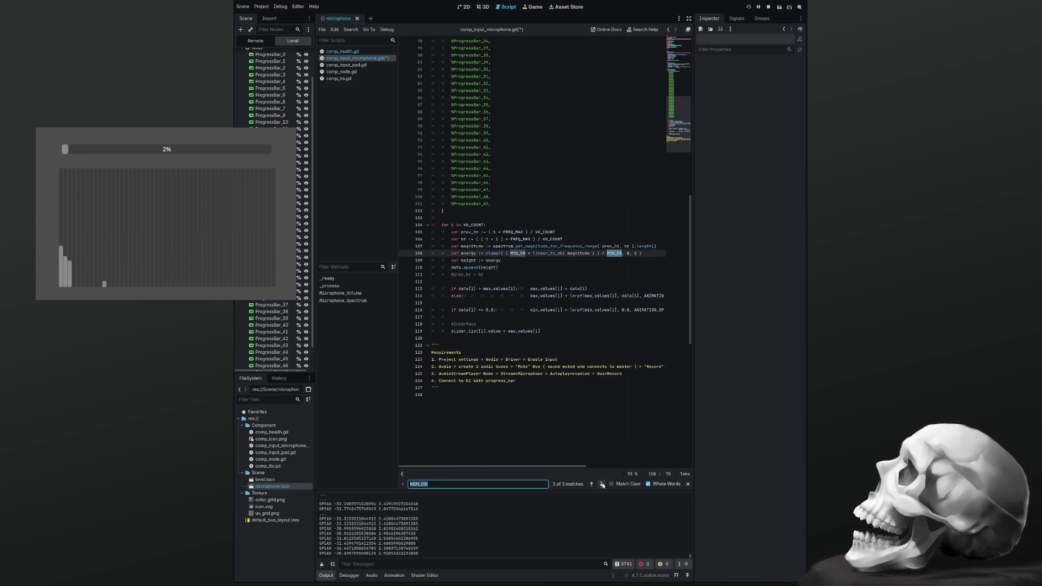
pyautogui.click(602, 484)
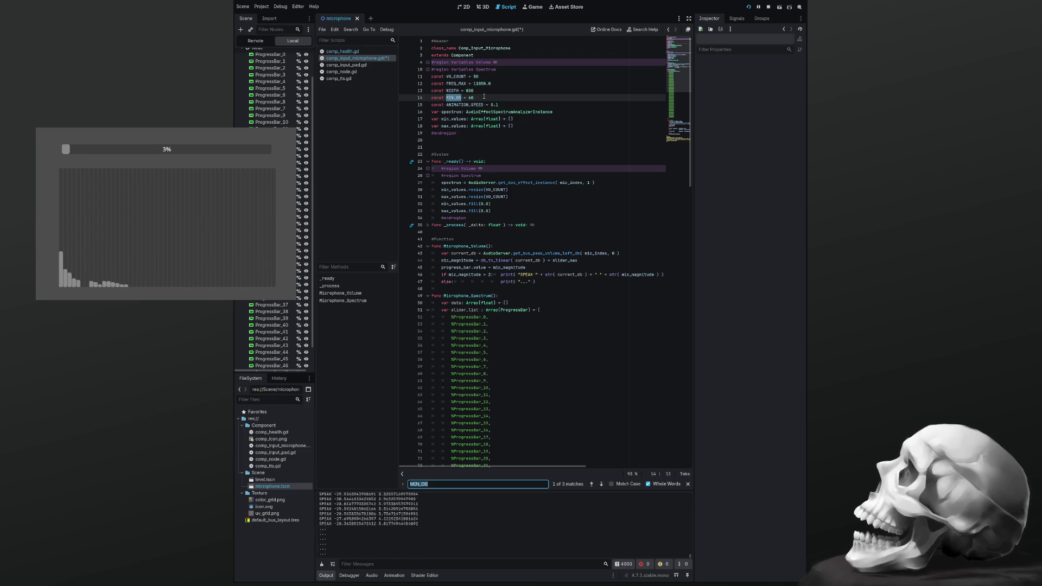
# Review the frequency loop and select FREQ_MAX.
pyautogui.scroll(-5, 483, 96)
pyautogui.scroll(4, 483, 96)
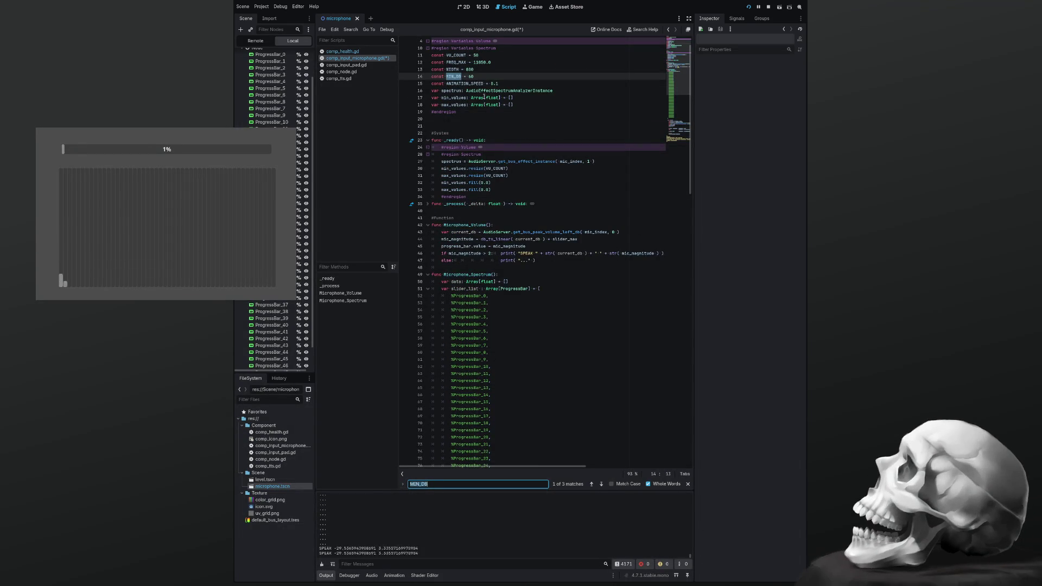
pyautogui.scroll(-10, 483, 96)
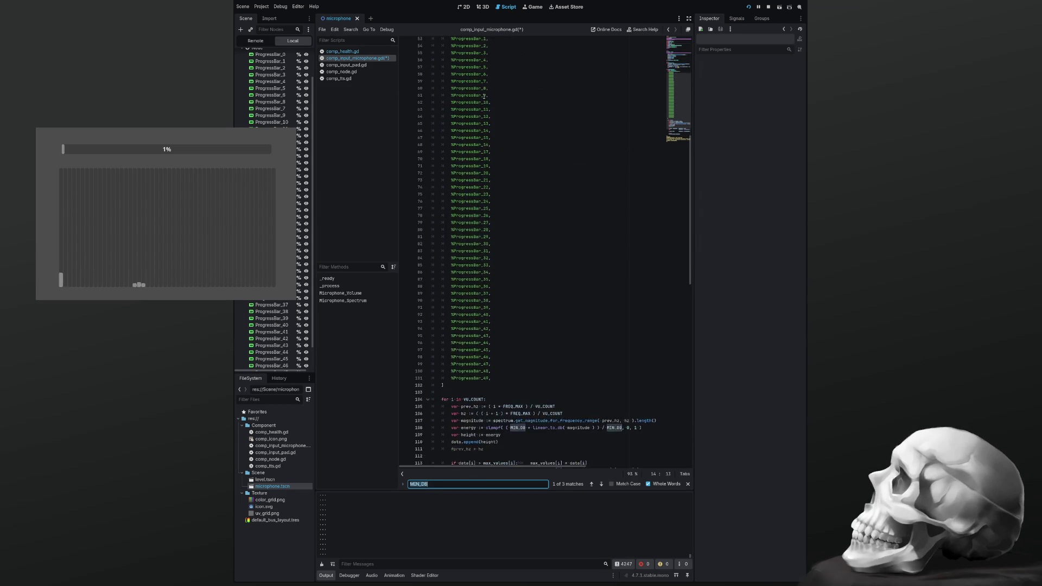
pyautogui.scroll(-6, 484, 96)
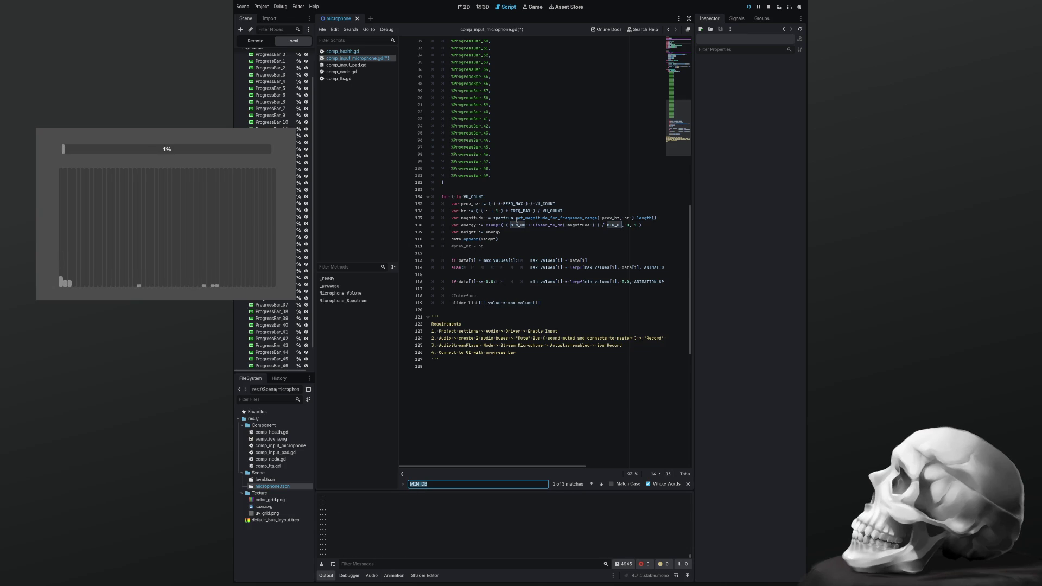
pyautogui.scroll(2, 526, 222)
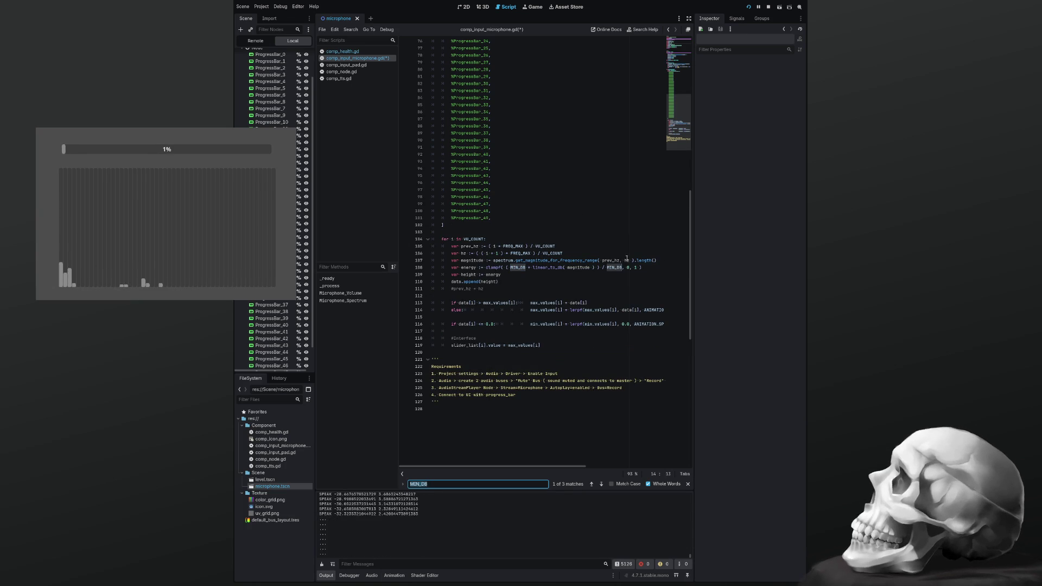
pyautogui.doubleClick(514, 247)
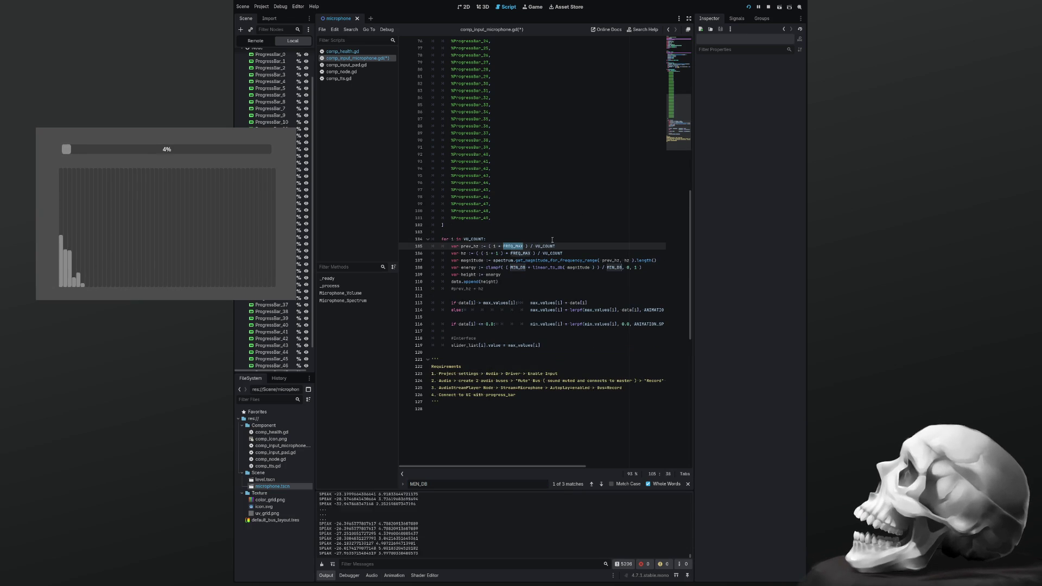
pyautogui.scroll(20, 581, 216)
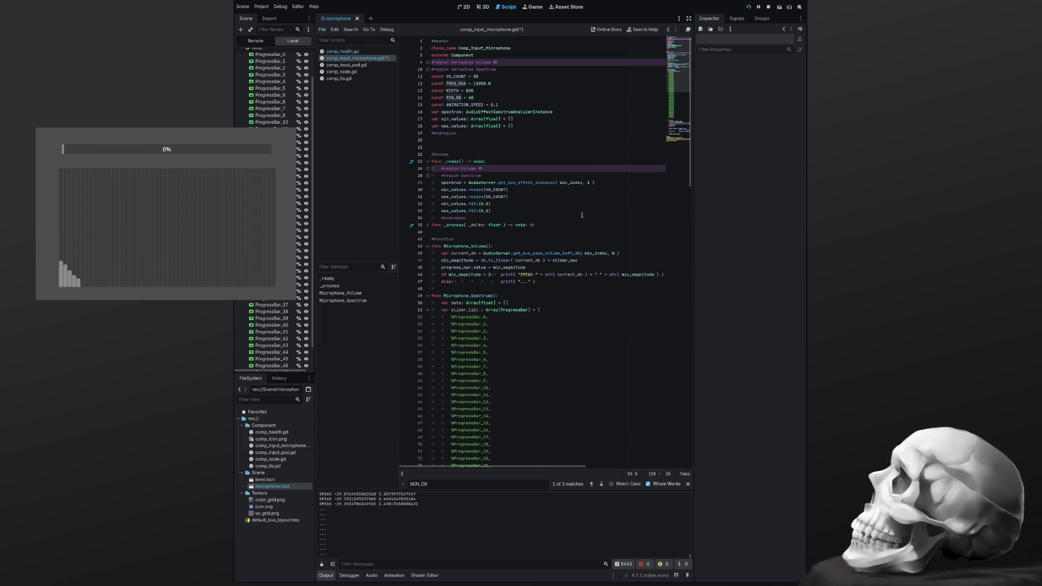
# Set MIN_DB to 0, save, and test-run the visualizer before stopping it.
pyautogui.click(482, 96)
pyautogui.press('BackSpace')
pyautogui.press('BackSpace')
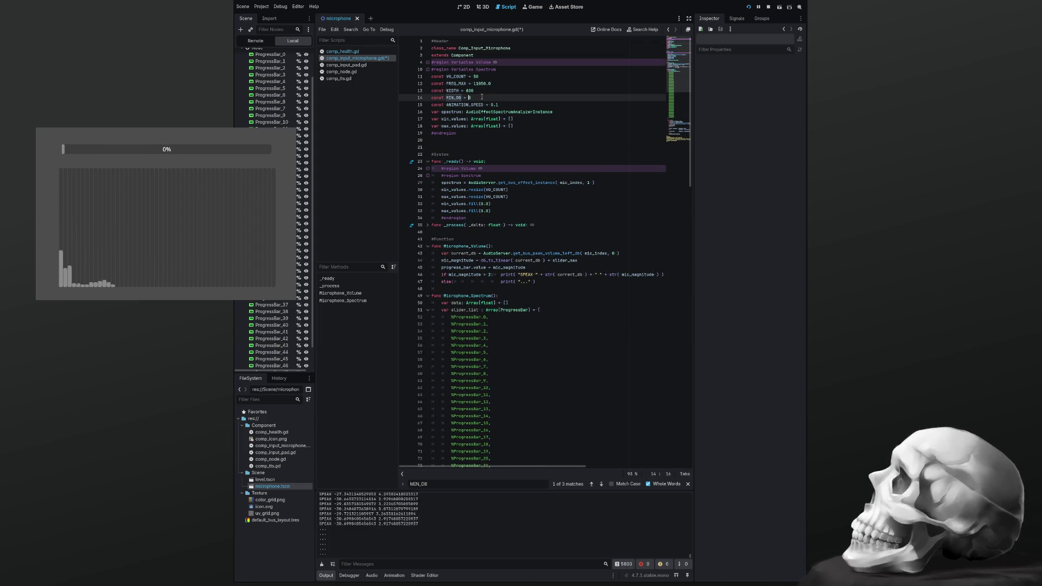
pyautogui.hotkey('ctrl', 's')
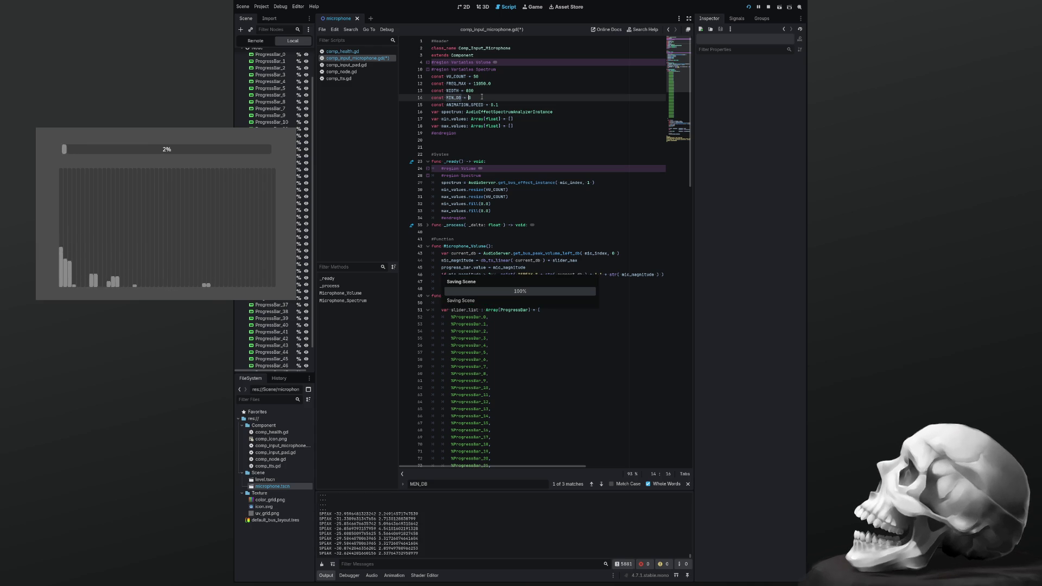
pyautogui.click(481, 140)
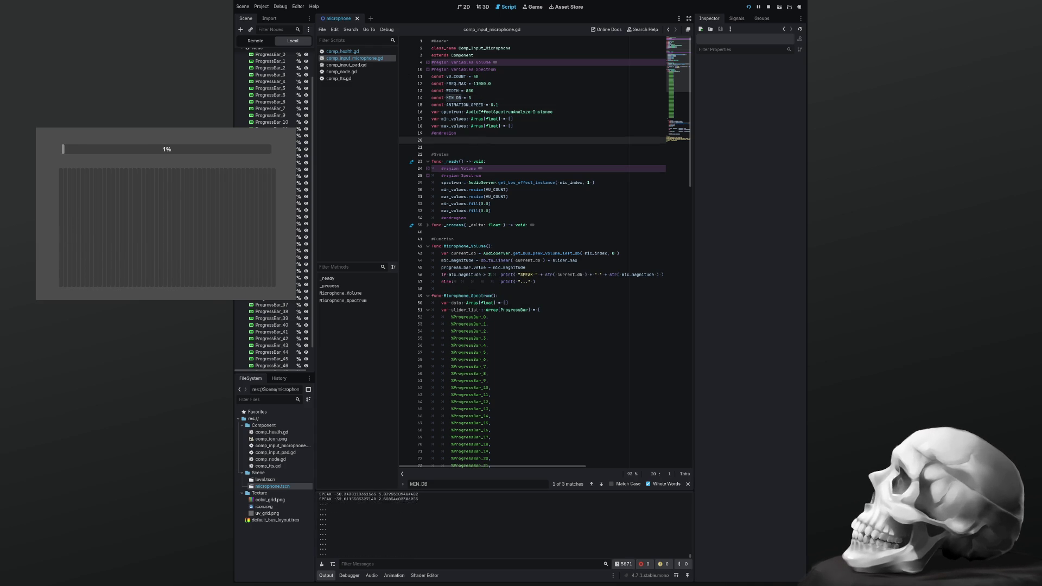
pyautogui.press('F8')
pyautogui.click(505, 149)
pyautogui.press('F5')
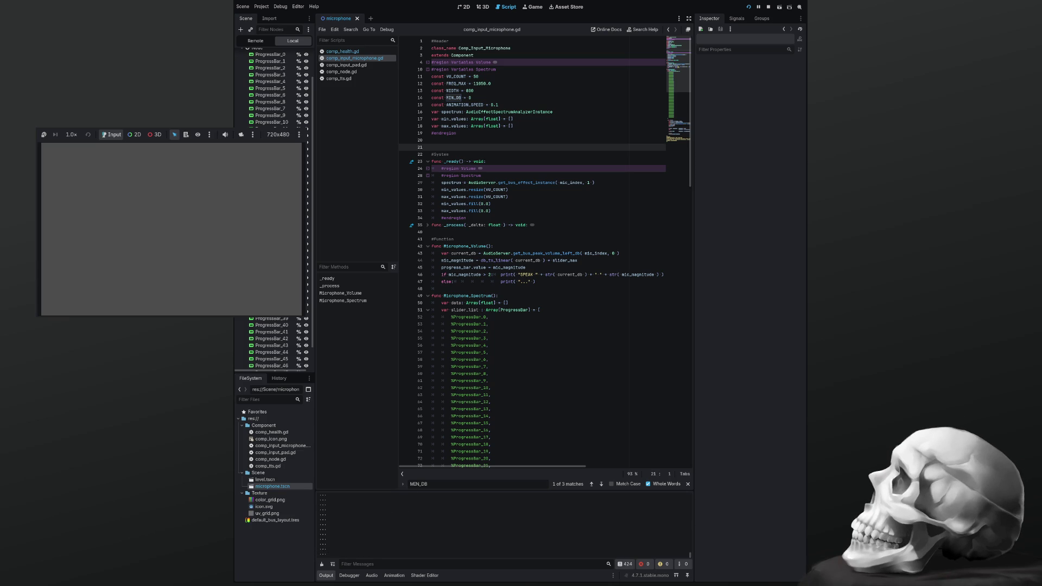
pyautogui.press('F8')
# Restore MIN_DB to 60 and relaunch the project.
pyautogui.click(470, 97)
pyautogui.write('6')
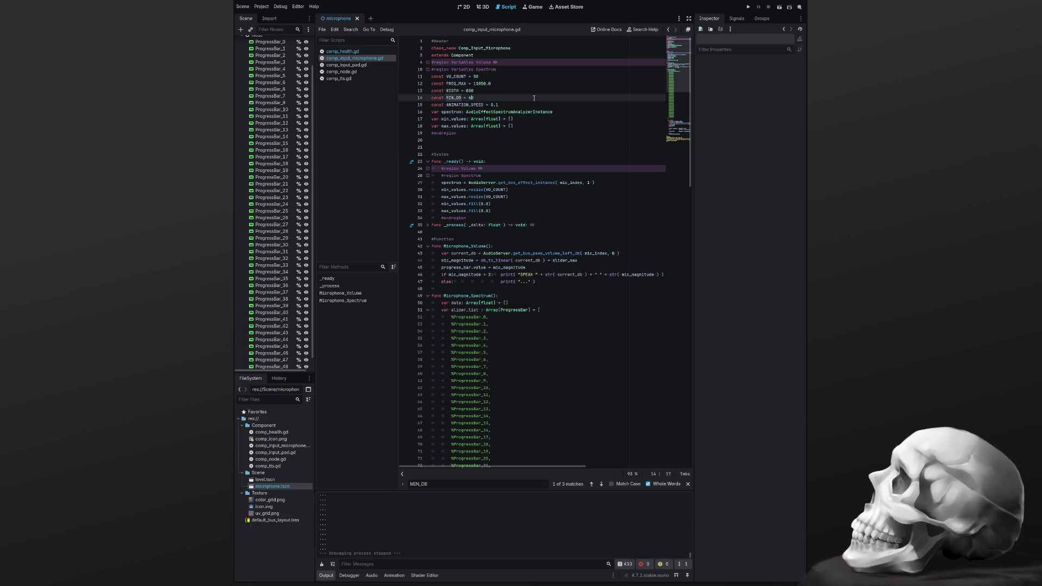
pyautogui.press('F5')
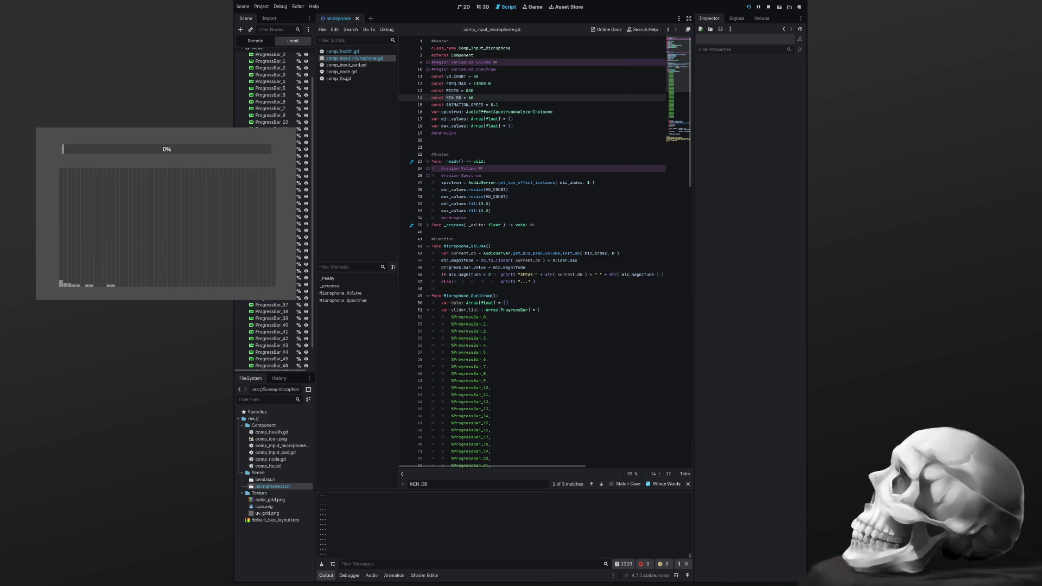
# Fold the slider_list ProgressBar array at line 51 and select mic_magnitude on line 44.
pyautogui.scroll(-5, 532, 250)
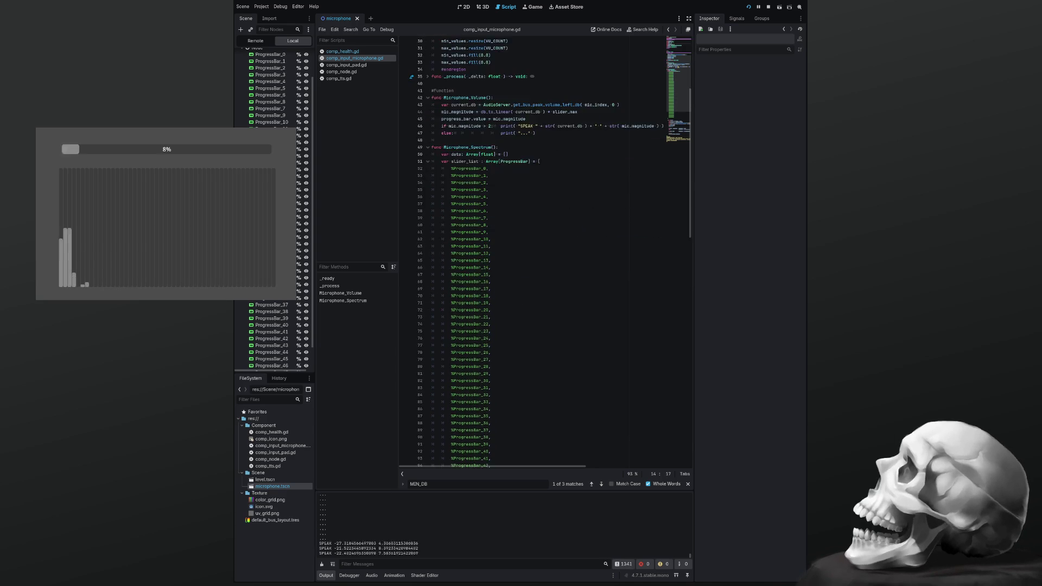
pyautogui.scroll(-8, 531, 249)
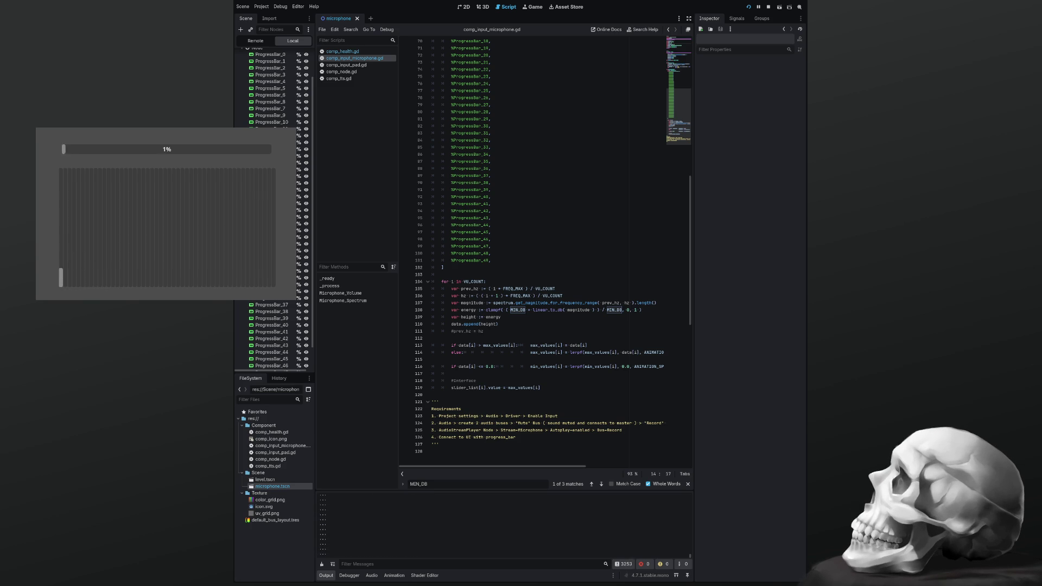
pyautogui.scroll(7, 542, 249)
pyautogui.scroll(10, 542, 249)
pyautogui.click(427, 288)
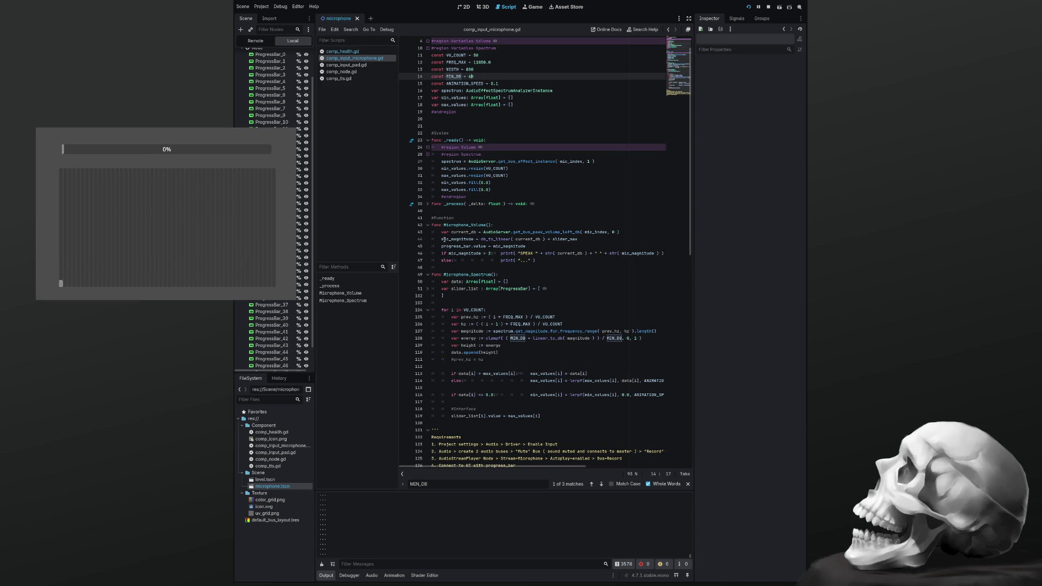
pyautogui.doubleClick(465, 239)
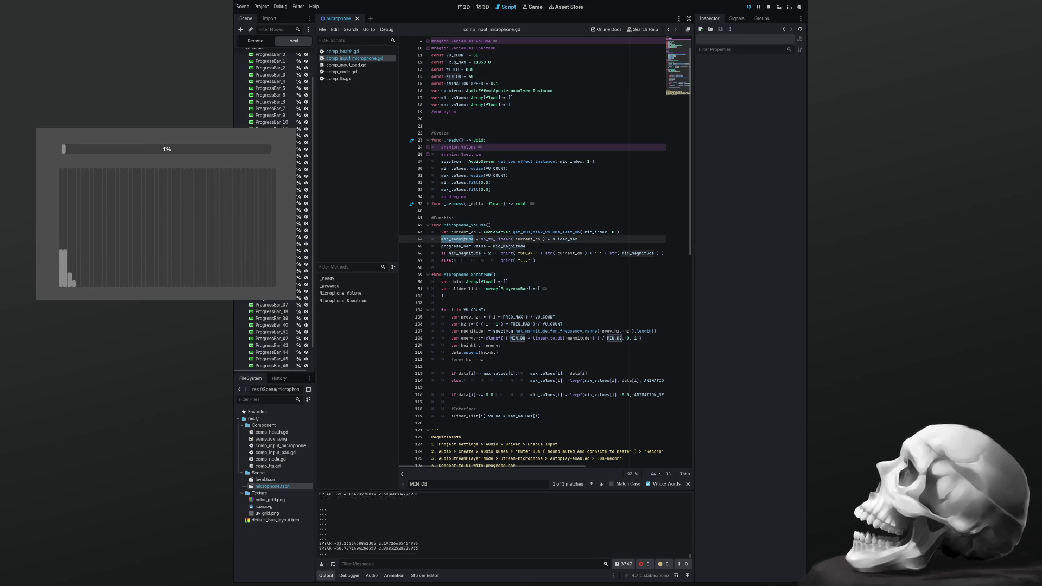
pyautogui.scroll(1, 464, 238)
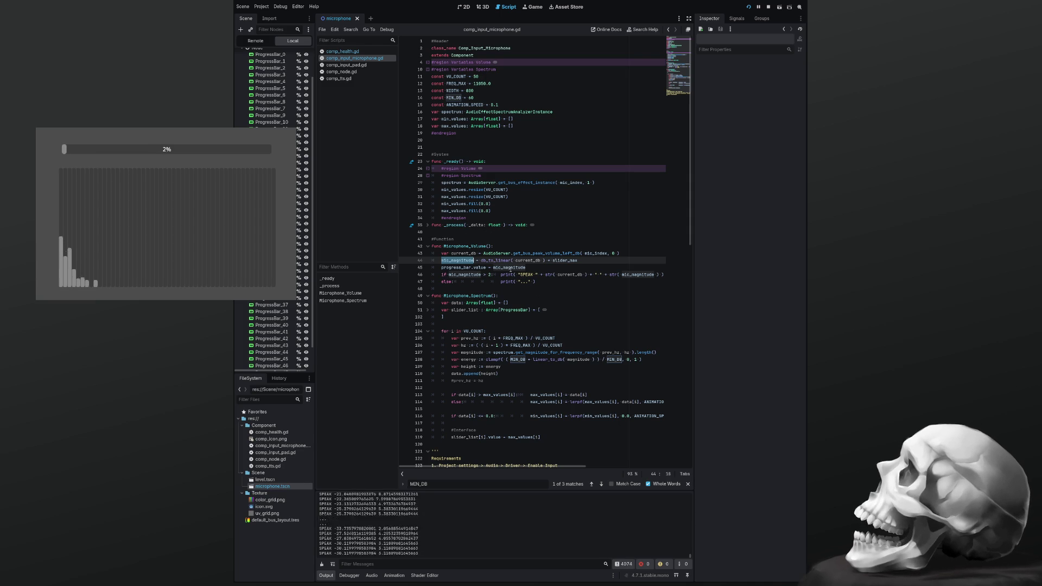
# Duplicate the mic_magnitude line on line 44 and comment out the original.
pyautogui.doubleClick(508, 268)
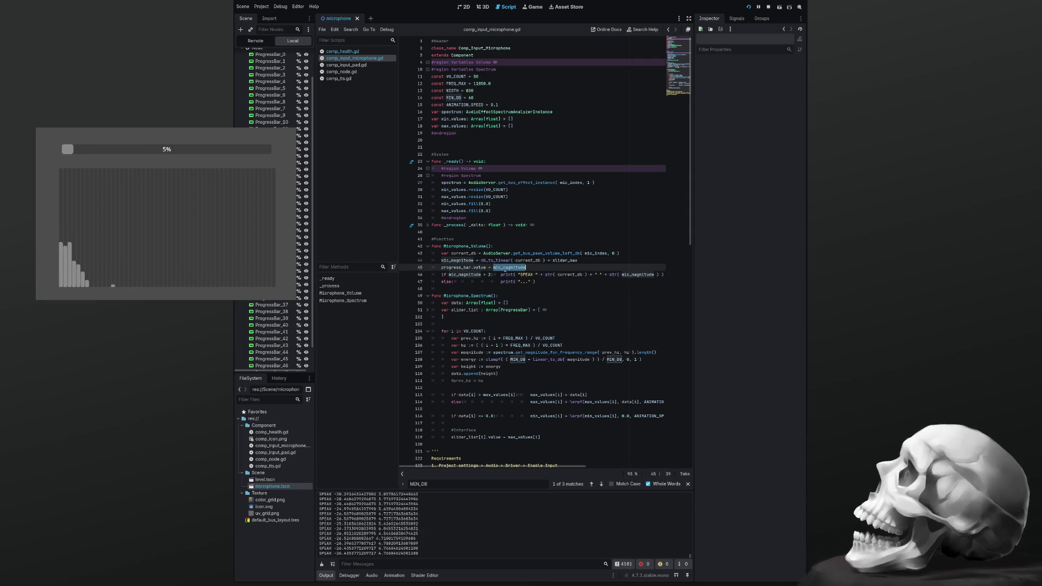
pyautogui.click(592, 260)
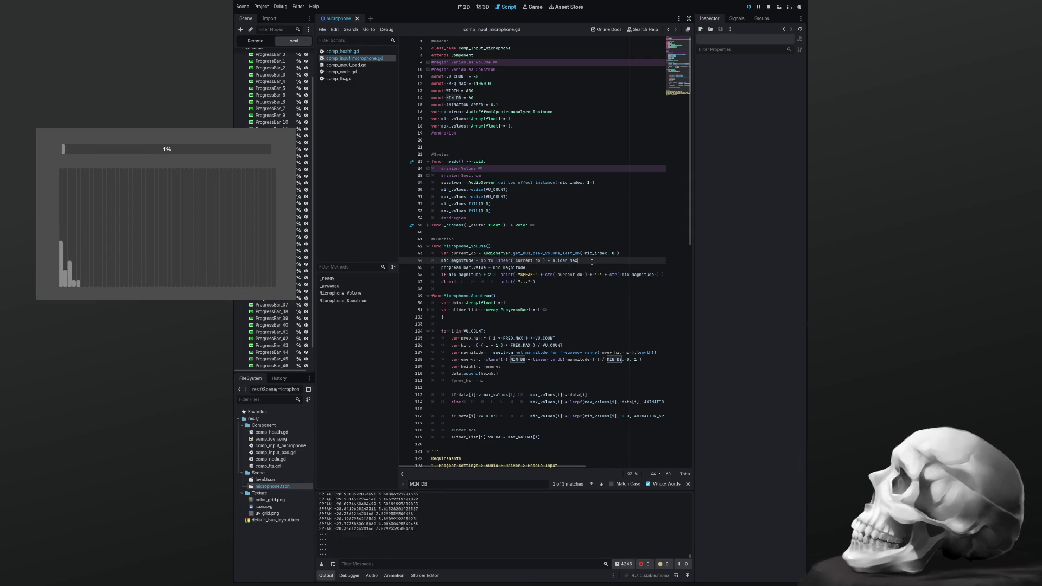
pyautogui.hotkey('shift', 'Home')
pyautogui.press('End')
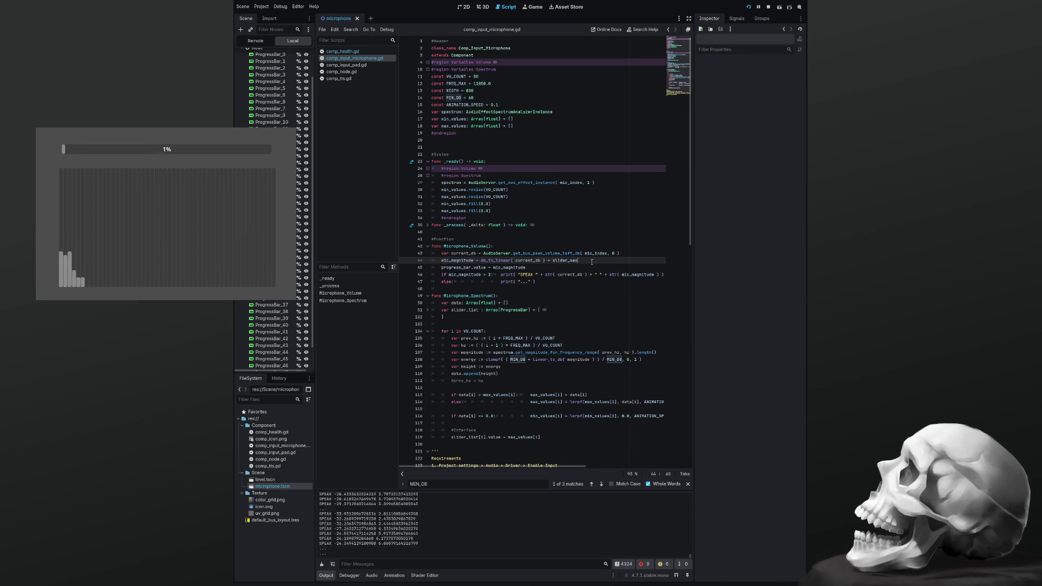
pyautogui.hotkey('ctrl', 'alt', 'Down')
pyautogui.hotkey('ctrl', 'k')
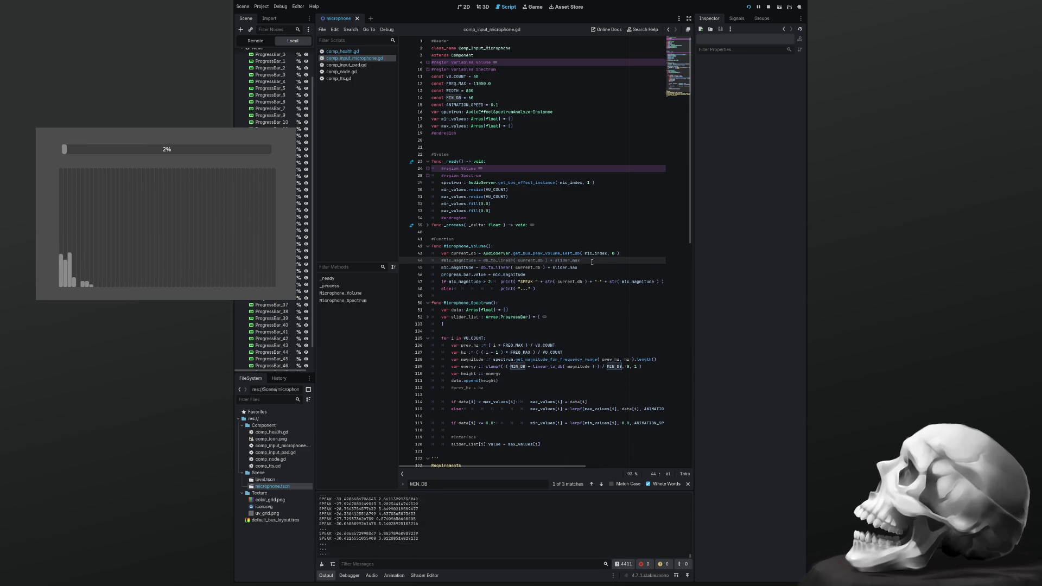
# Edit the copied mic_magnitude line to multiply db_to_linear(current_db) by 40.
pyautogui.moveTo(695, 355); pyautogui.dragTo(751, 357)
pyautogui.scroll(-2, 639, 320)
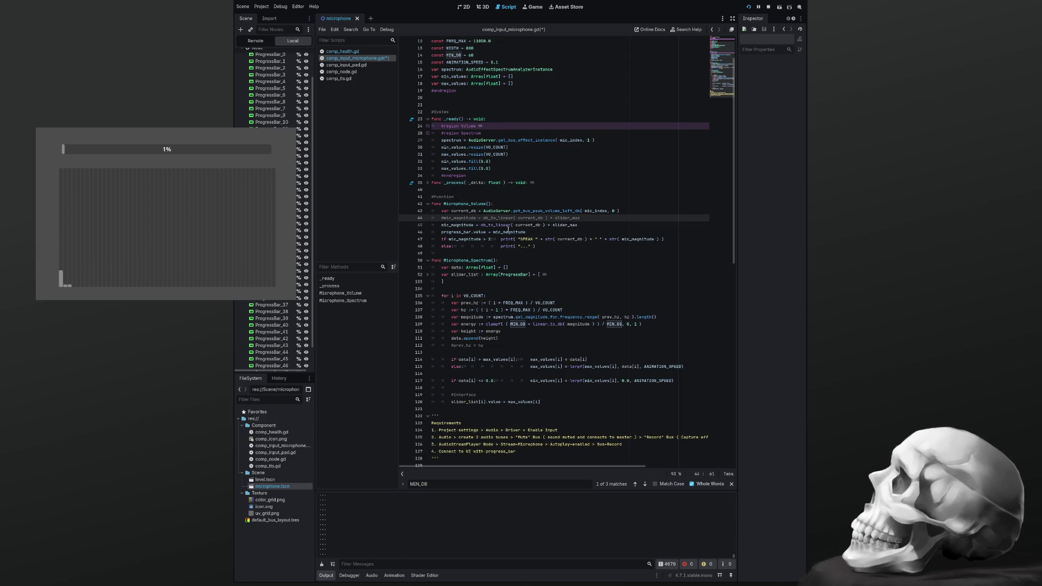
pyautogui.click(481, 224)
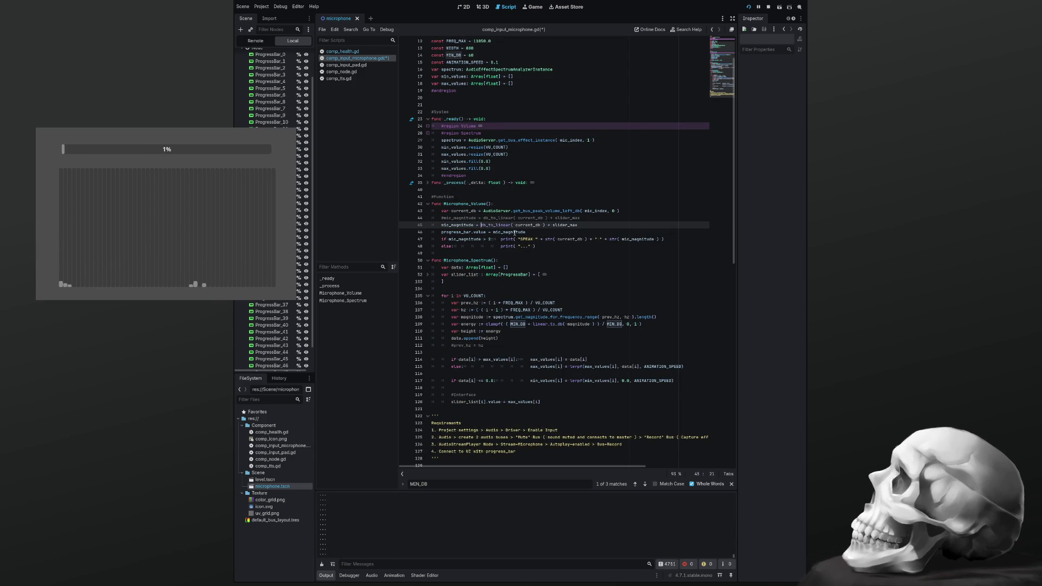
pyautogui.write('60 +')
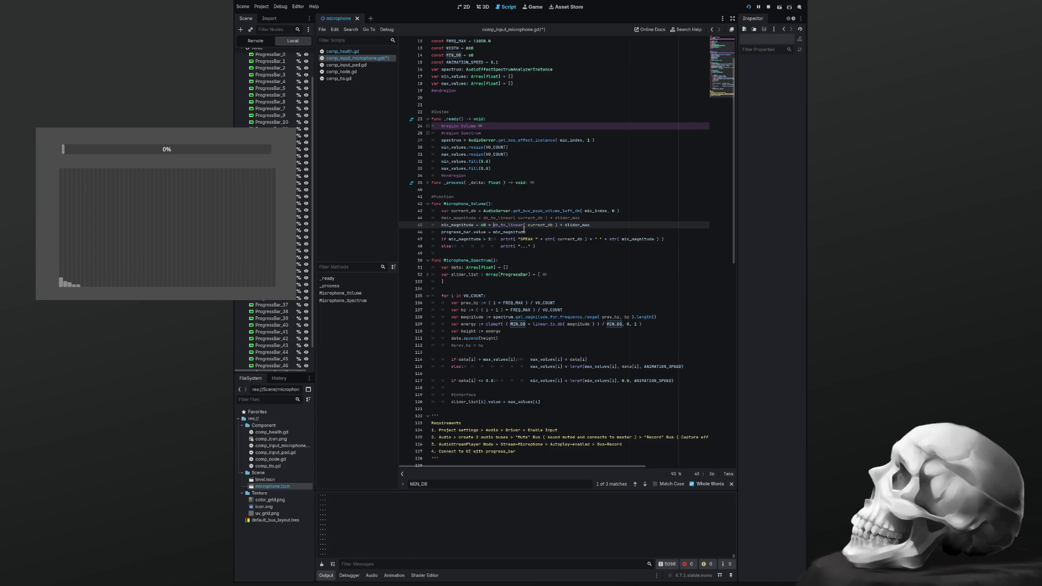
pyautogui.doubleClick(540, 224)
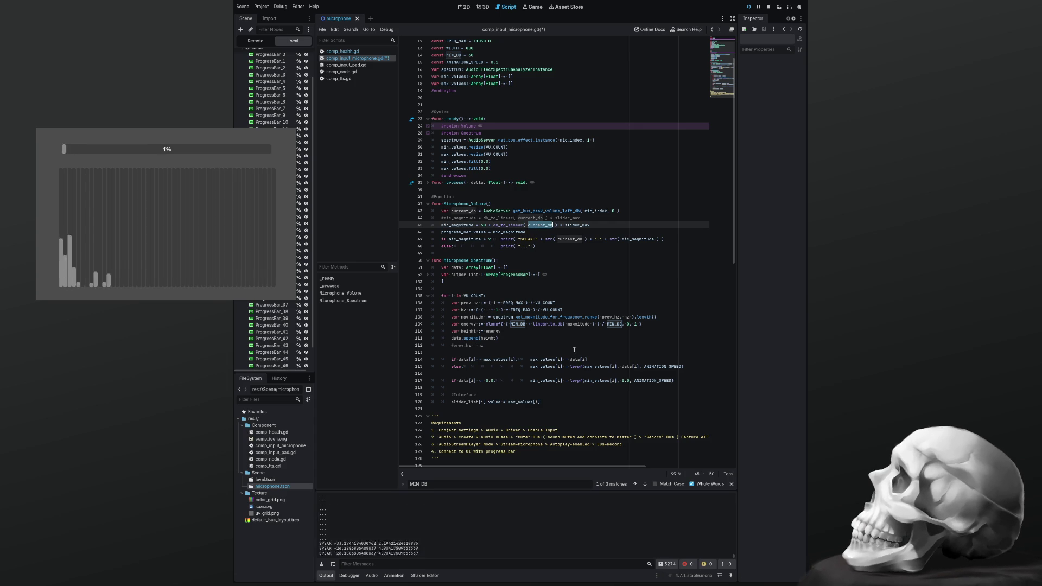
pyautogui.click(534, 318)
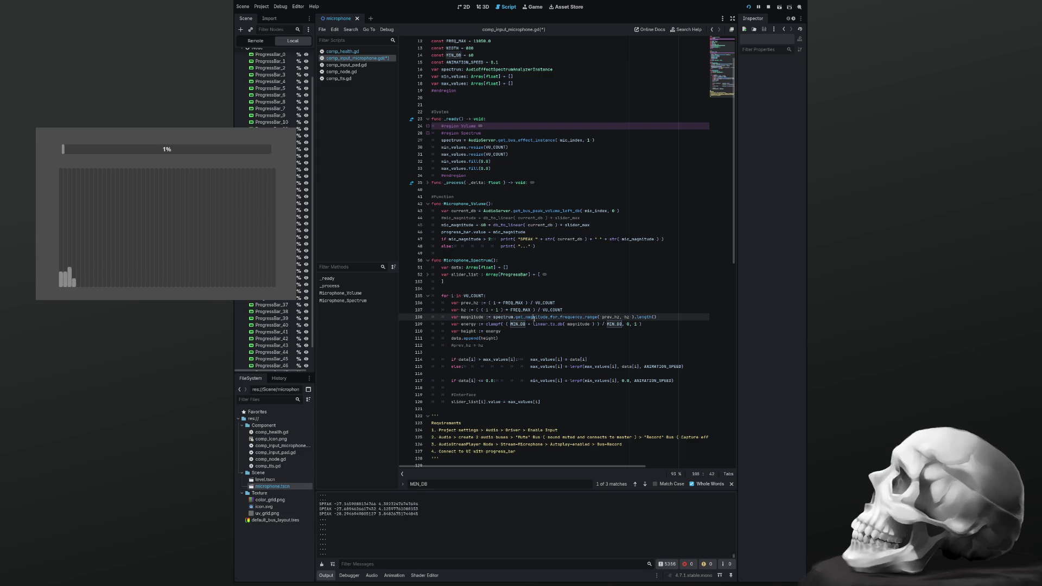
pyautogui.doubleClick(534, 318)
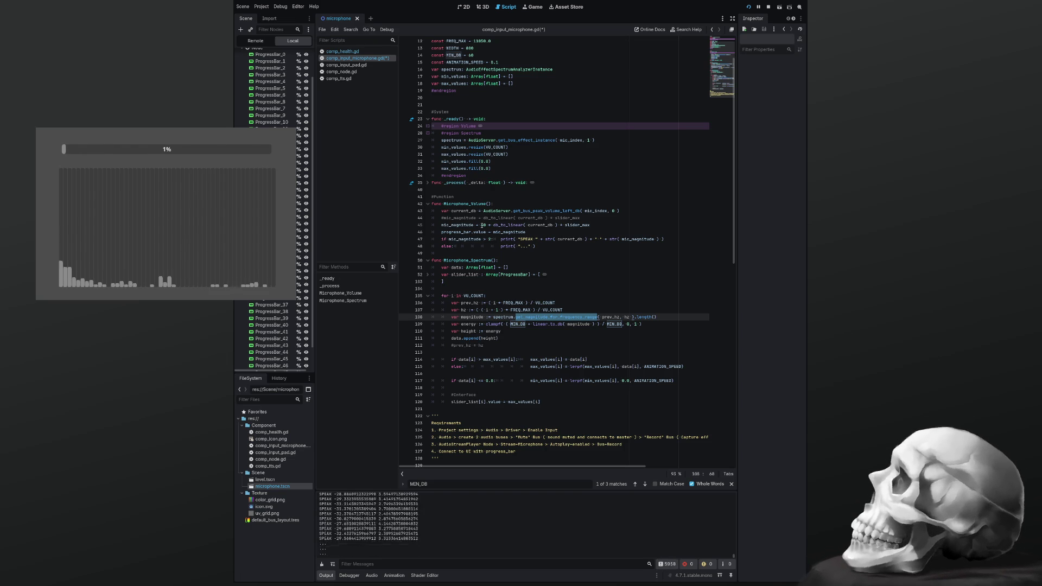
# Save the script with the ×40 scaling and watch the running game's volume bar.
pyautogui.click(482, 224)
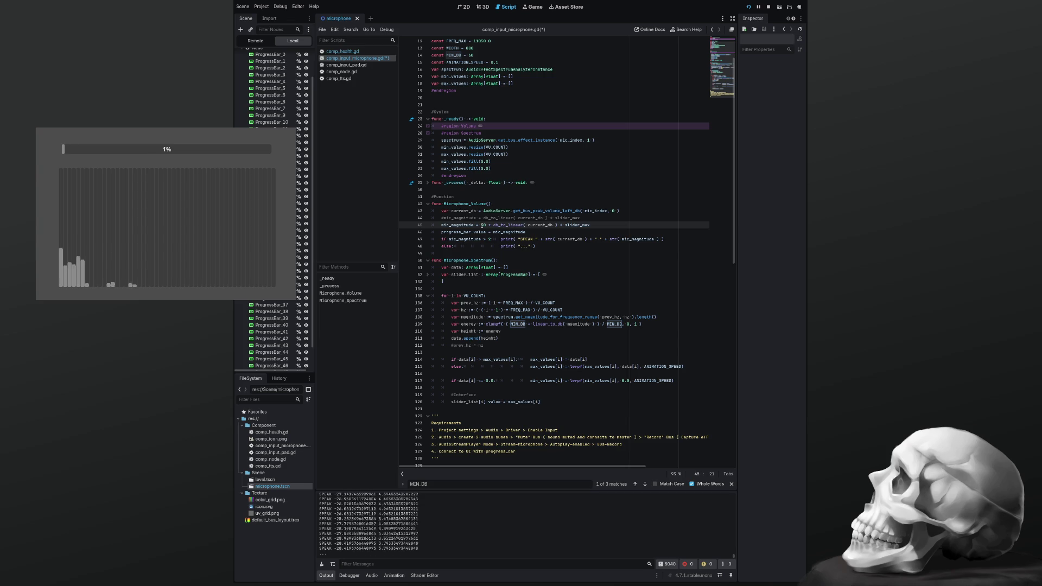
pyautogui.hotkey('ctrl', 's')
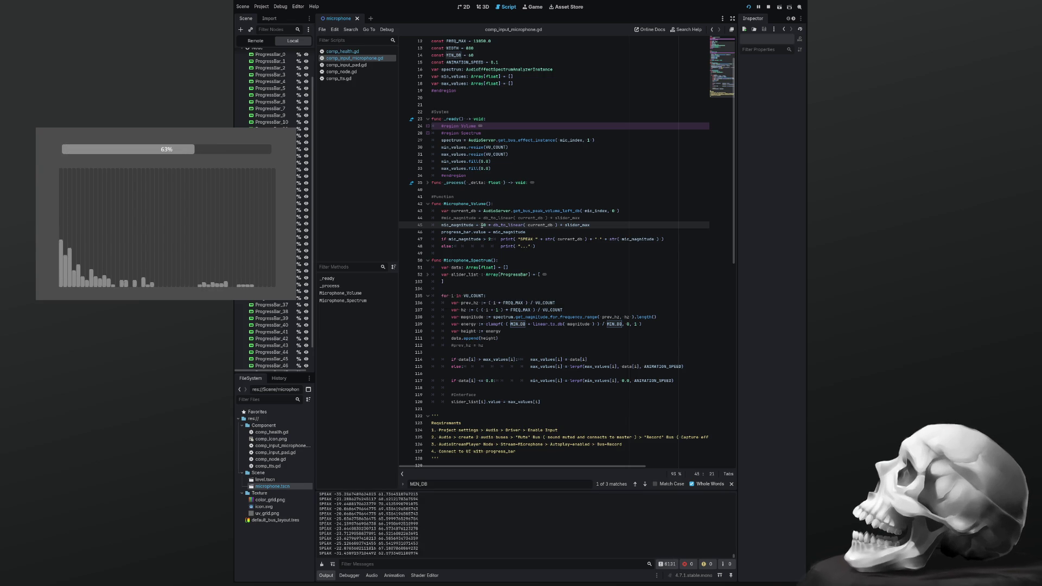
pyautogui.click(545, 232)
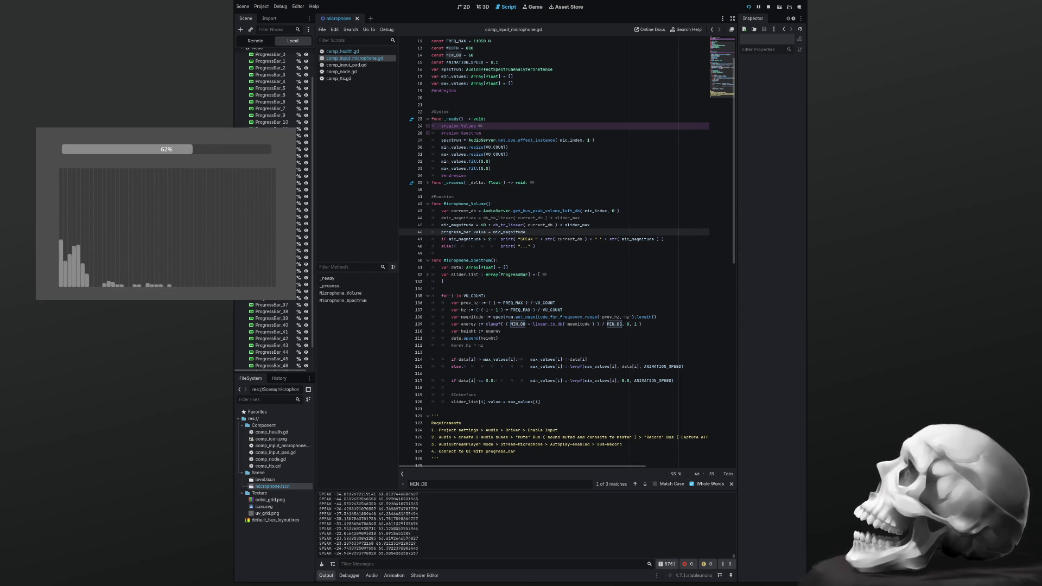
# Remove the '40 *' multiplier from line 45 and save the script.
pyautogui.click(481, 225)
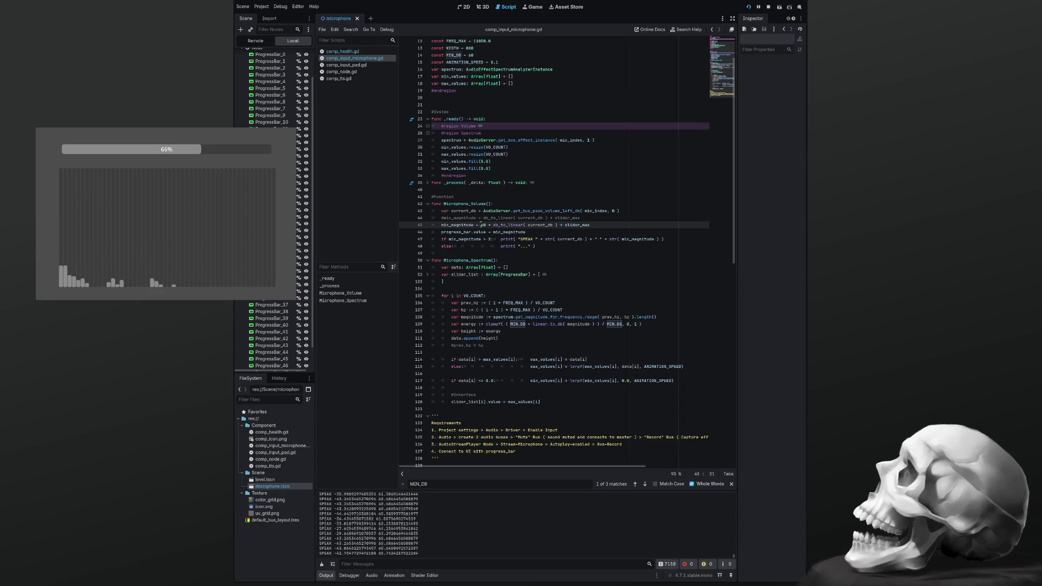
pyautogui.press('Delete')
pyautogui.press('Delete')
pyautogui.press('Delete')
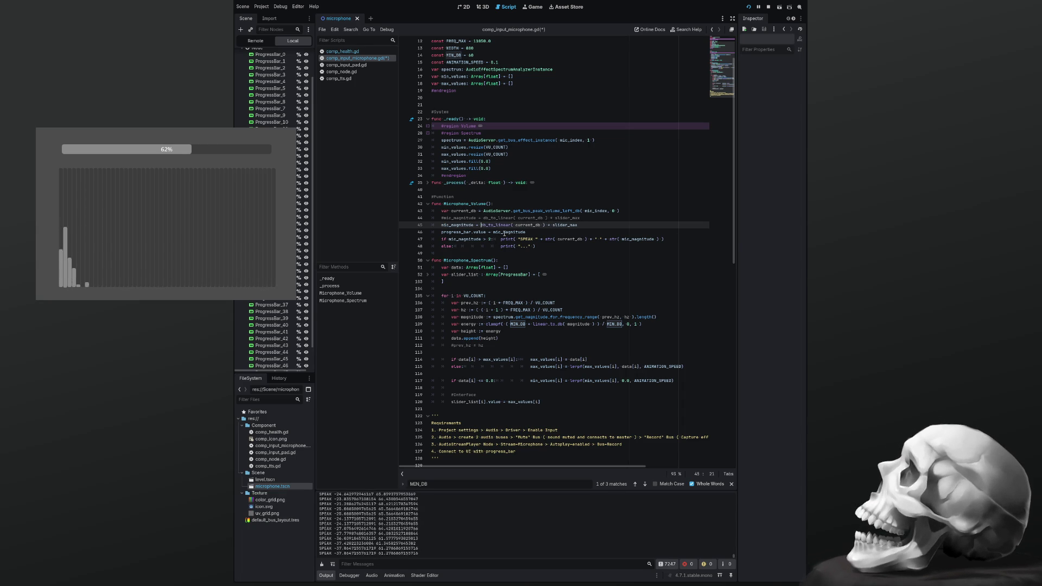
pyautogui.hotkey('ctrl', 's')
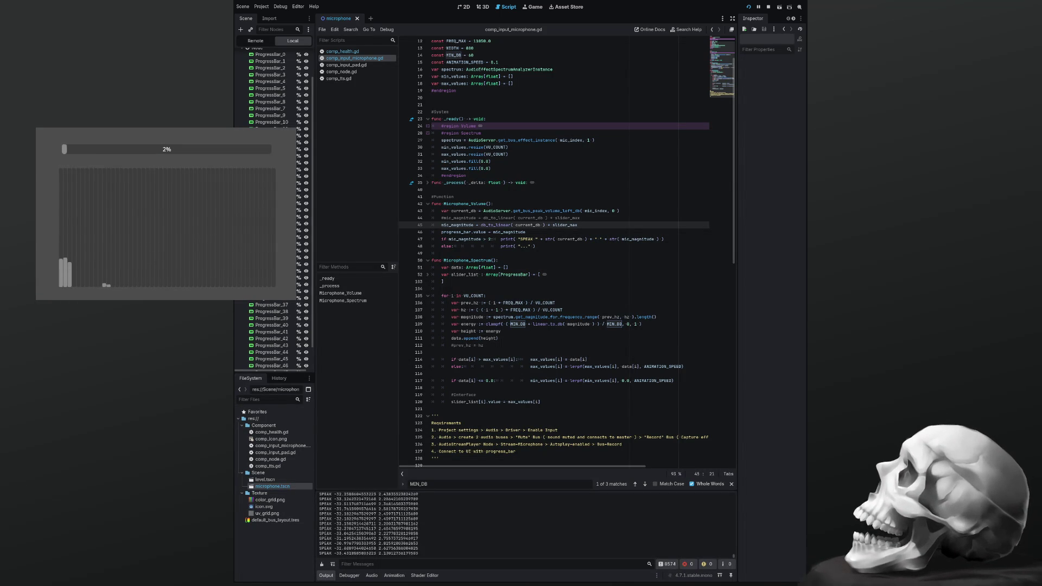
# Unfold _process, check its Microphone_Volume and Microphone_Spectrum calls, and switch to the 2D view.
pyautogui.click(422, 402)
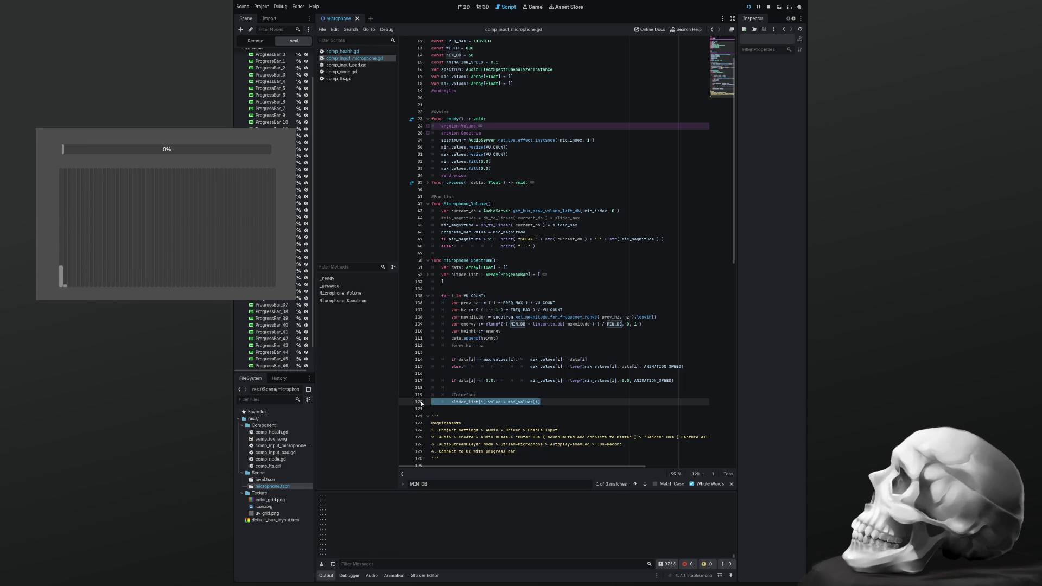
pyautogui.click(427, 182)
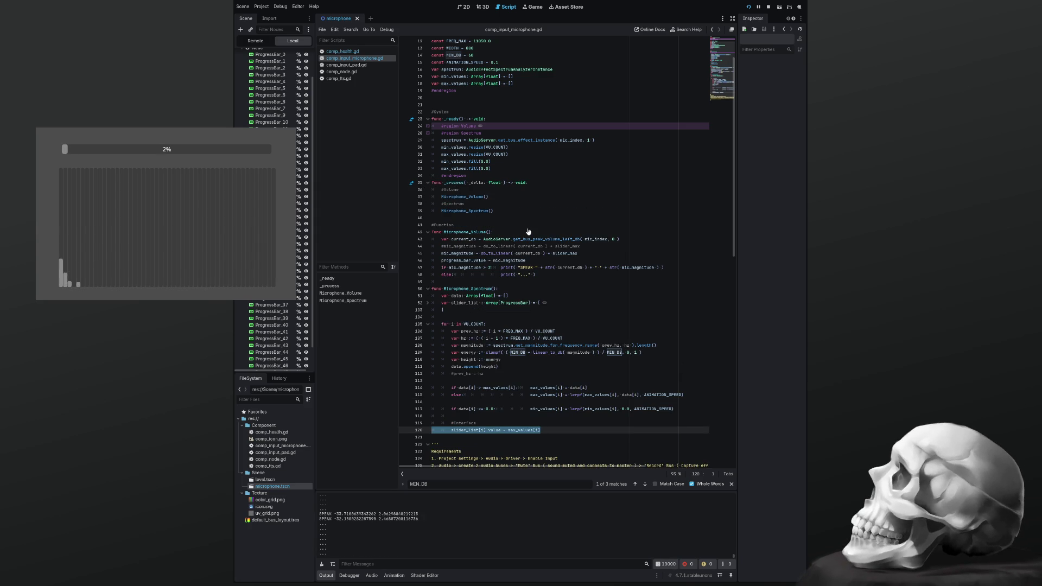
pyautogui.click(617, 177)
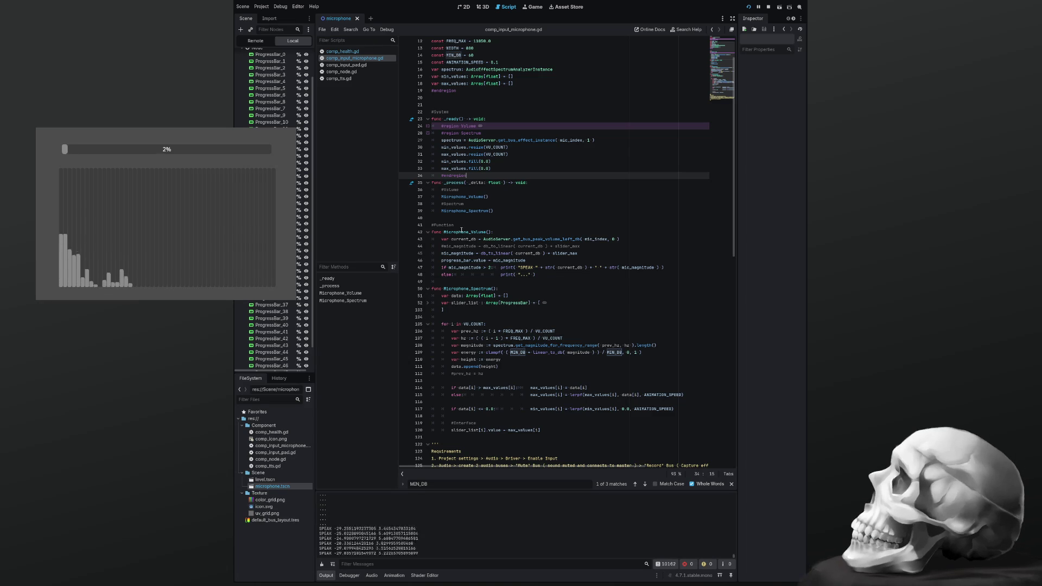
pyautogui.doubleClick(461, 233)
pyautogui.doubleClick(470, 288)
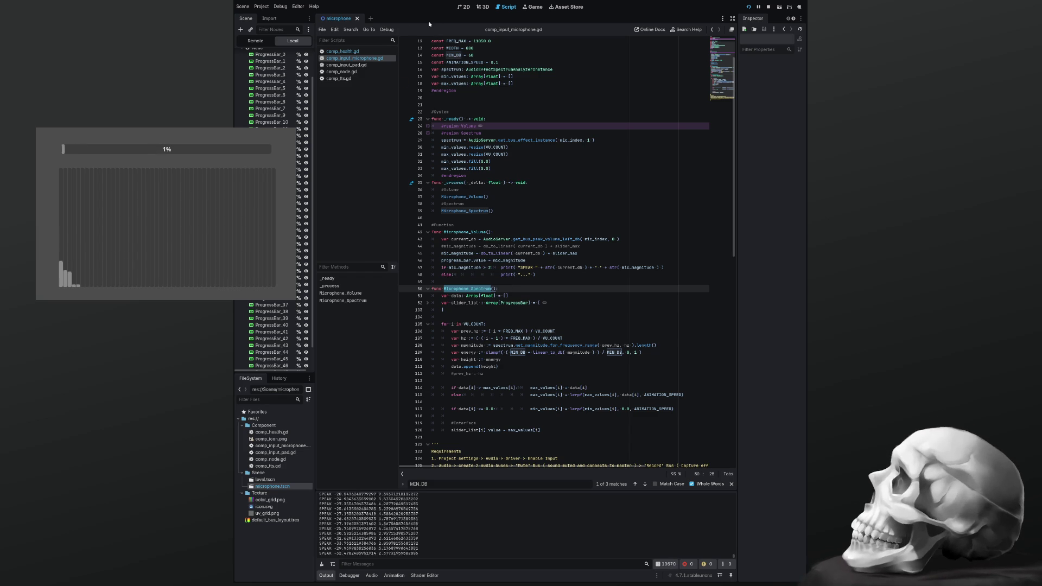
pyautogui.click(463, 7)
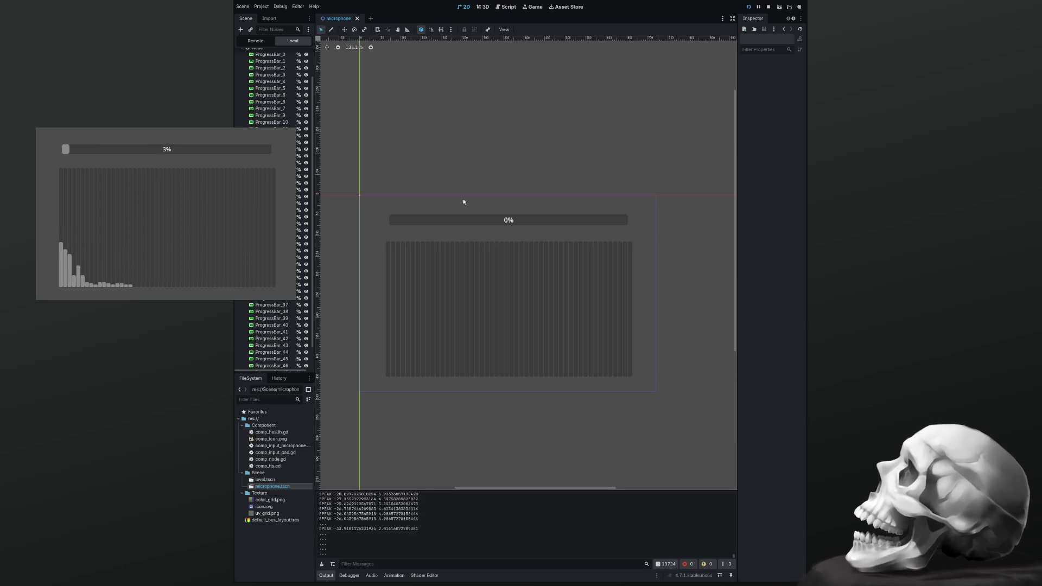
# Set the top volume ProgressBar's Max Value to 1.0 and save the microphone scene.
pyautogui.click(388, 284)
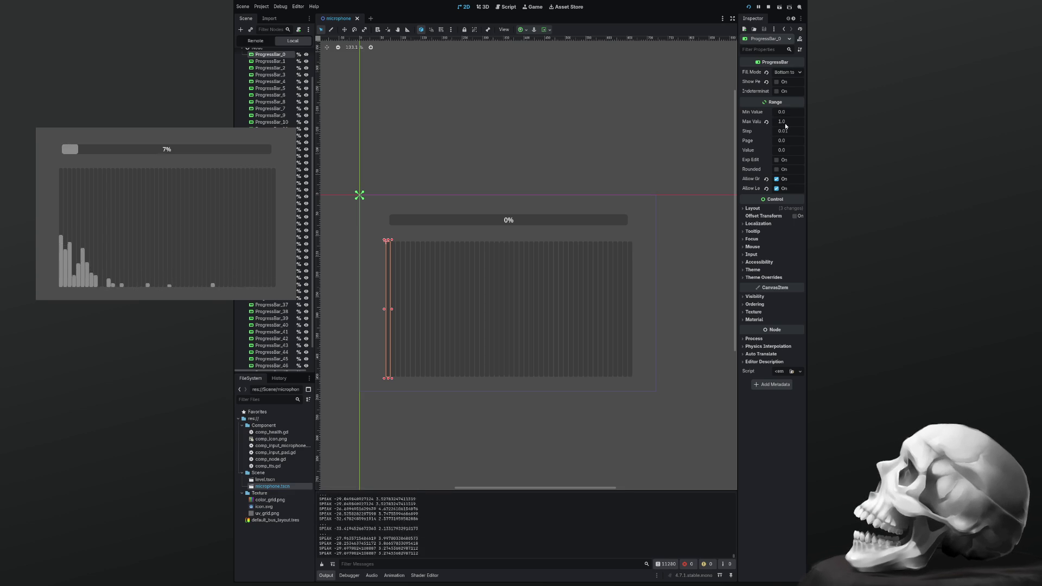
pyautogui.click(521, 220)
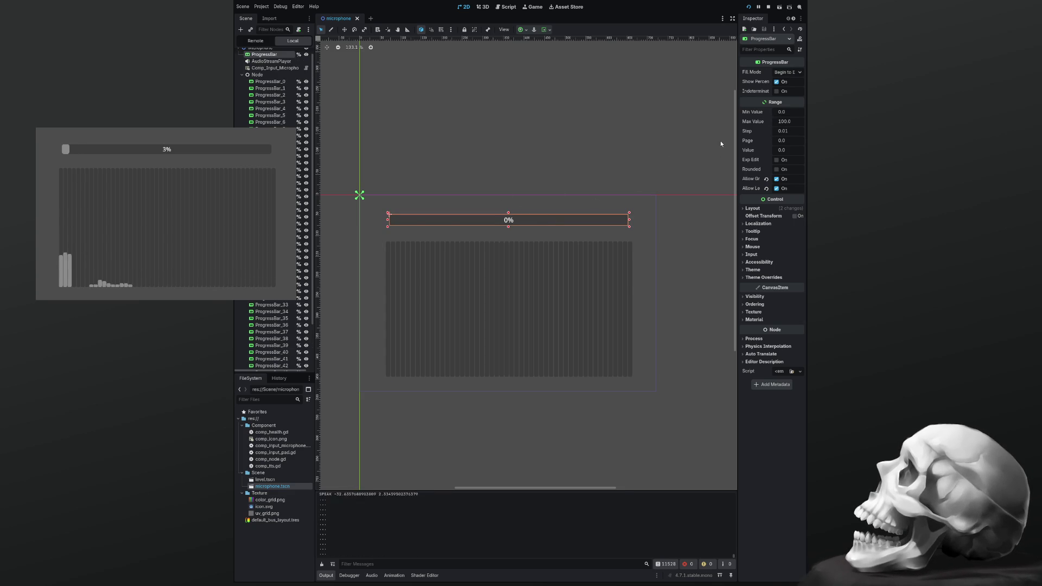
pyautogui.click(788, 123)
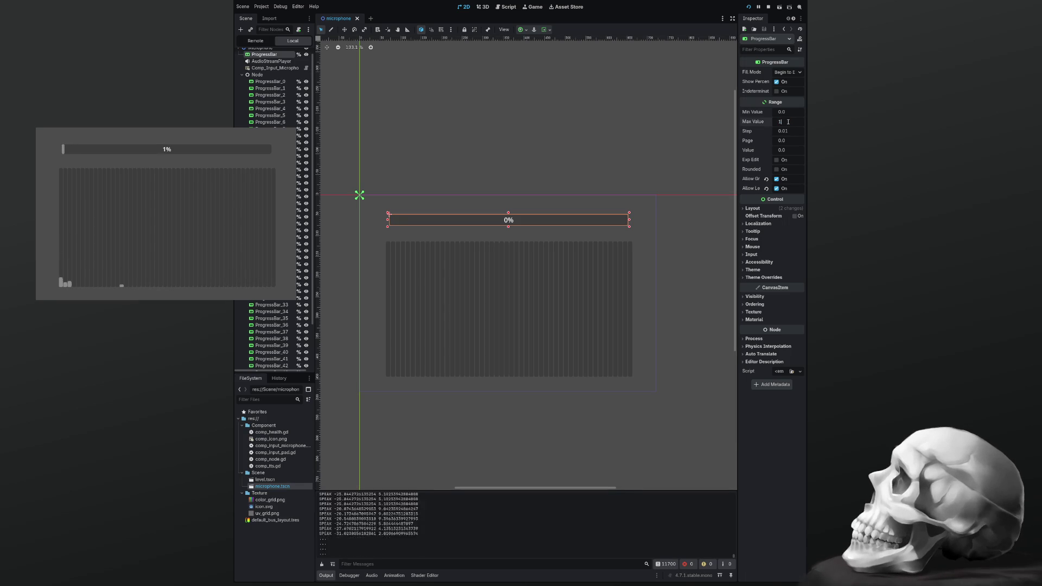
pyautogui.press('Return')
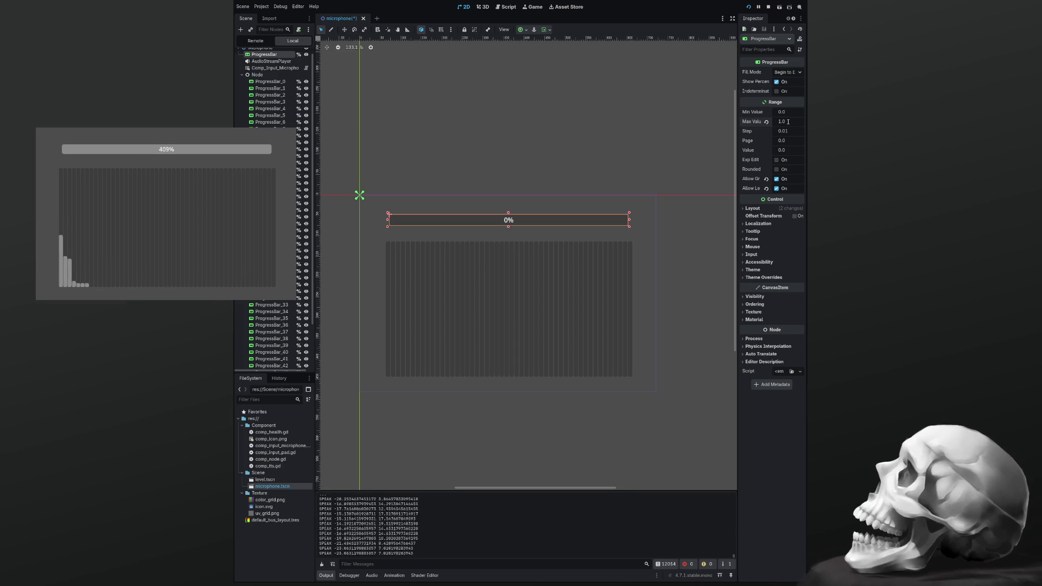
pyautogui.hotkey('ctrl', 's')
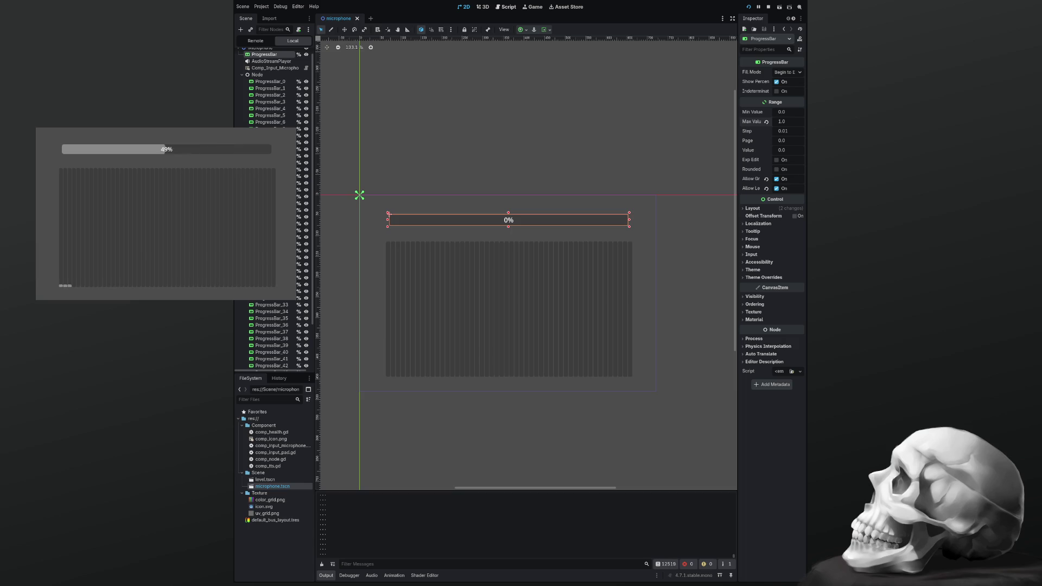
pyautogui.click(508, 6)
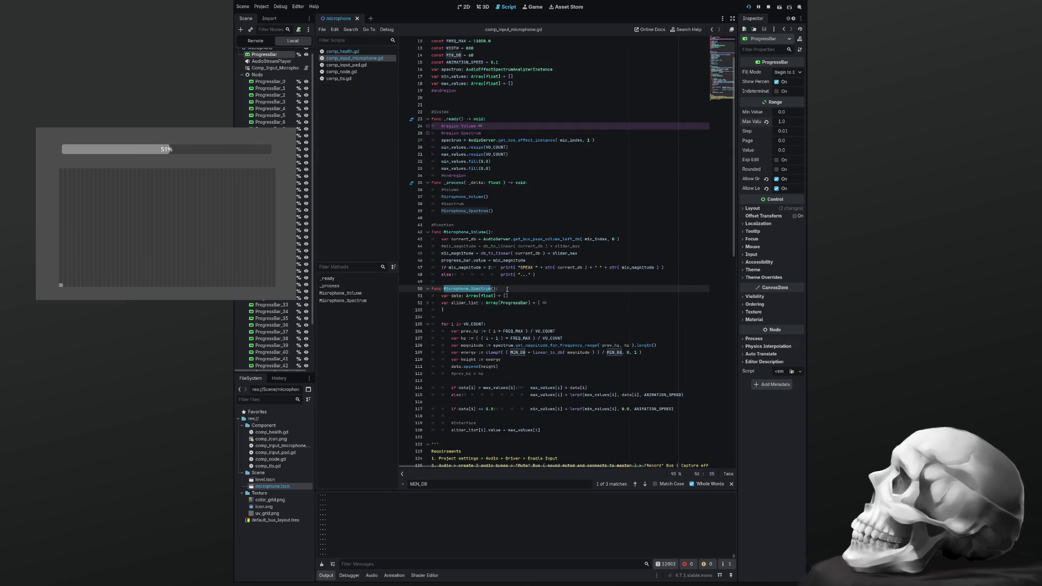
pyautogui.click(578, 252)
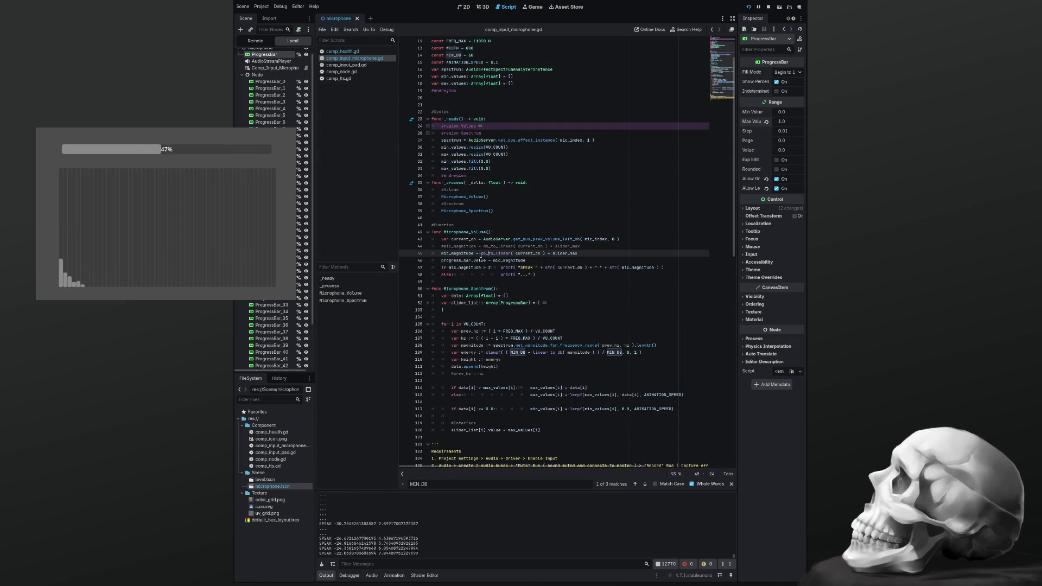
pyautogui.click(483, 253)
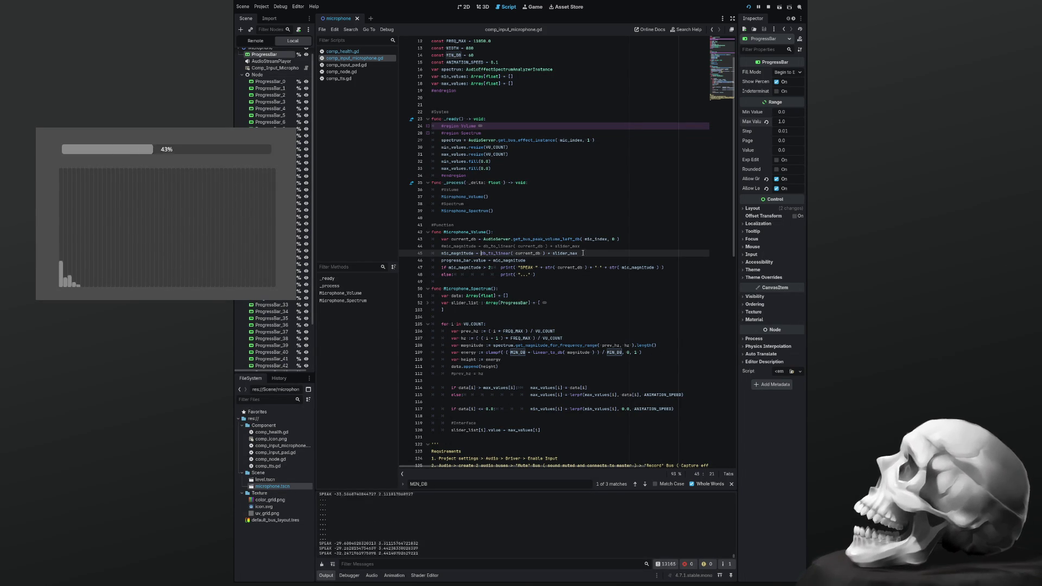
pyautogui.scroll(2, 586, 257)
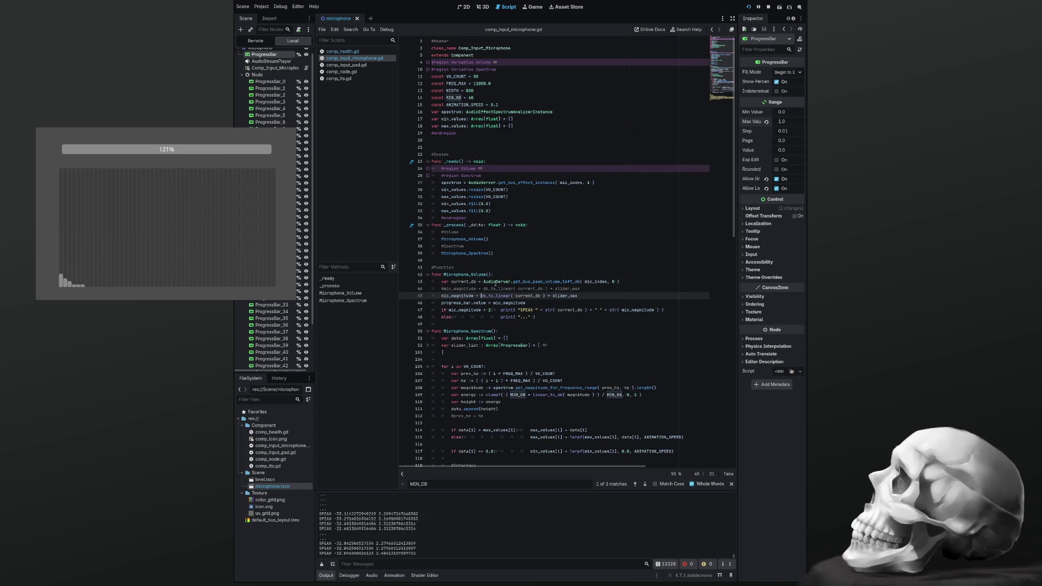
pyautogui.doubleClick(461, 281)
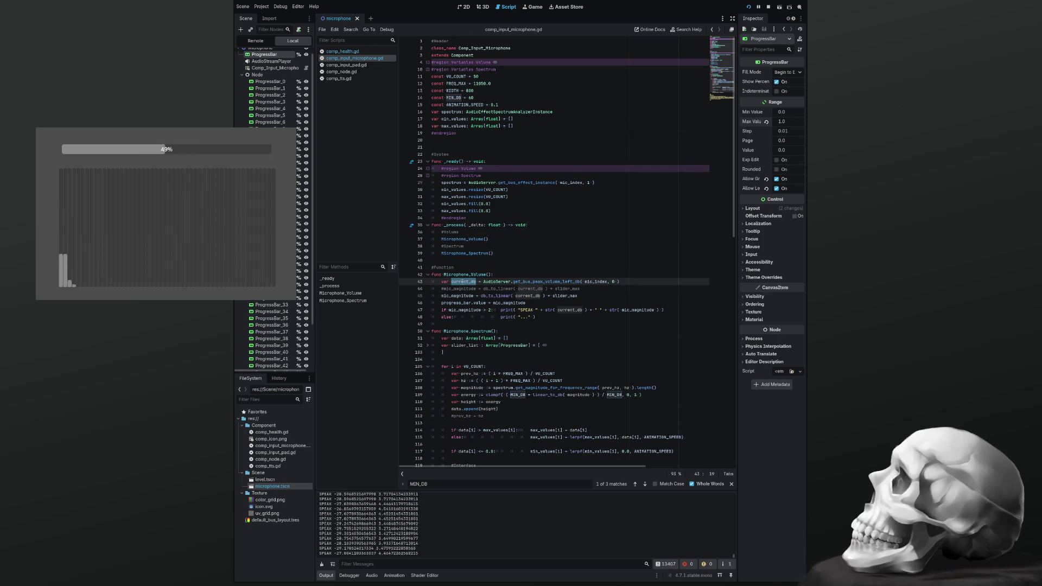
pyautogui.hotkey('ctrl', 'f')
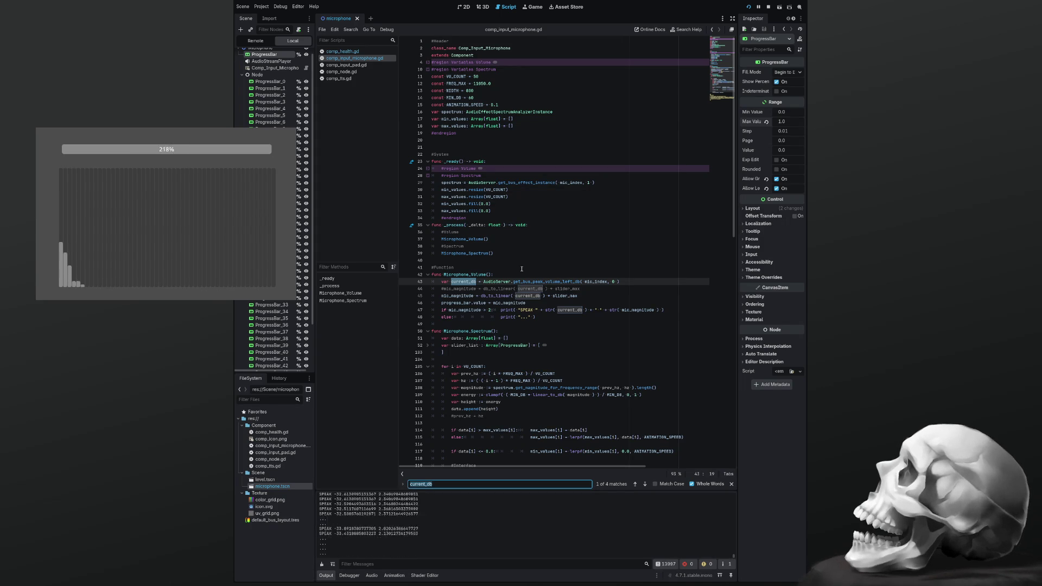
pyautogui.scroll(-4, 510, 314)
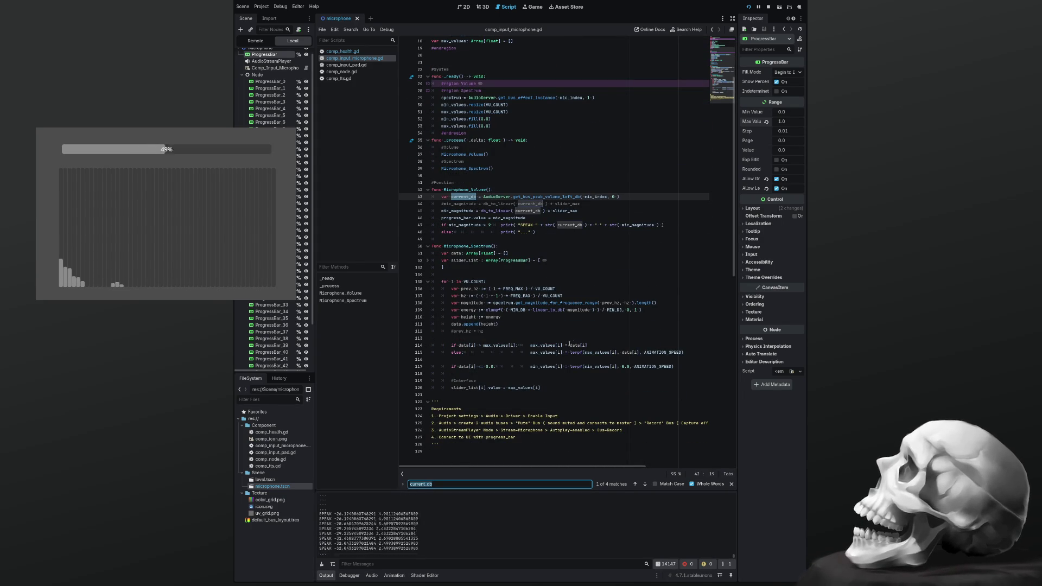
# Add spaces inside the lerpf call parentheses on line 115.
pyautogui.click(606, 345)
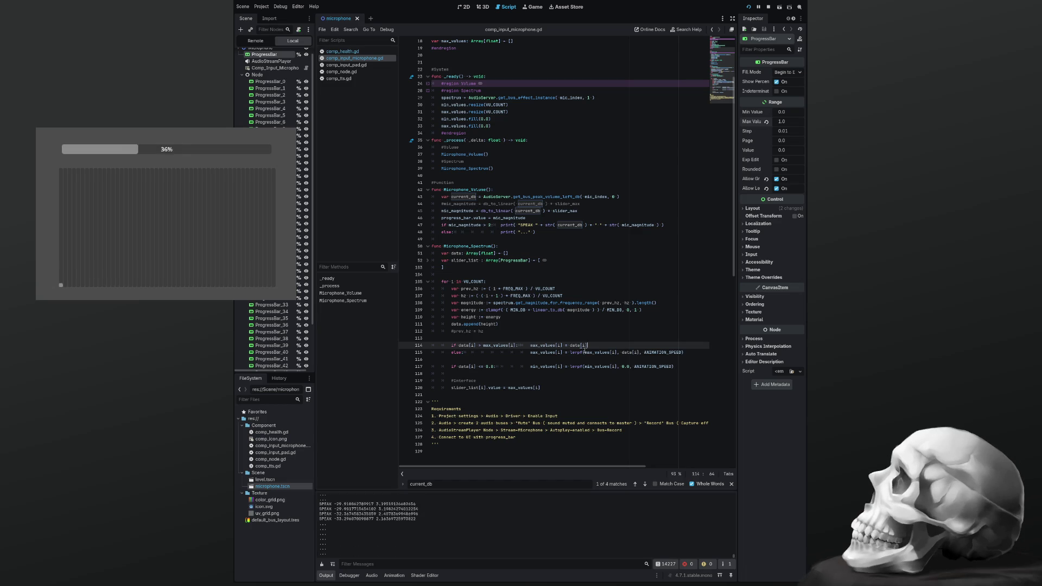
pyautogui.click(585, 352)
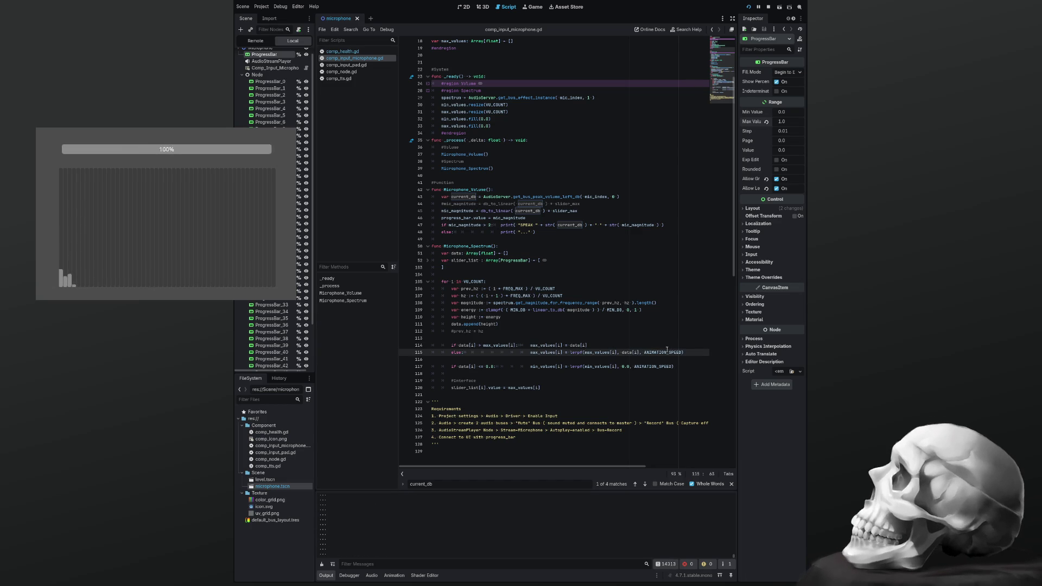
pyautogui.press('End')
pyautogui.press('Down')
pyautogui.press('Down')
pyautogui.press('Left')
pyautogui.press('Left')
pyautogui.press('Left')
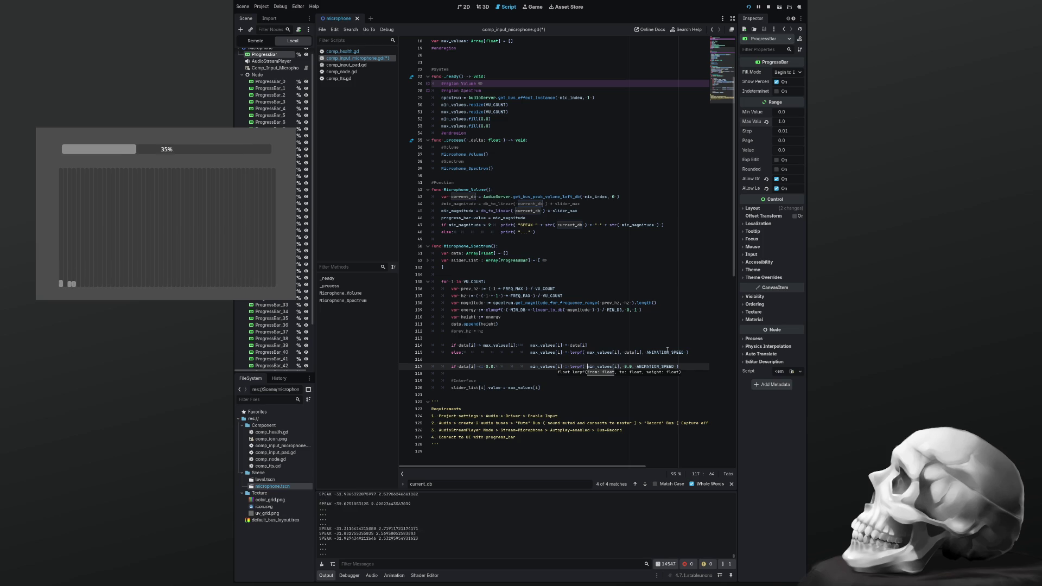
# Delete the commented-out '#prev_hz = hz' line.
pyautogui.press('Escape')
pyautogui.press('Up')
pyautogui.press('Up')
pyautogui.press('Up')
pyautogui.press('Up')
pyautogui.press('Up')
pyautogui.hotkey('shift', 'Home')
pyautogui.hotkey('shift', 'Home')
pyautogui.press('BackSpace')
pyautogui.press('BackSpace')
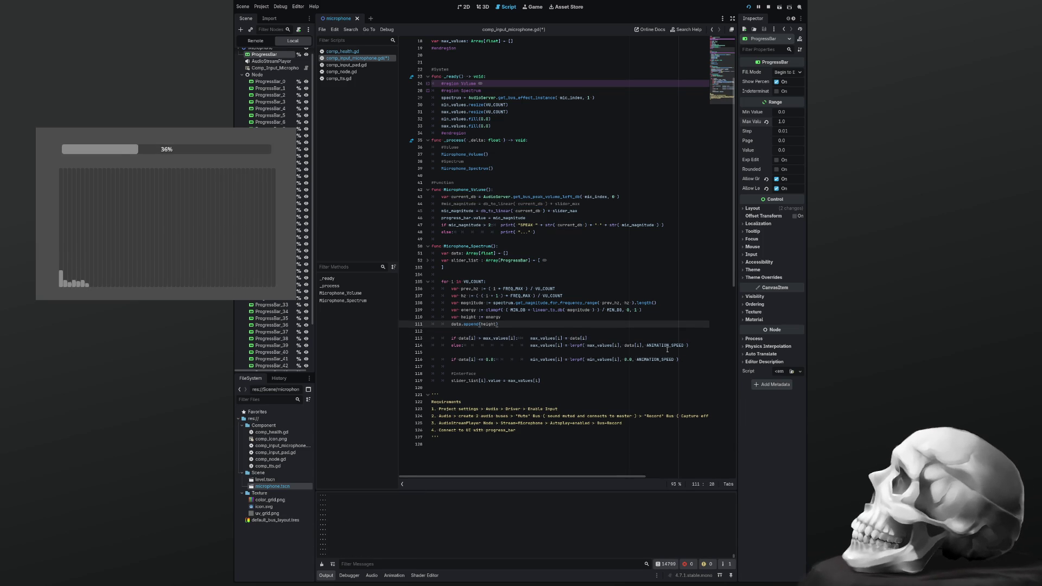
# Search the script for every use of data and max_values.
pyautogui.doubleClick(456, 324)
pyautogui.hotkey('ctrl', 'f')
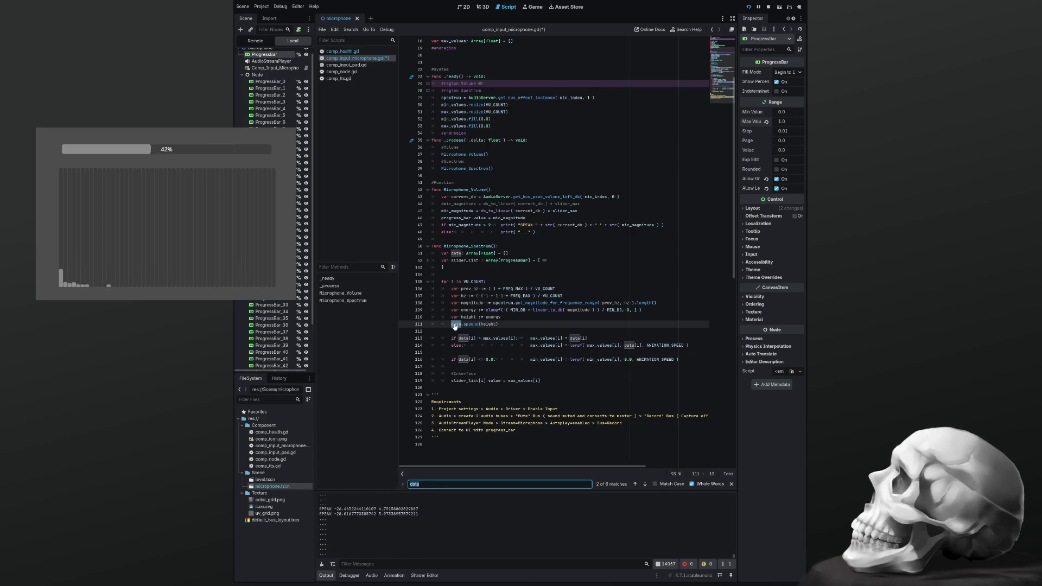
pyautogui.click(524, 321)
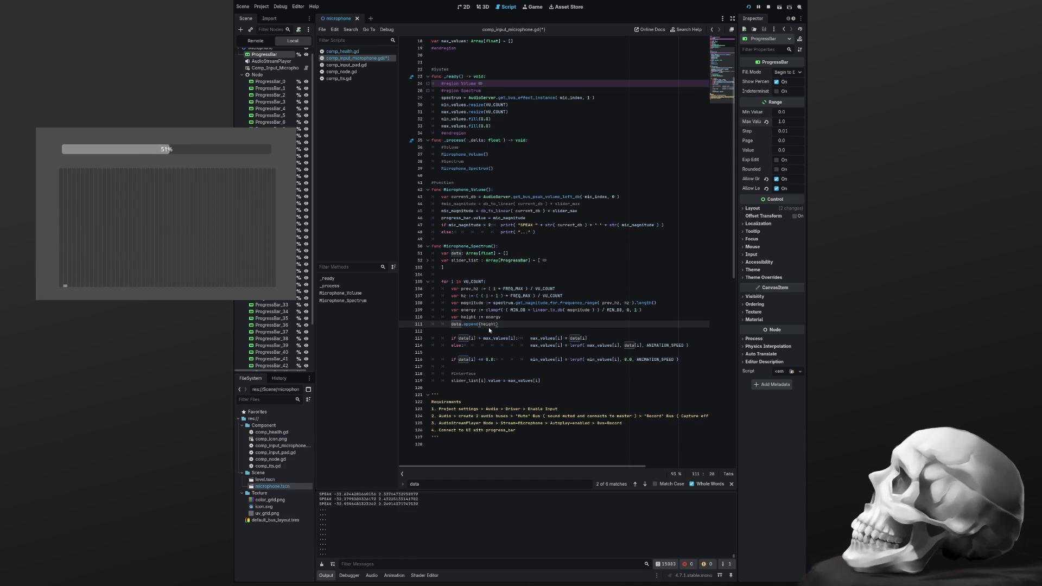
pyautogui.click(470, 339)
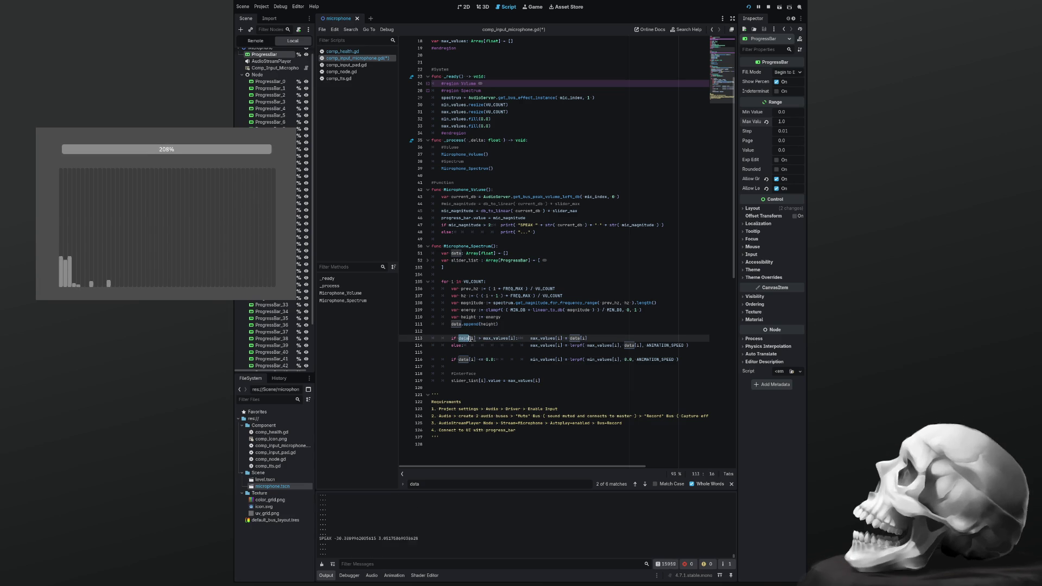
pyautogui.doubleClick(496, 338)
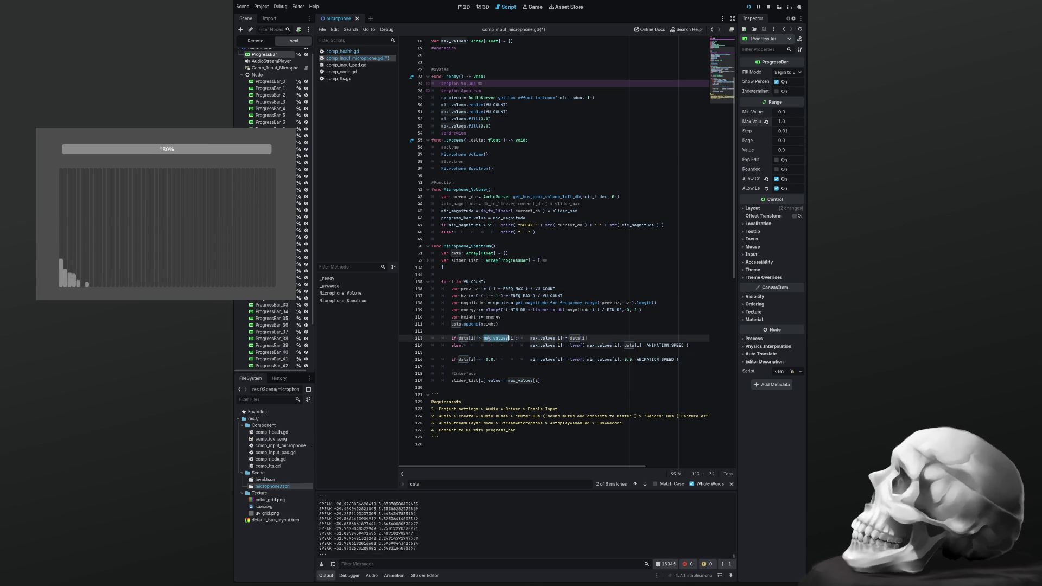
pyautogui.hotkey('ctrl', 'f')
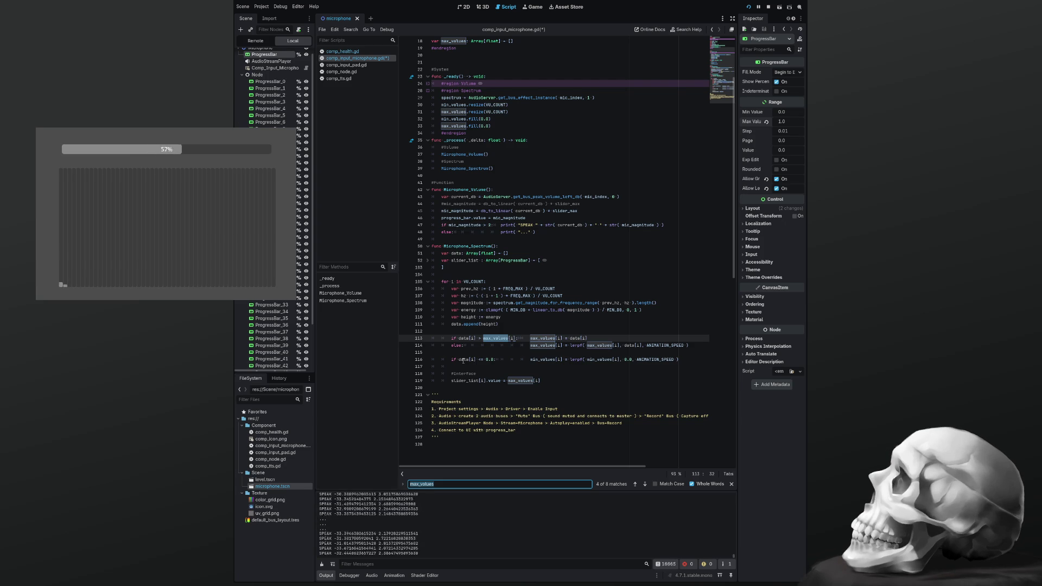
pyautogui.moveTo(535, 232); pyautogui.dragTo(500, 225)
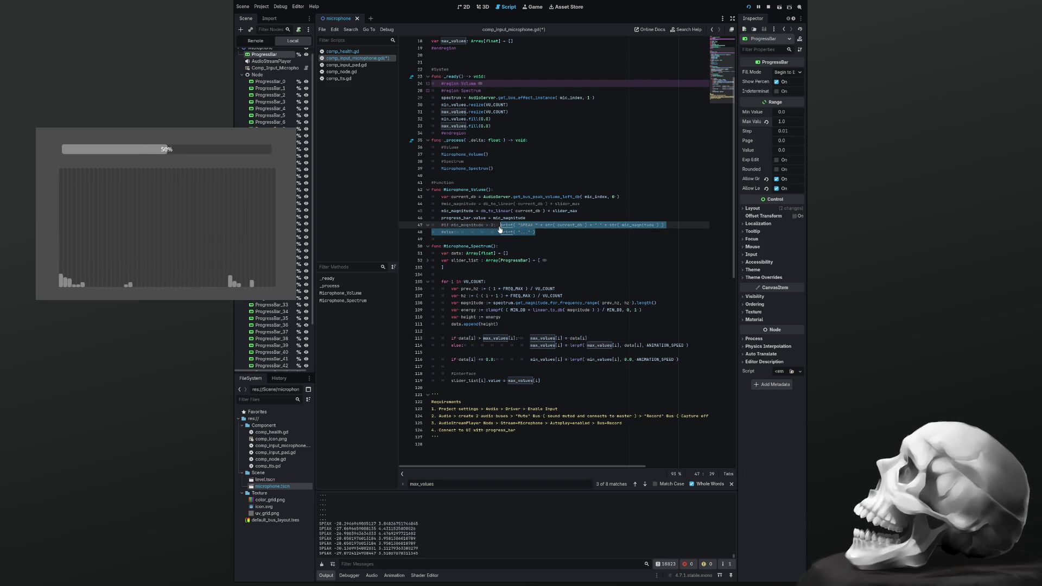
# Comment out the SPEAK print lines, add print( max_values ) below the slider update, and save.
pyautogui.hotkey('ctrl', 'k')
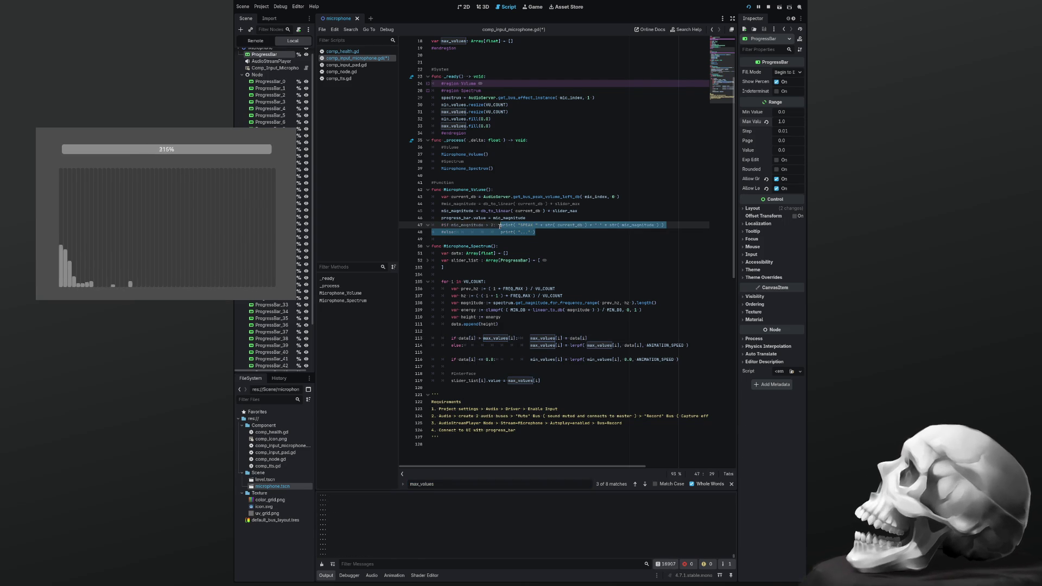
pyautogui.press('Down')
pyautogui.press('Down')
pyautogui.press('Down')
pyautogui.press('Down')
pyautogui.press('Down')
pyautogui.press('Down')
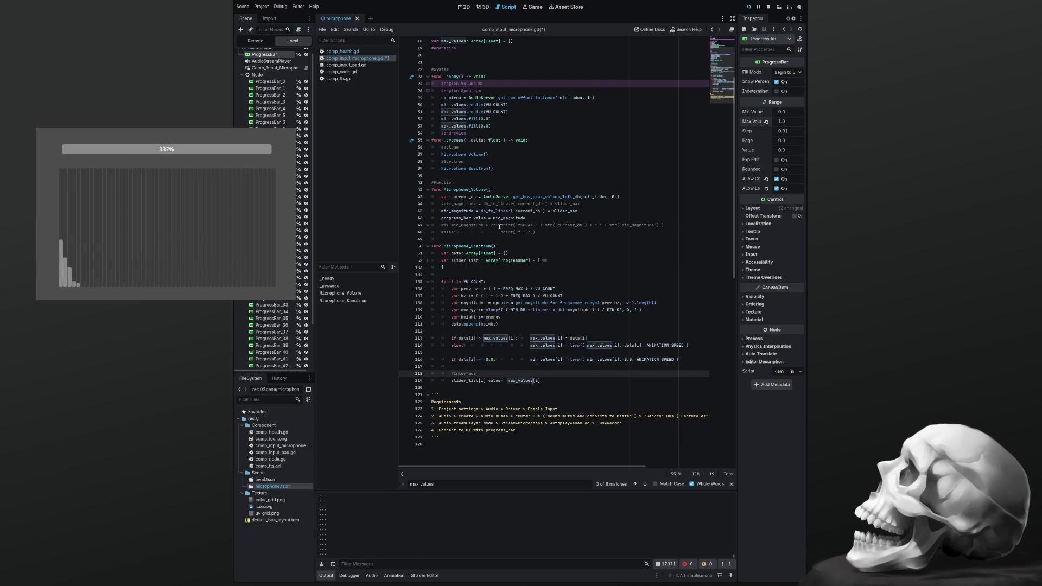
pyautogui.press('Return')
pyautogui.write('p')
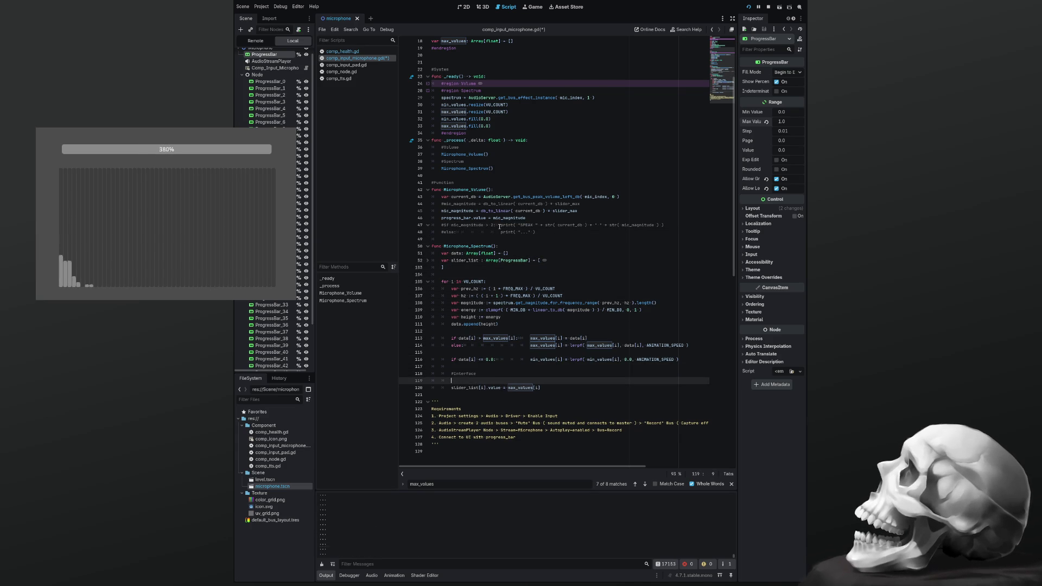
pyautogui.write('rint')
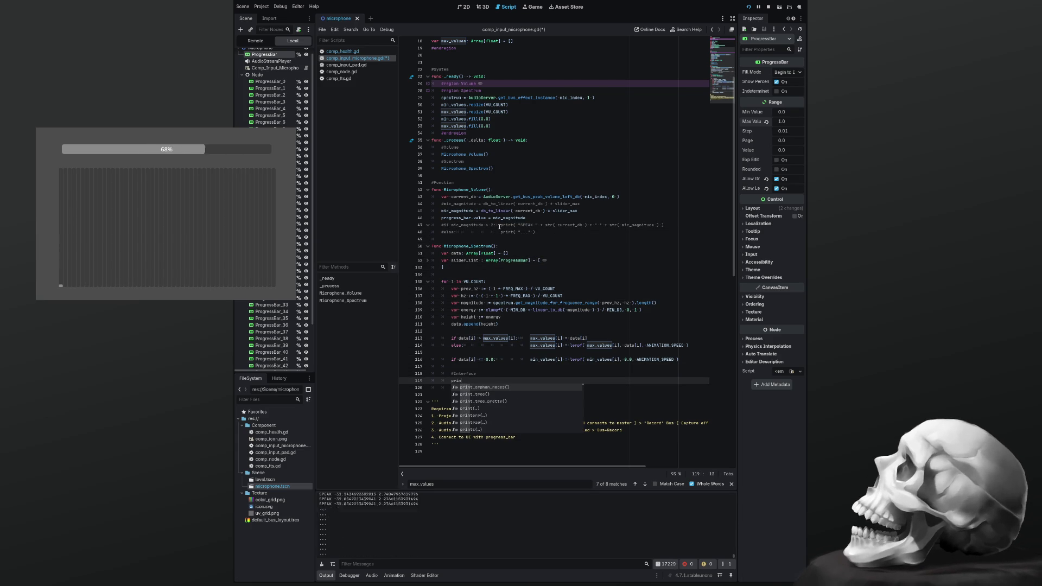
pyautogui.write('( ')
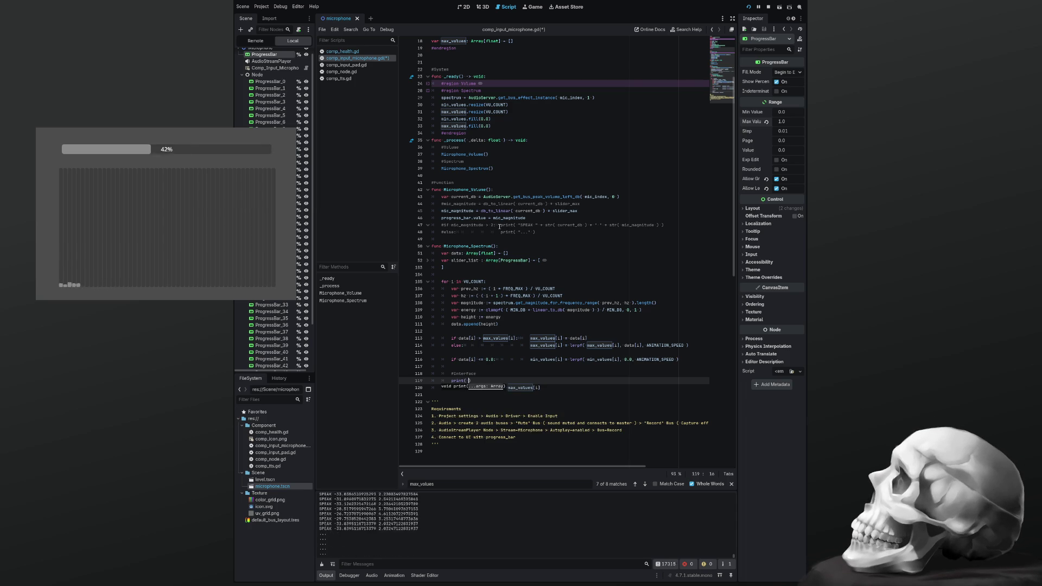
pyautogui.write('max')
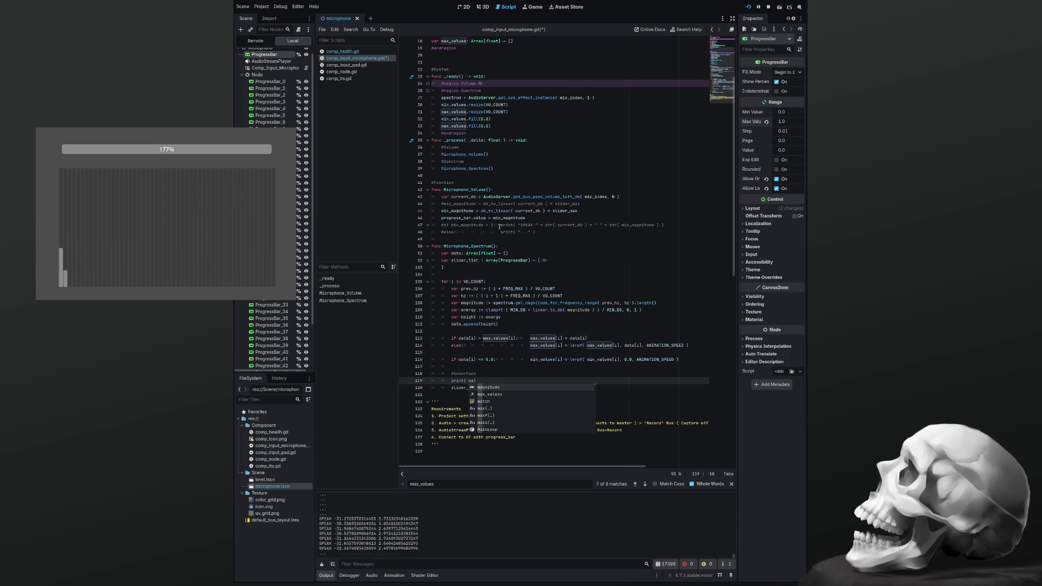
pyautogui.press('Return')
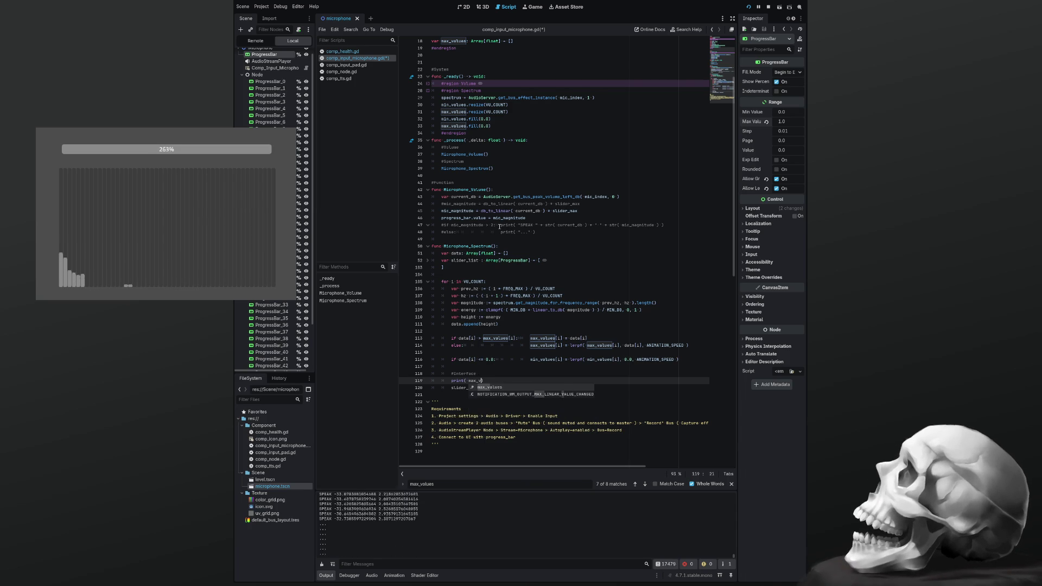
pyautogui.press('Right')
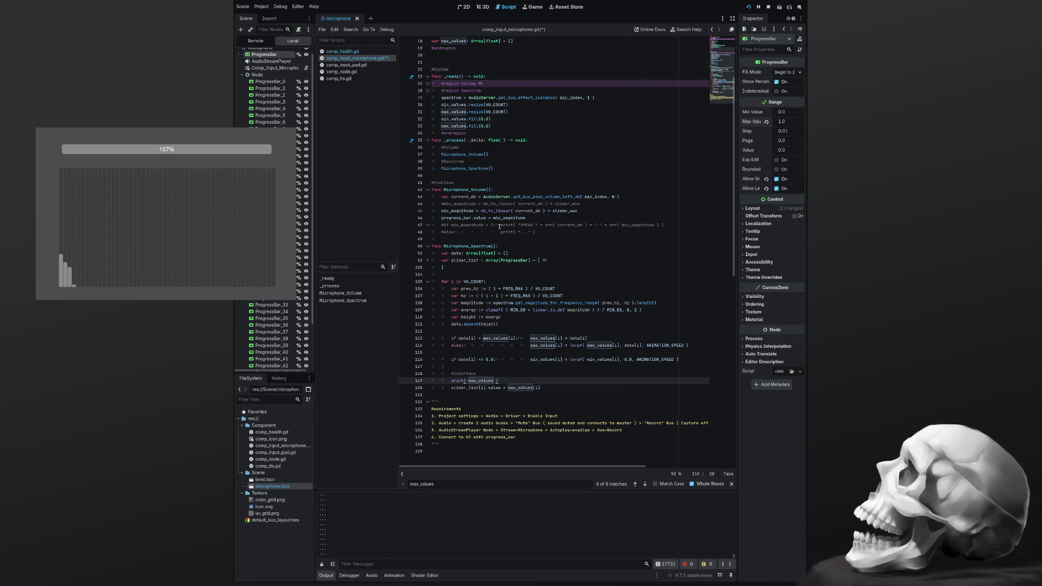
pyautogui.hotkey('alt', 'Down')
pyautogui.press('Home')
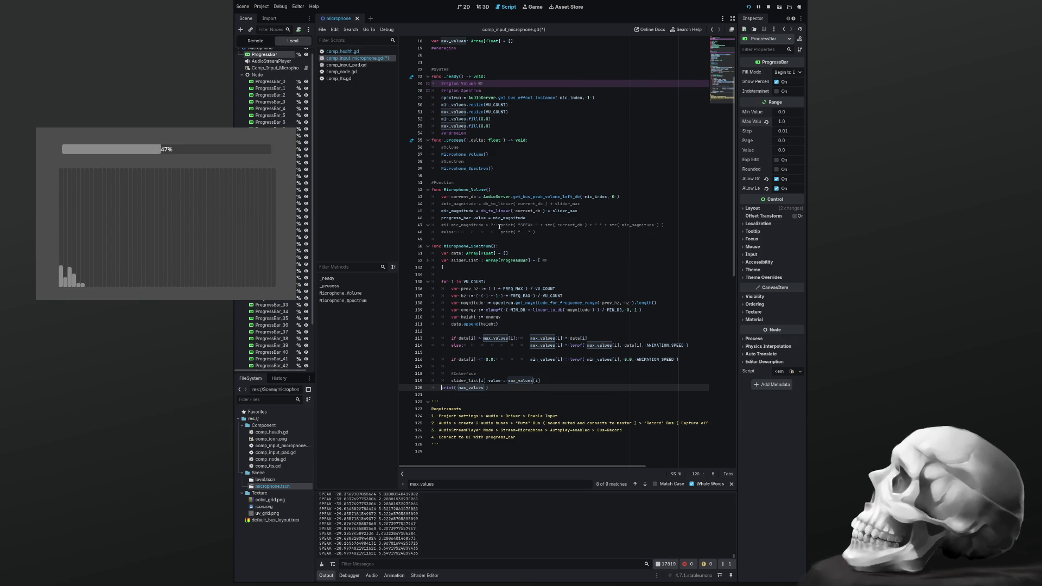
pyautogui.hotkey('ctrl', 's')
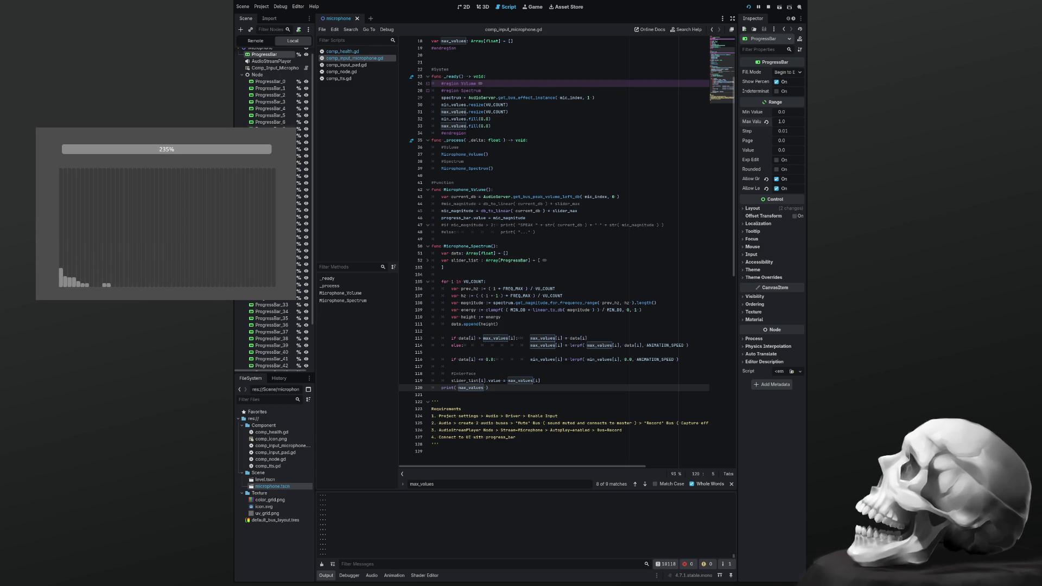
pyautogui.click(544, 269)
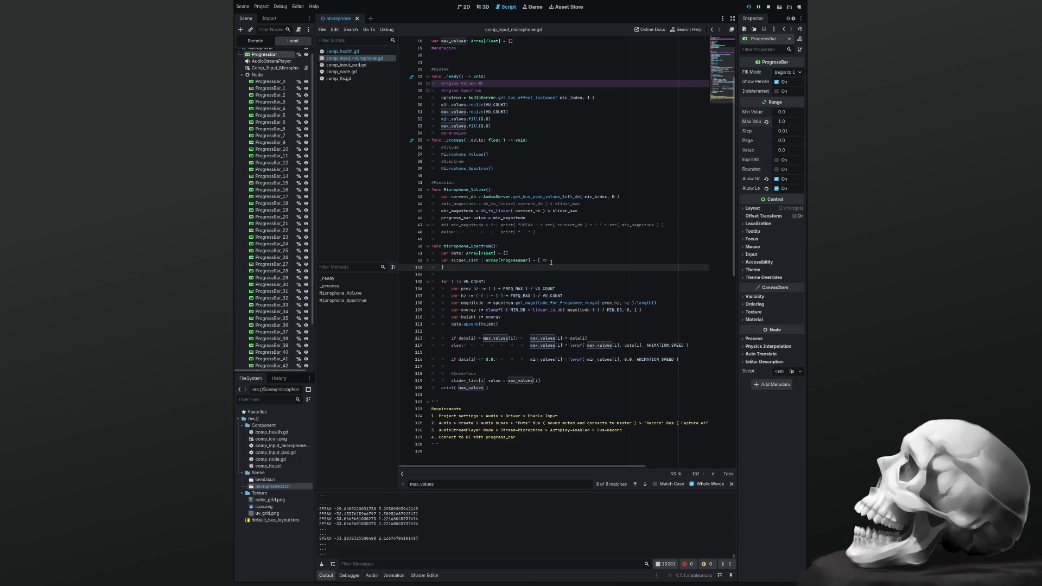
# Rerun and stop the game, then enlarge the output panel to view the printed arrays.
pyautogui.click(752, 2)
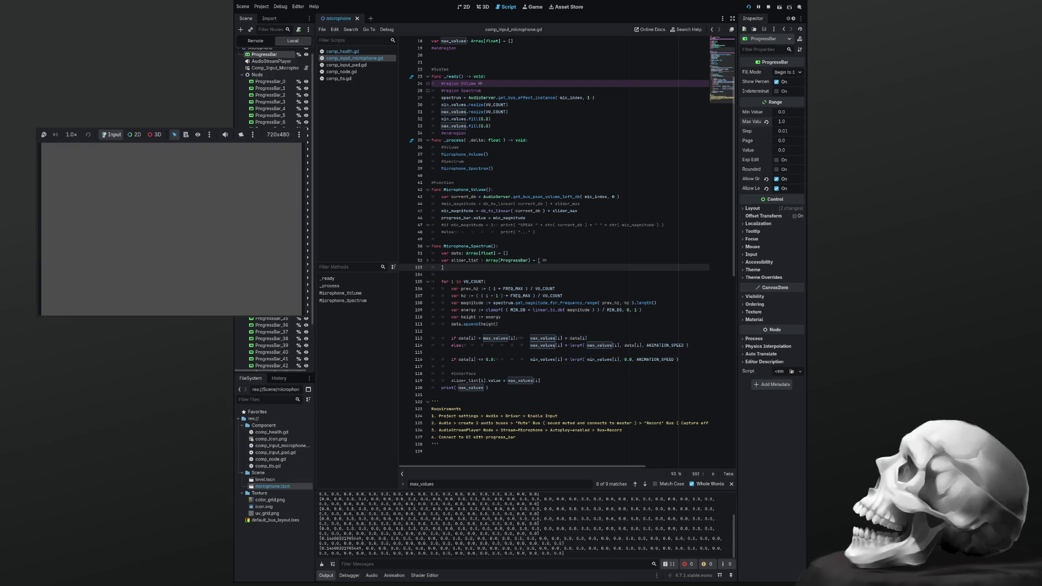
pyautogui.press('F8')
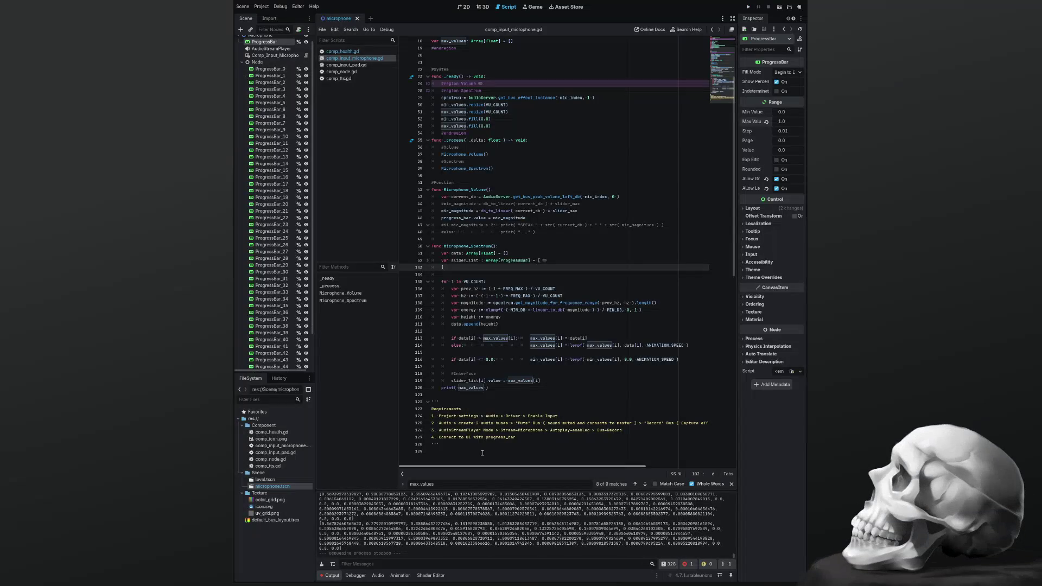
pyautogui.moveTo(505, 490); pyautogui.dragTo(508, 439)
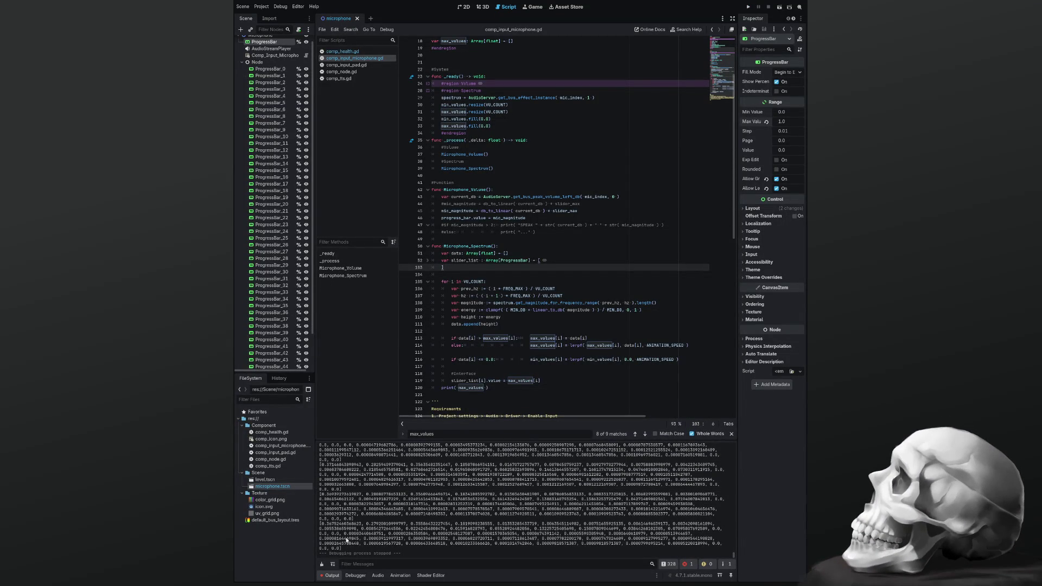
pyautogui.moveTo(355, 520); pyautogui.dragTo(318, 495)
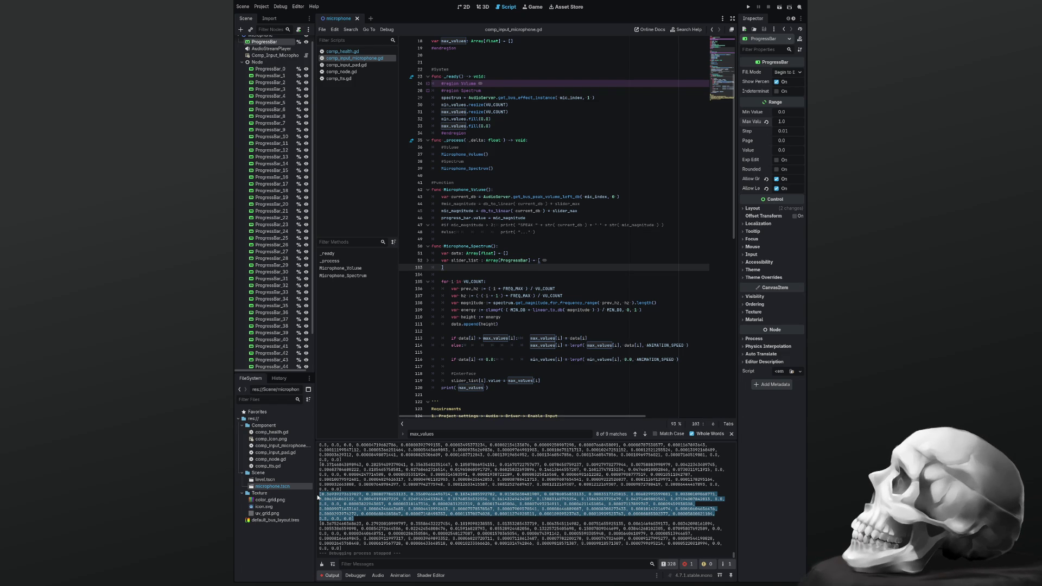
# Review the min_values and max_values declarations on lines 30–33.
pyautogui.scroll(5, 445, 310)
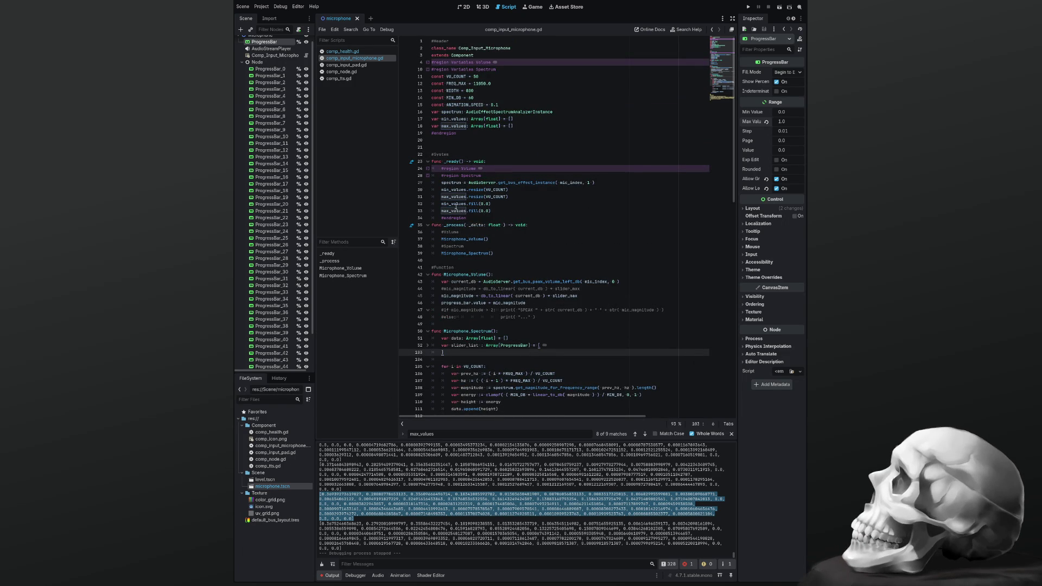
pyautogui.doubleClick(455, 190)
pyautogui.doubleClick(456, 197)
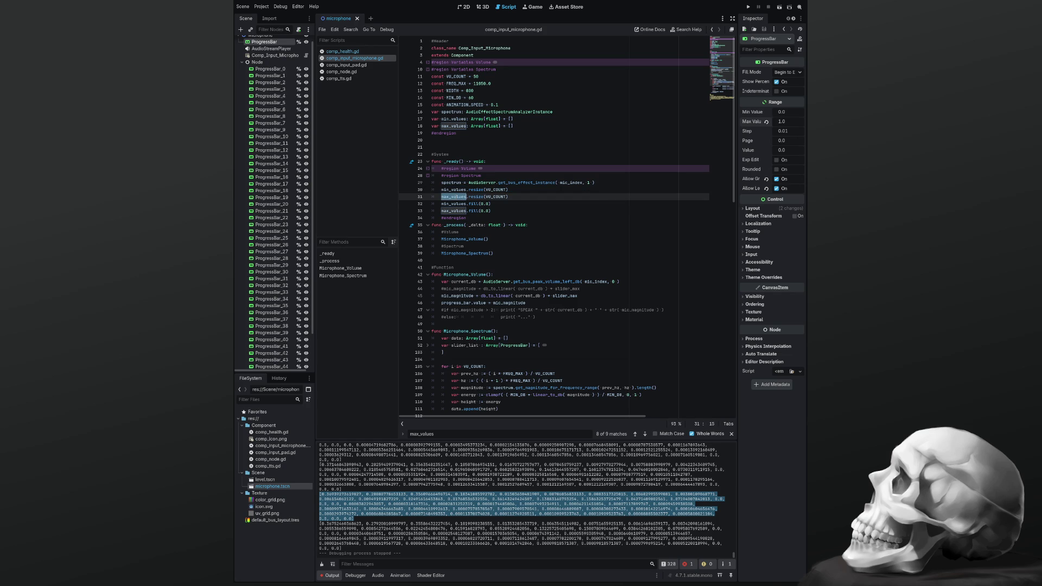
pyautogui.doubleClick(455, 211)
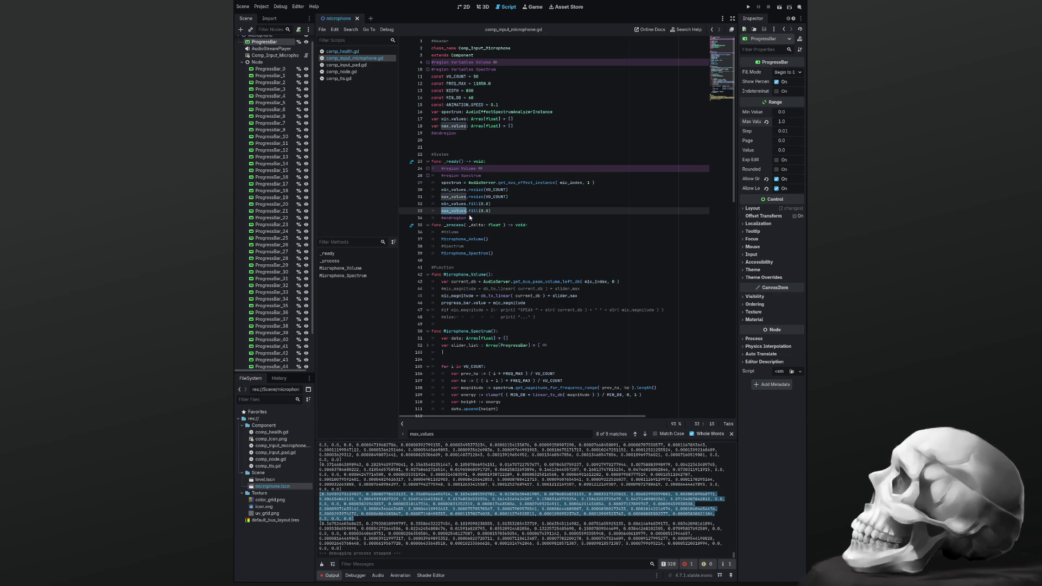
pyautogui.scroll(-6, 520, 239)
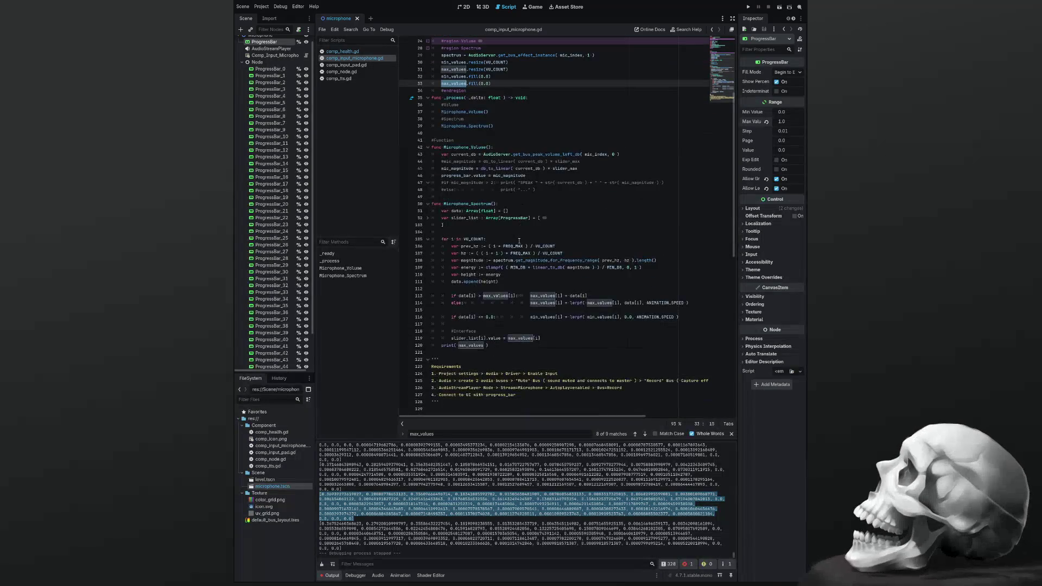
pyautogui.scroll(3, 465, 289)
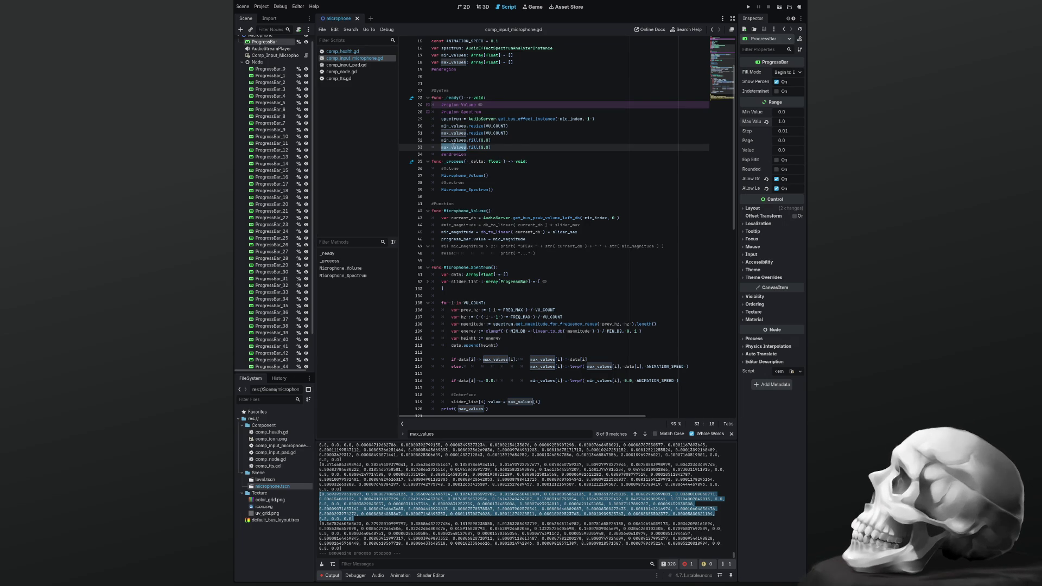
pyautogui.hotkey('ctrl', 'f')
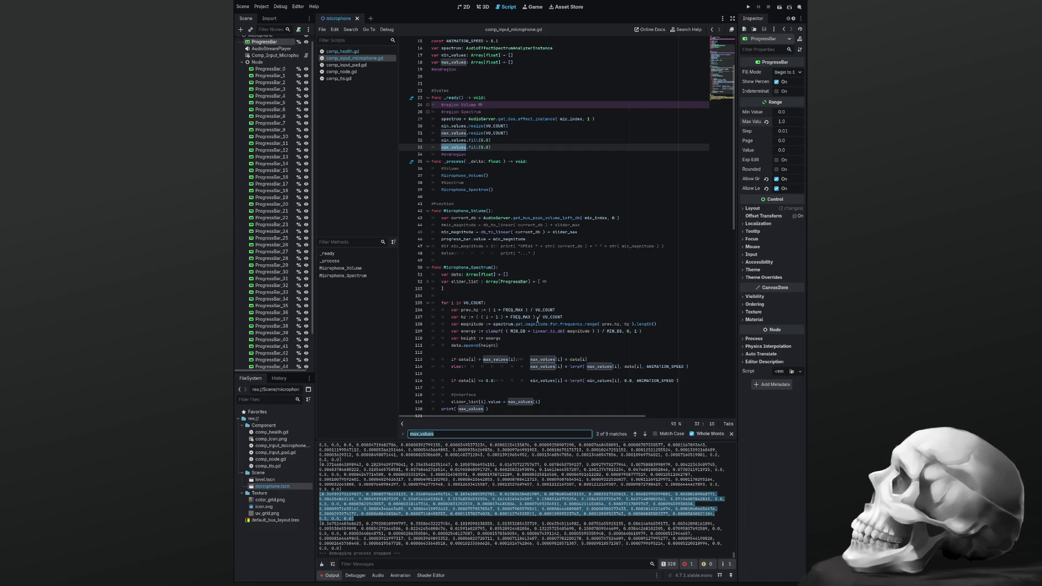
# Replace max_values[i] in the line 113 comparison with 0.0.
pyautogui.click(485, 361)
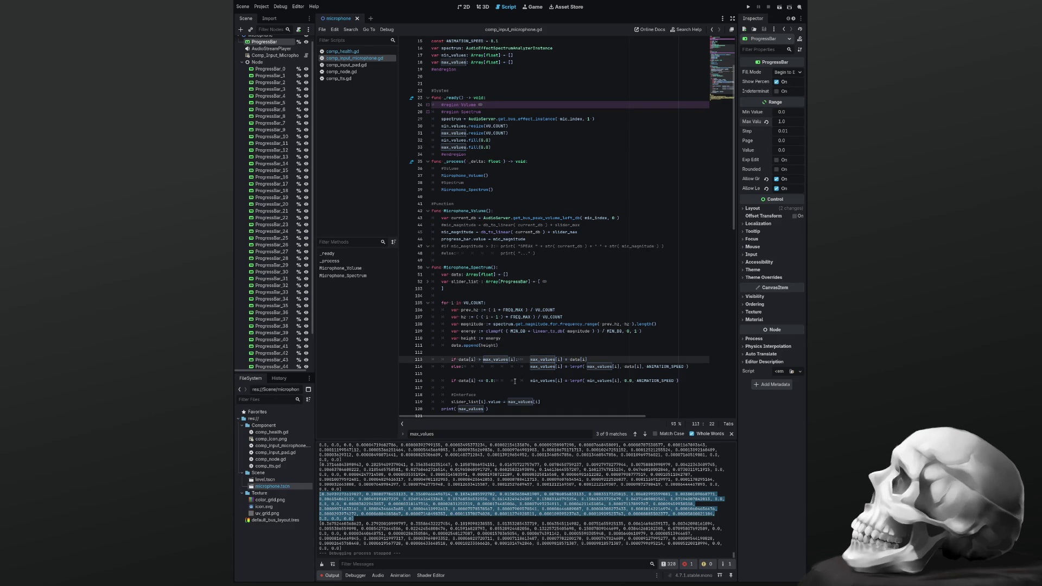
pyautogui.press('Delete')
pyautogui.press('Delete')
pyautogui.press('Delete')
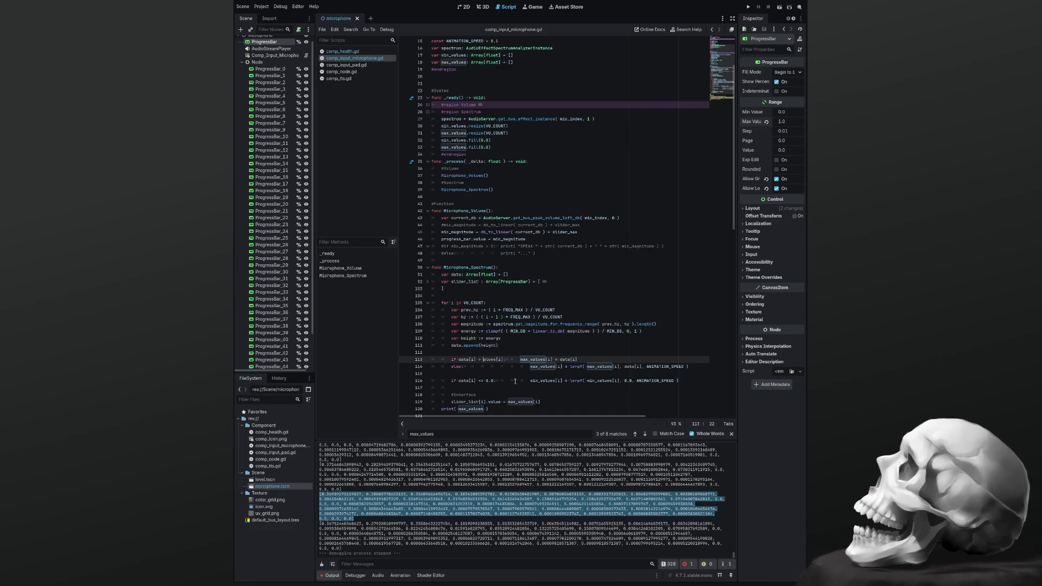
pyautogui.press('Delete')
pyautogui.press('Delete')
pyautogui.press('Delete')
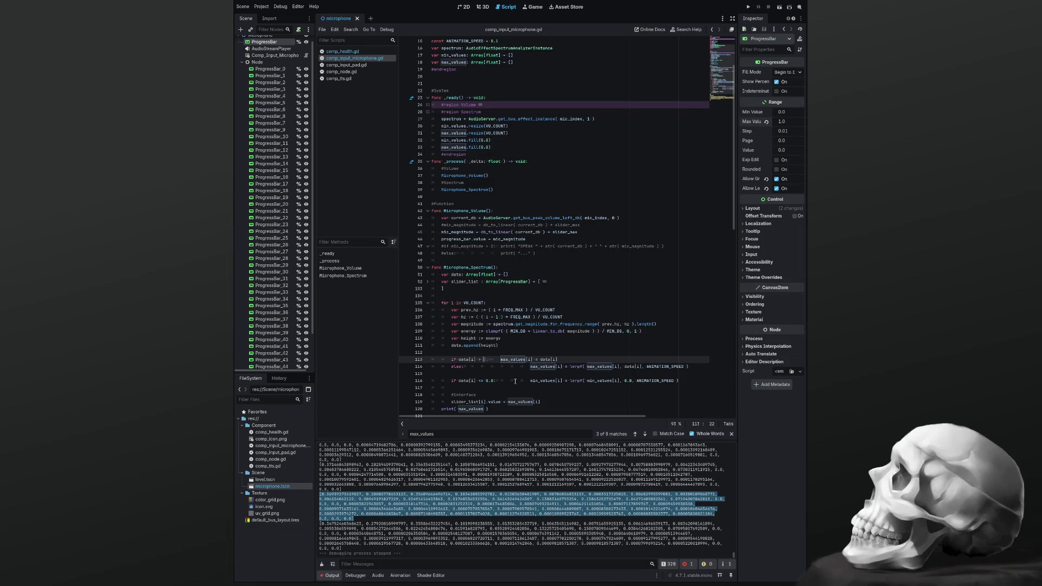
pyautogui.press('Delete')
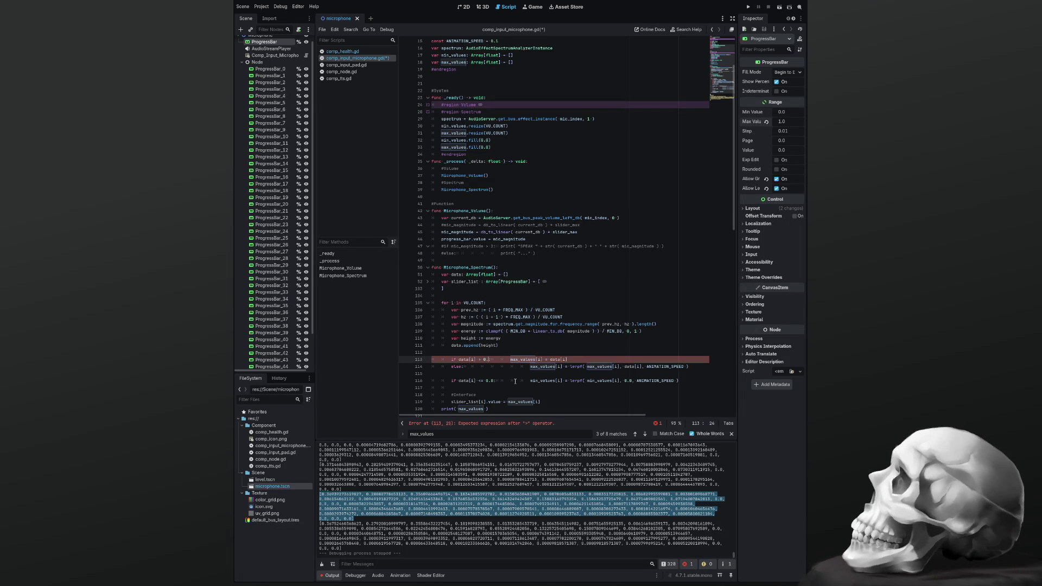
pyautogui.write('.0')
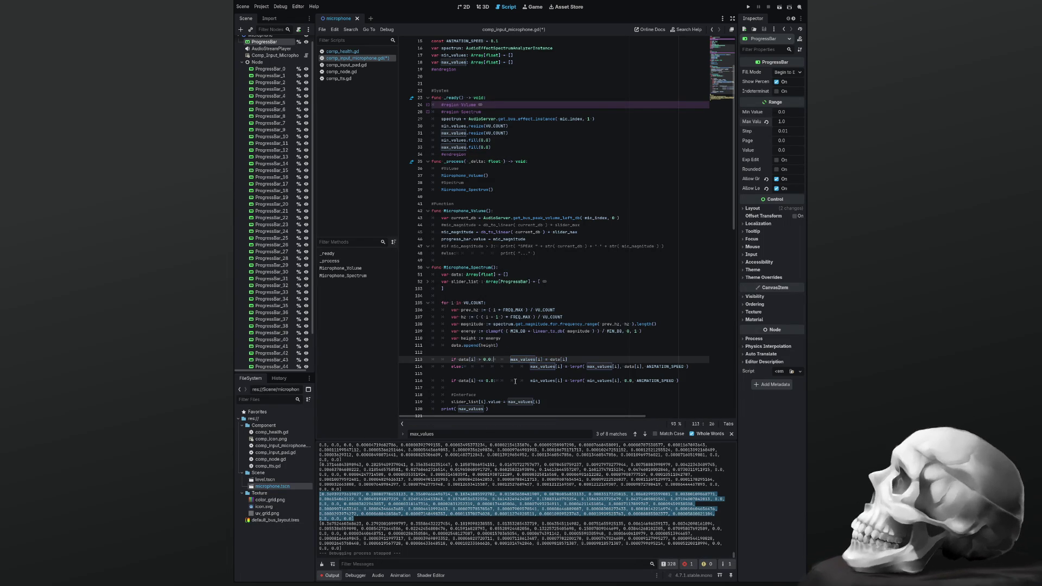
pyautogui.press('Delete')
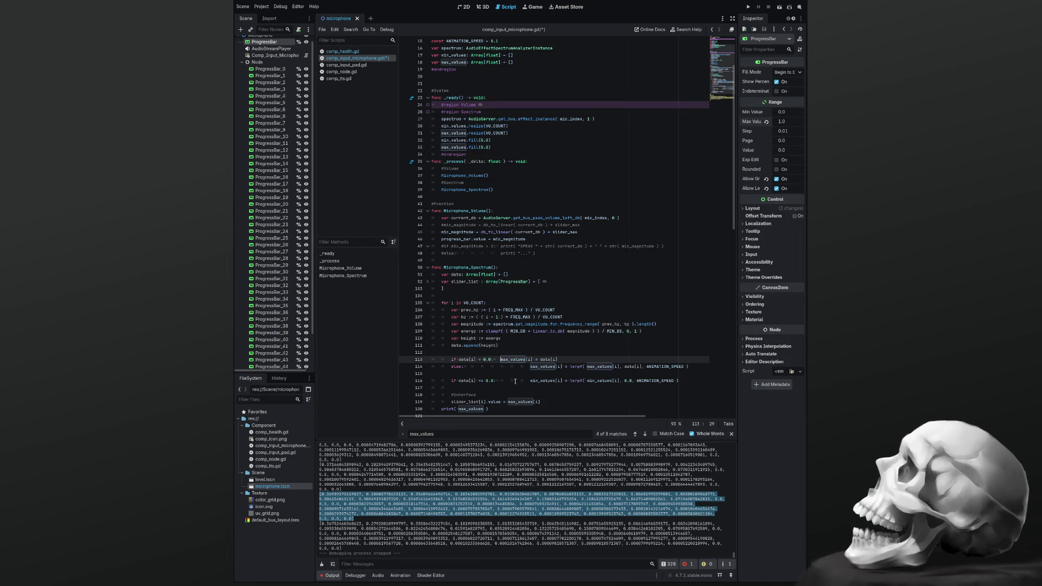
# Fix the indentation of the following lerpf lines, save, and run the game.
pyautogui.press('Tab')
pyautogui.press('Down')
pyautogui.press('Delete')
pyautogui.press('Delete')
pyautogui.press('Down')
pyautogui.press('Down')
pyautogui.press('Delete')
pyautogui.press('Delete')
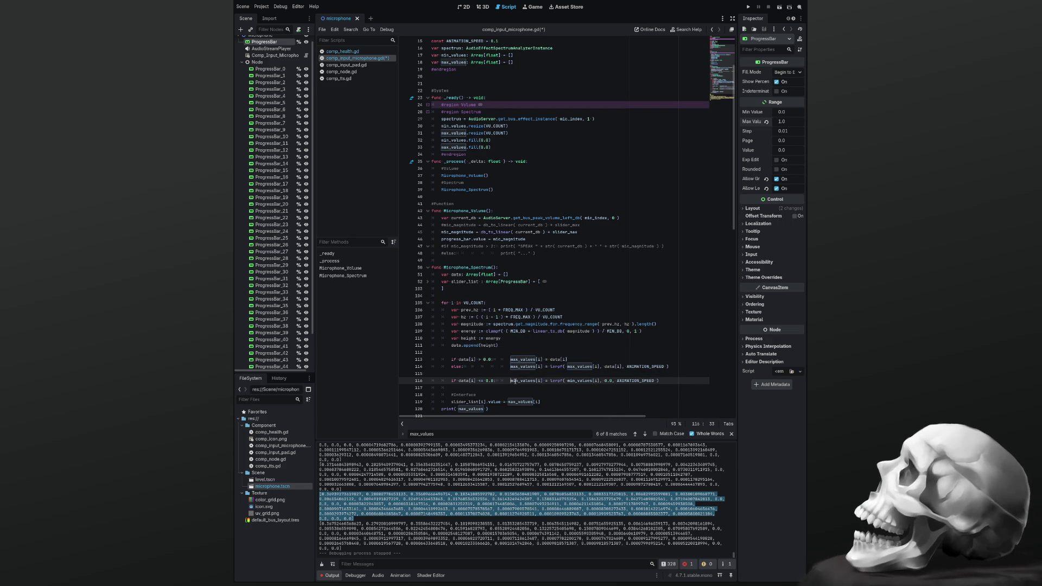
pyautogui.hotkey('ctrl', 's')
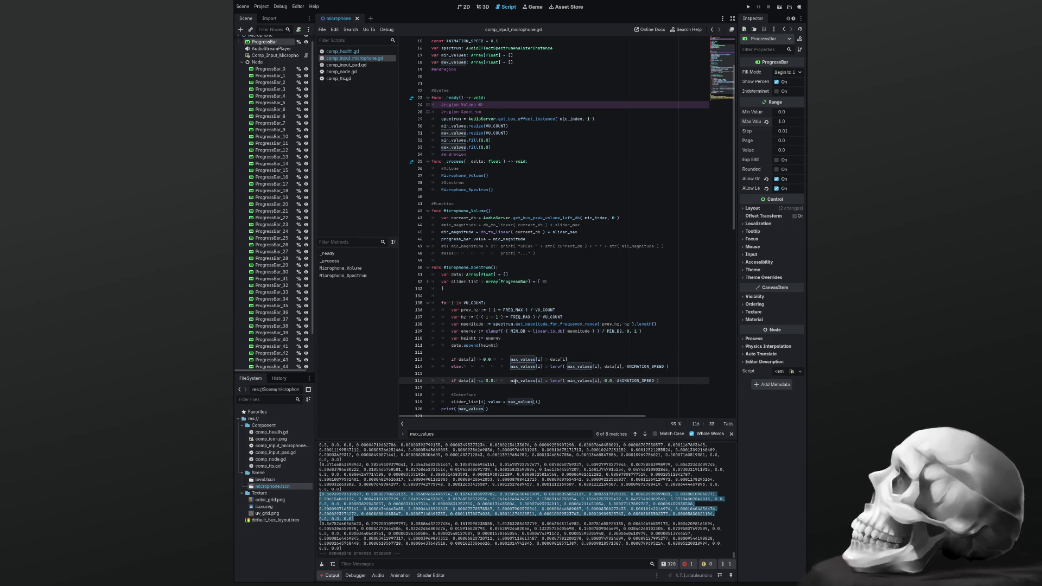
pyautogui.press('F6')
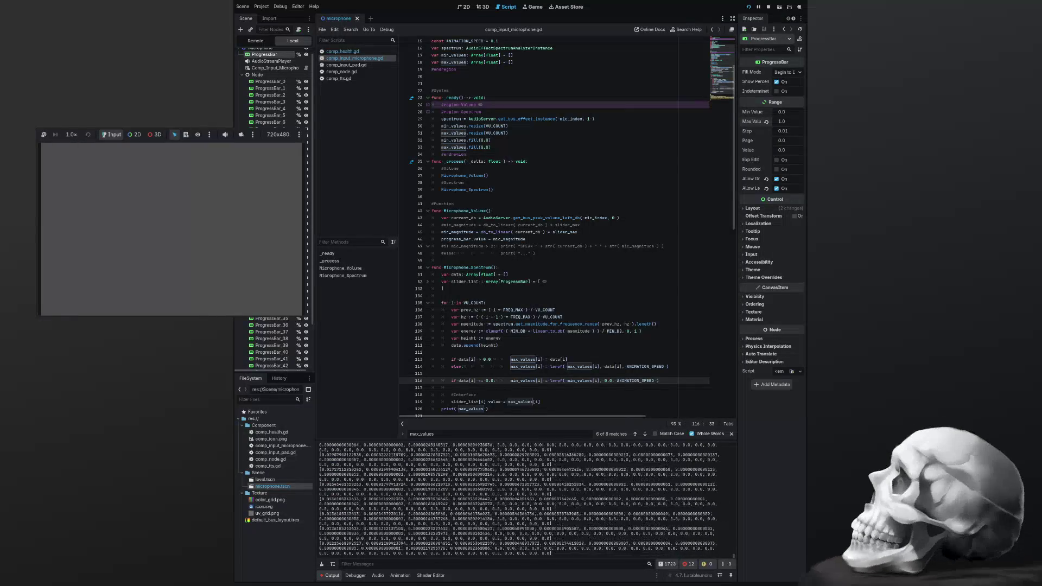
# Delete the print( max_values ) line and its leftover empty line near line 120.
pyautogui.click(576, 393)
pyautogui.scroll(-2, 573, 379)
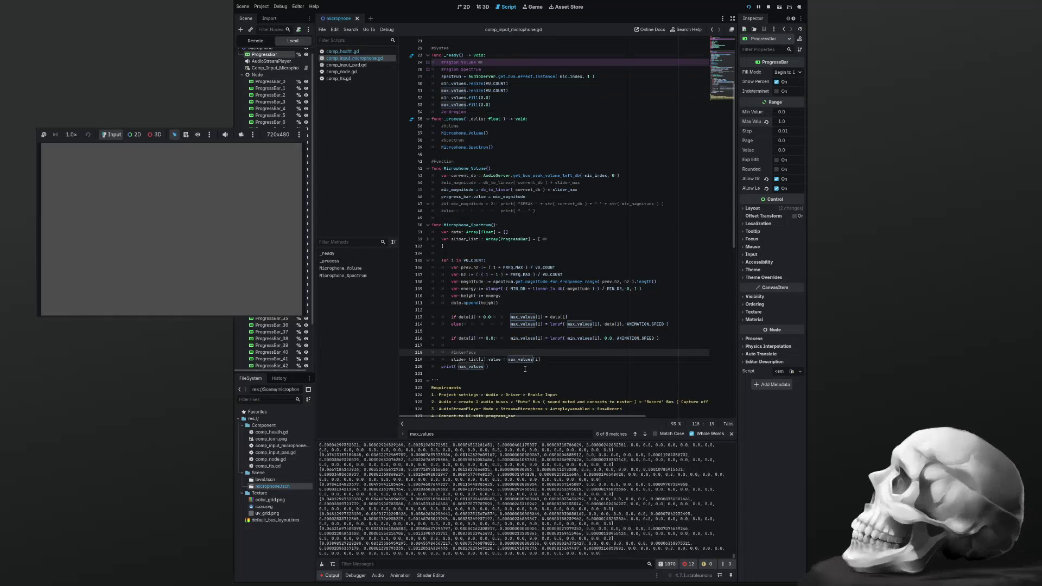
pyautogui.click(515, 367)
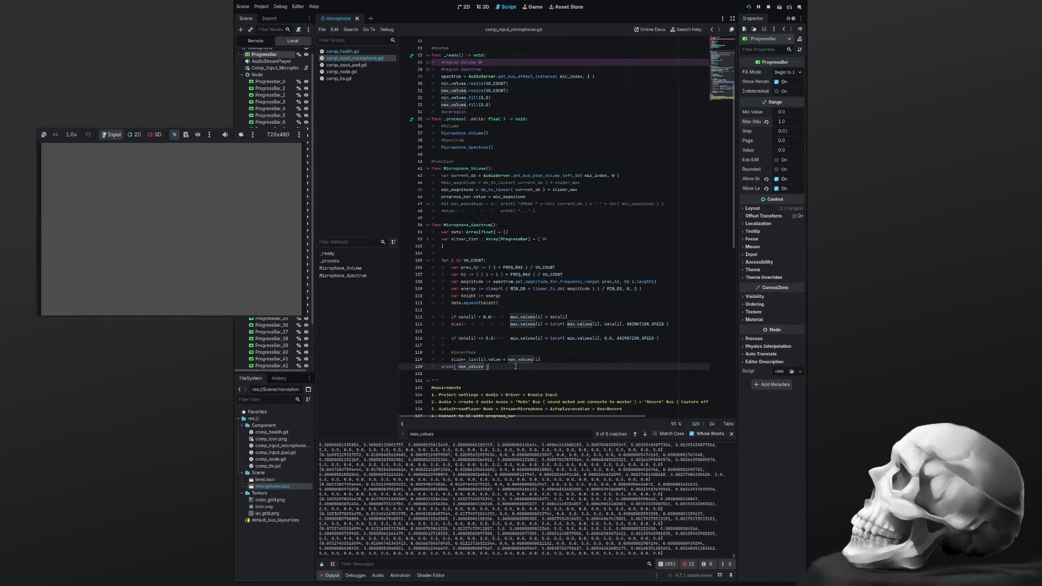
pyautogui.hotkey('shift', 'Home')
pyautogui.hotkey('shift', 'Home')
pyautogui.press('BackSpace')
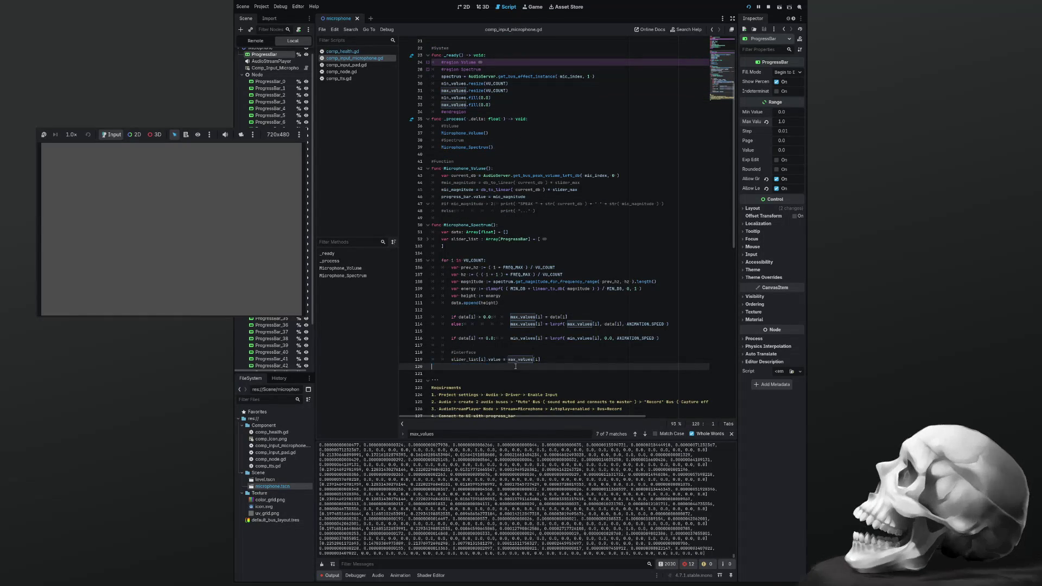
pyautogui.press('BackSpace')
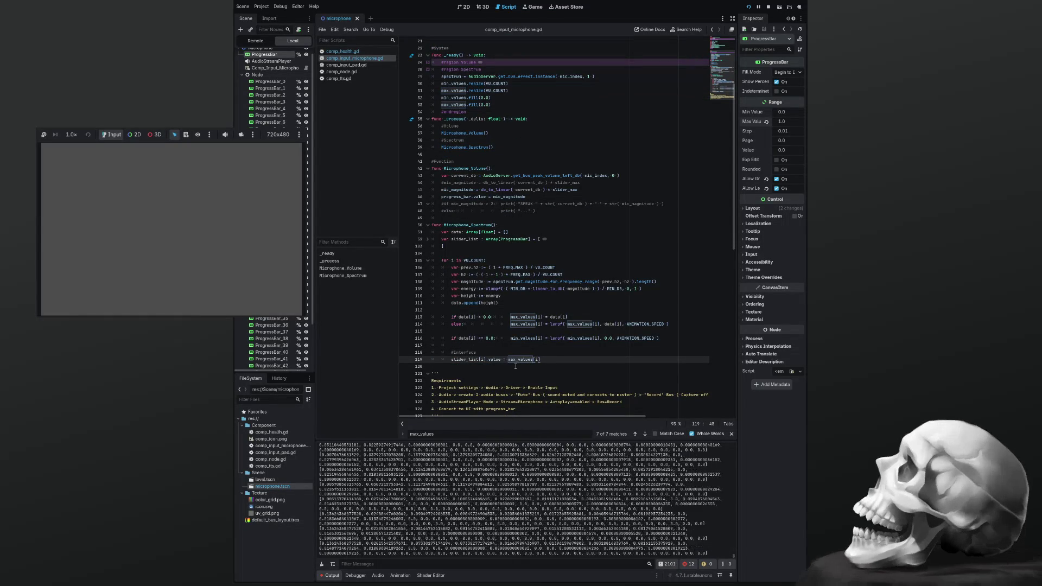
pyautogui.press('Up')
pyautogui.press('Up')
pyautogui.press('Up')
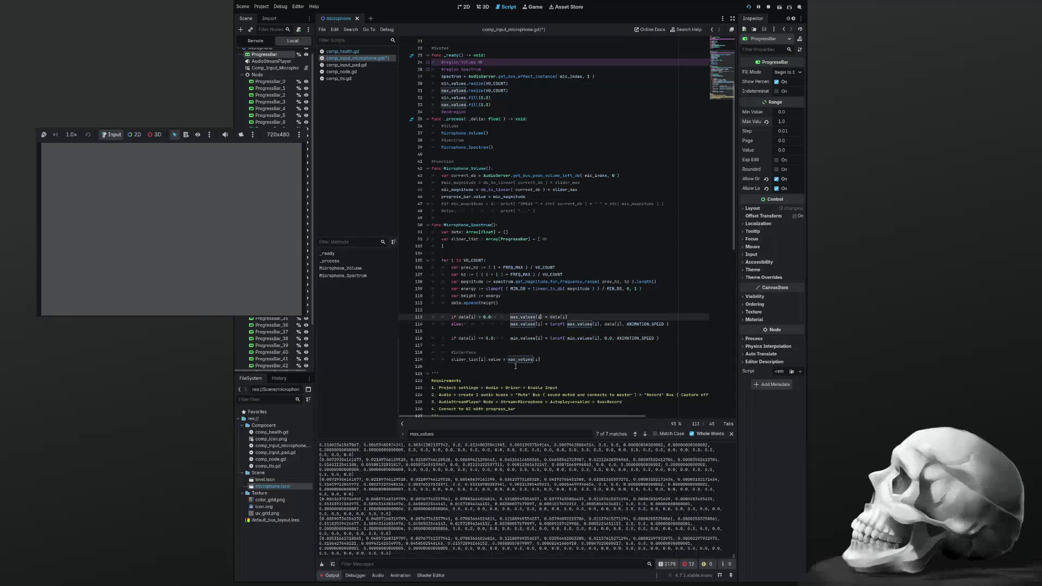
pyautogui.scroll(5, 515, 366)
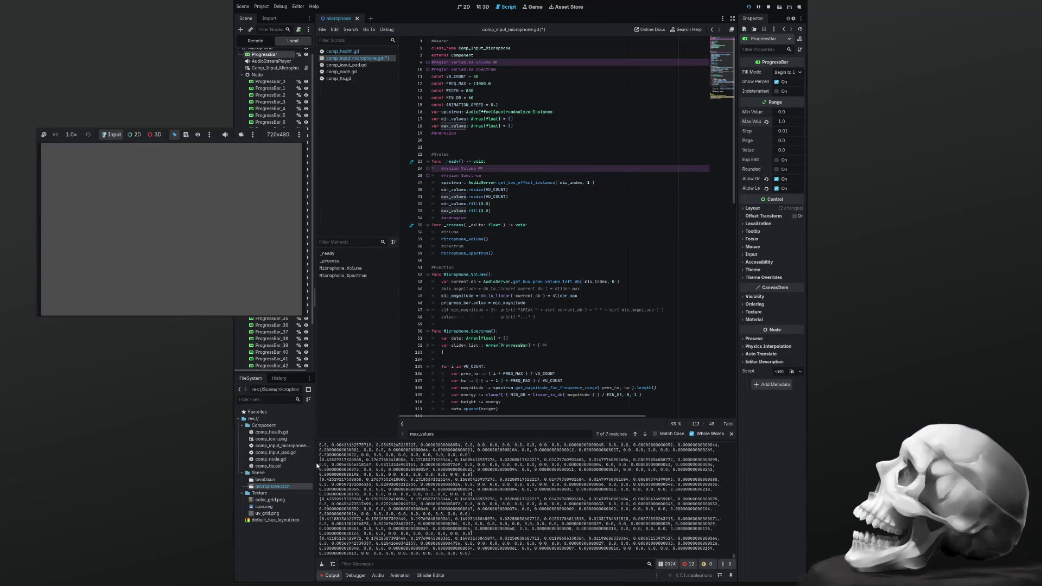
pyautogui.moveTo(314, 462)
pyautogui.mouseDown()
pyautogui.moveTo(383, 380)
pyautogui.moveTo(379, 242)
pyautogui.mouseUp()
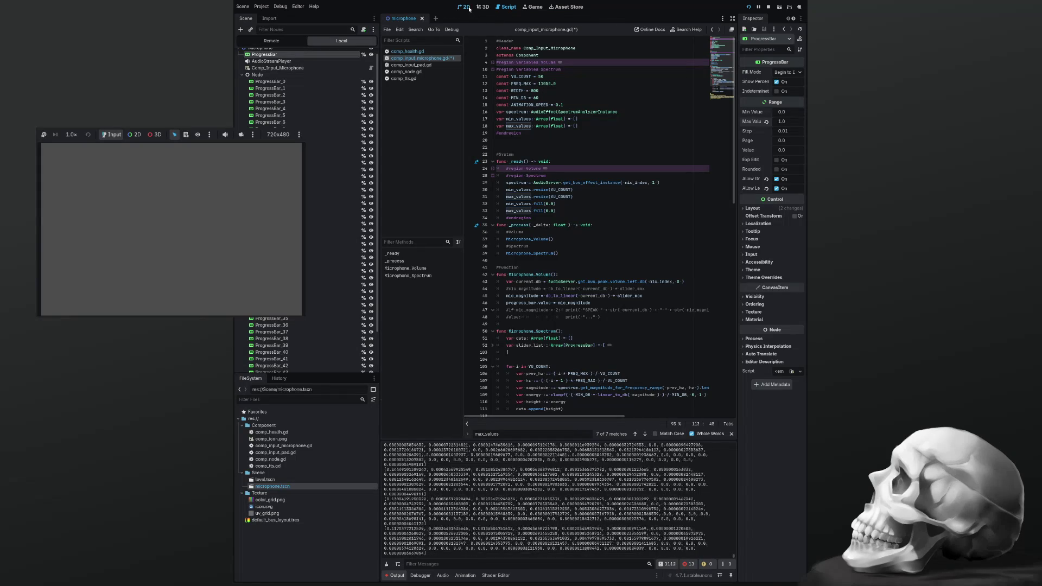
pyautogui.click(468, 8)
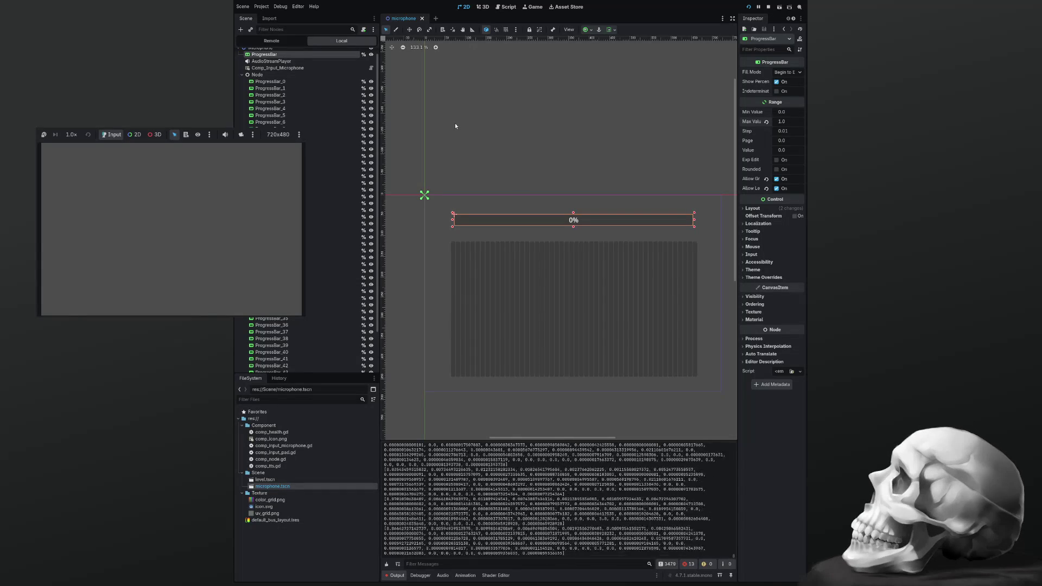
pyautogui.scroll(-3, 325, 210)
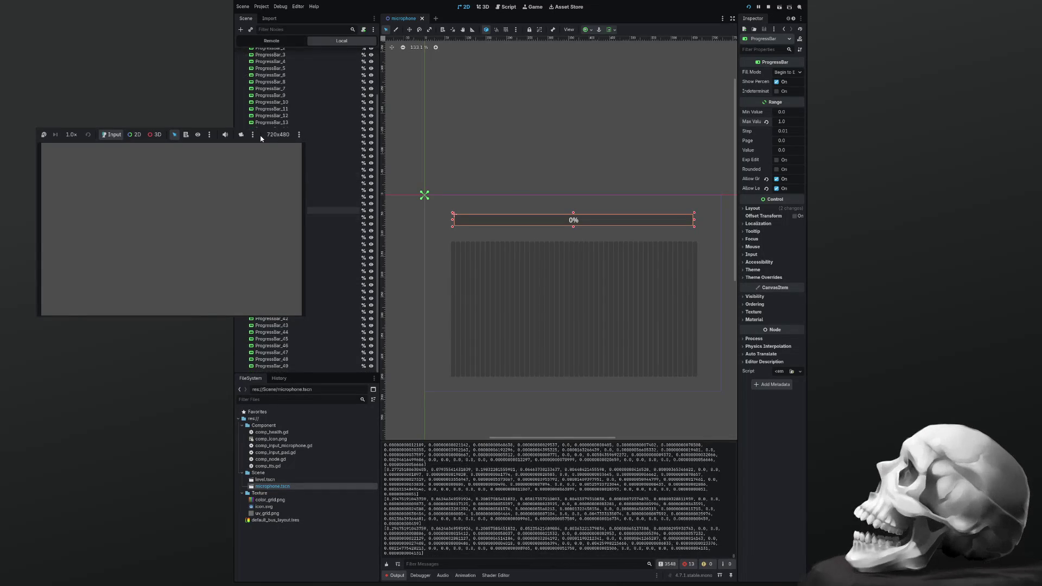
pyautogui.scroll(3, 261, 138)
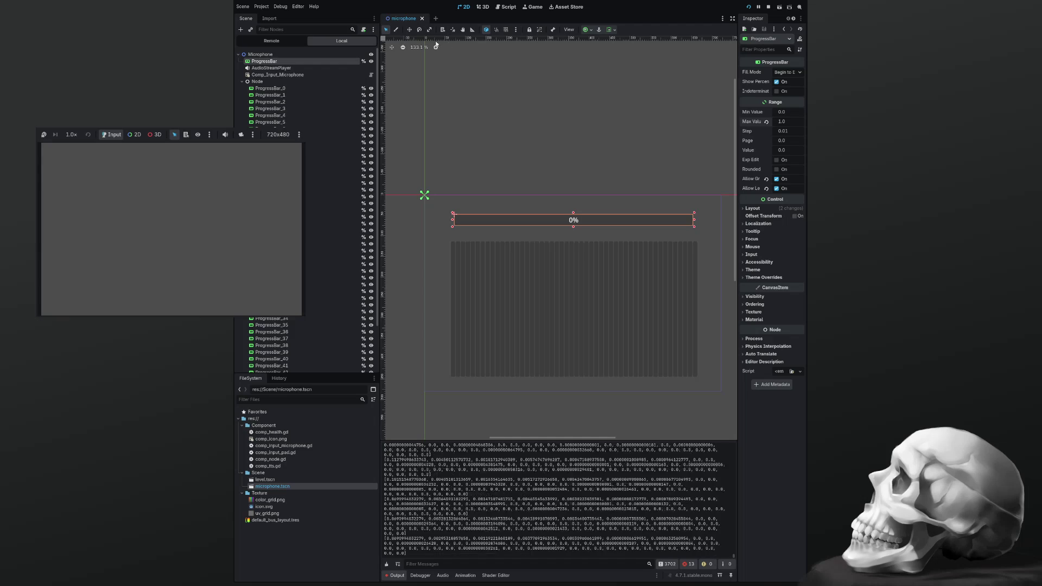
pyautogui.click(505, 7)
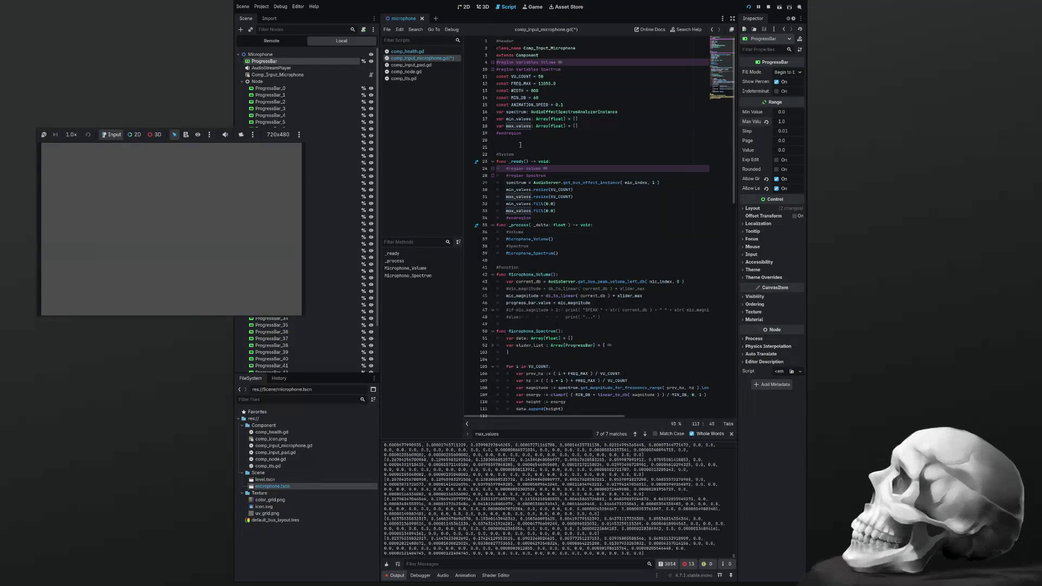
pyautogui.scroll(-4, 500, 390)
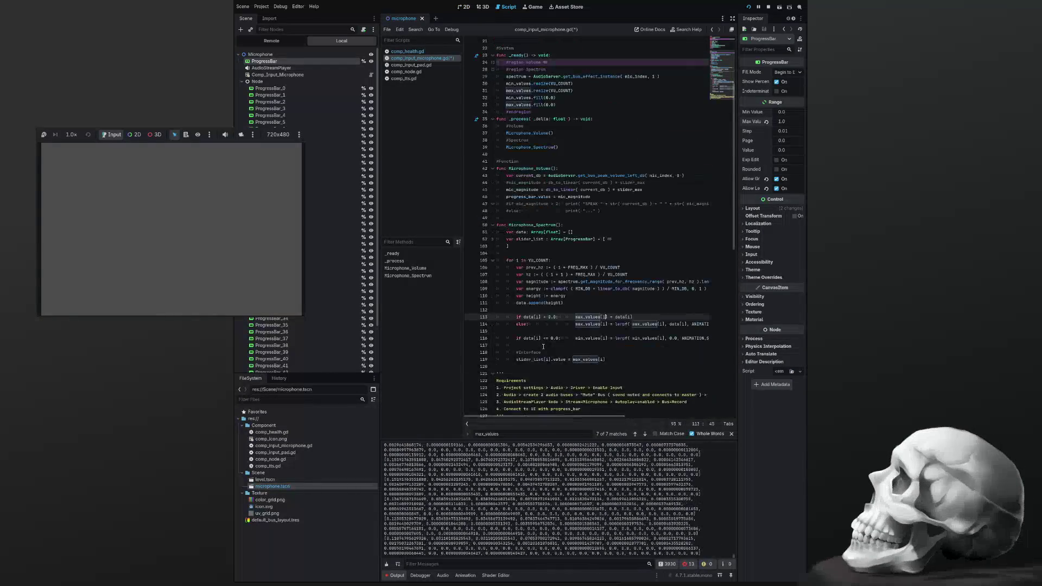
pyautogui.scroll(4, 540, 339)
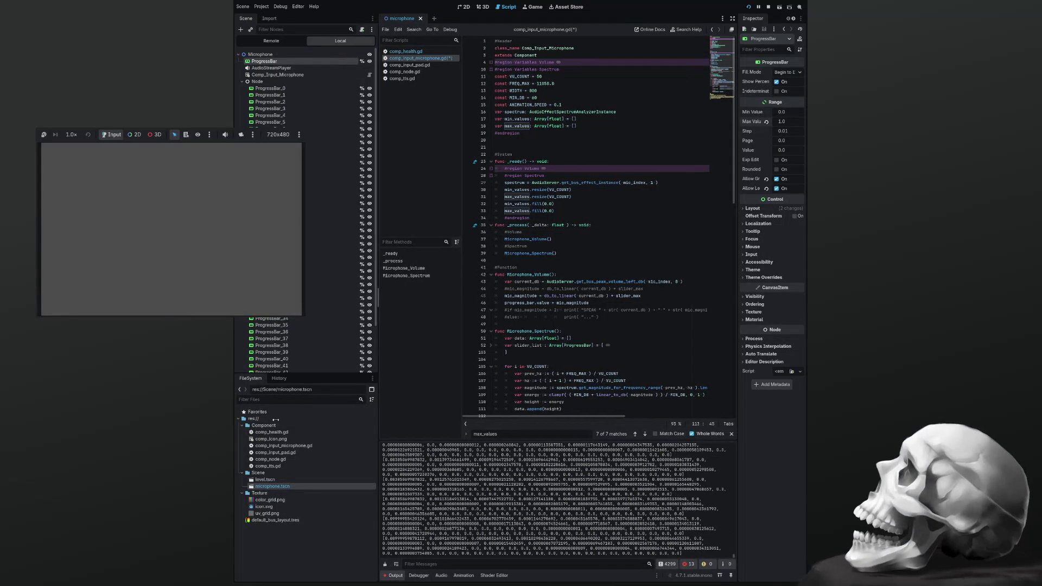
# Save comp_input_microphone.gd and restart the game with F5 to test the volume and spectrum bars.
pyautogui.moveTo(365, 419); pyautogui.dragTo(275, 420)
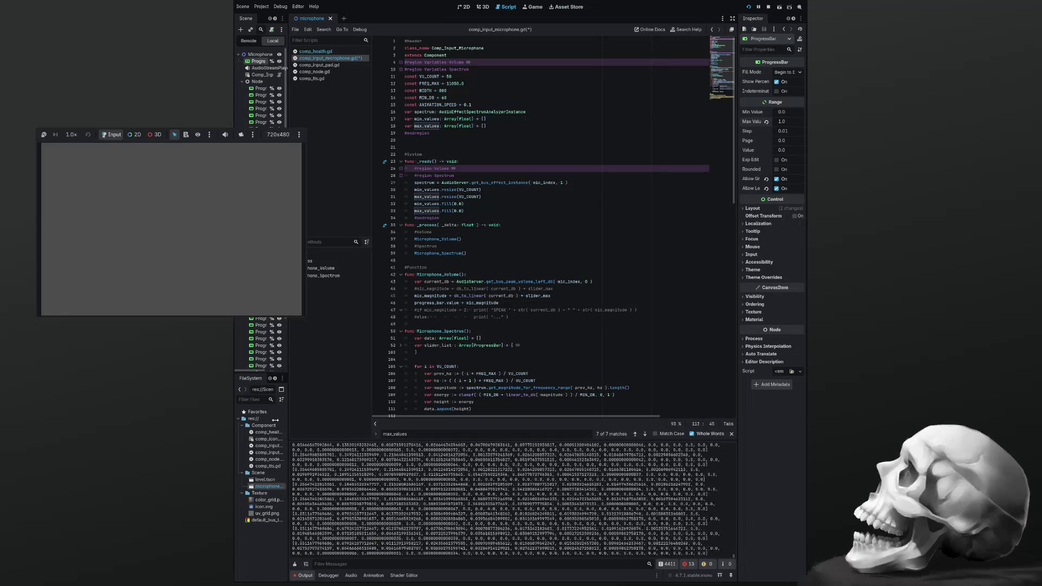
pyautogui.scroll(-4, 498, 302)
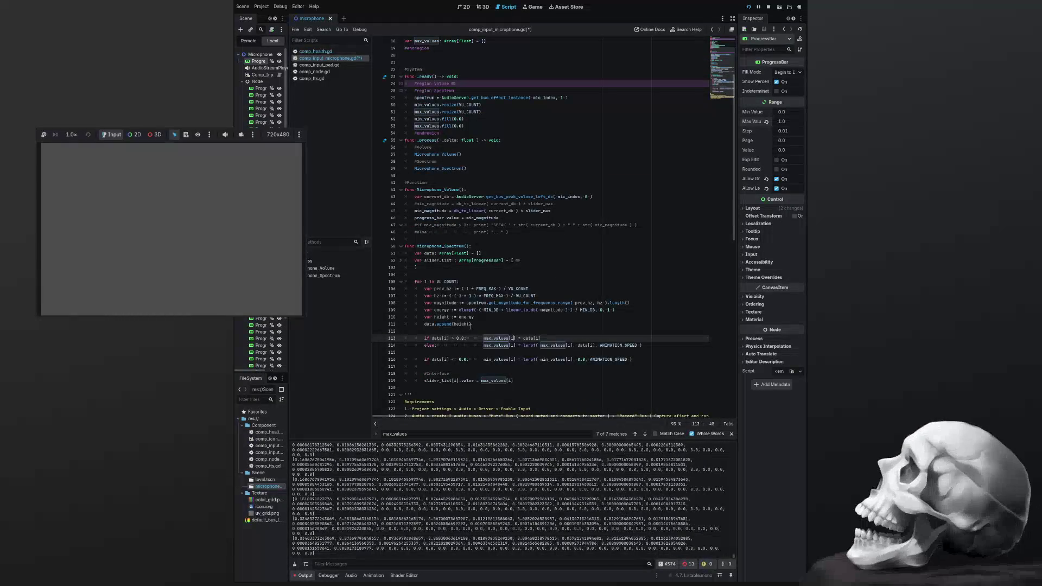
pyautogui.click(484, 324)
pyautogui.hotkey('ctrl', 's')
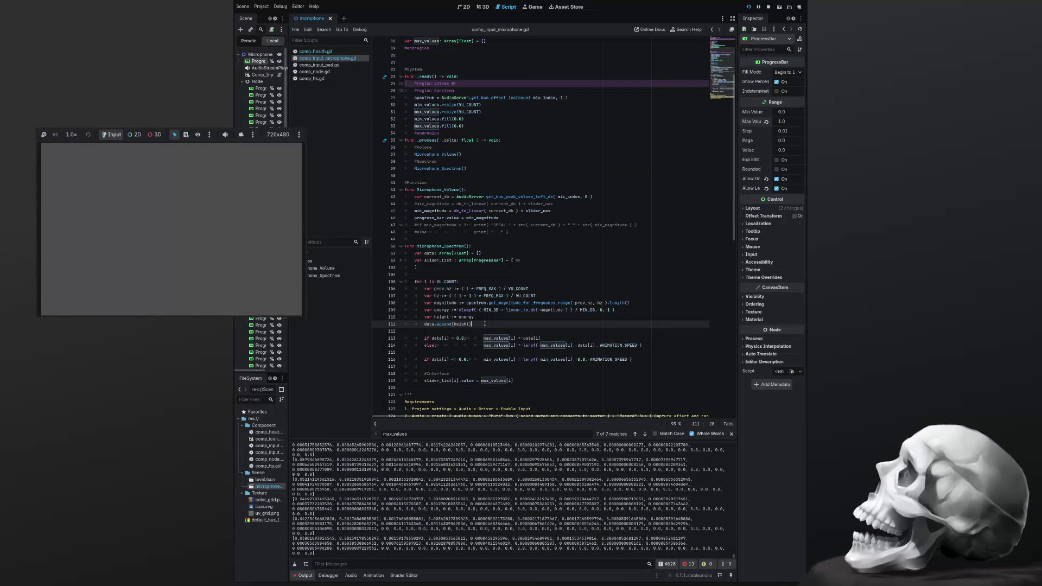
pyautogui.press('F5')
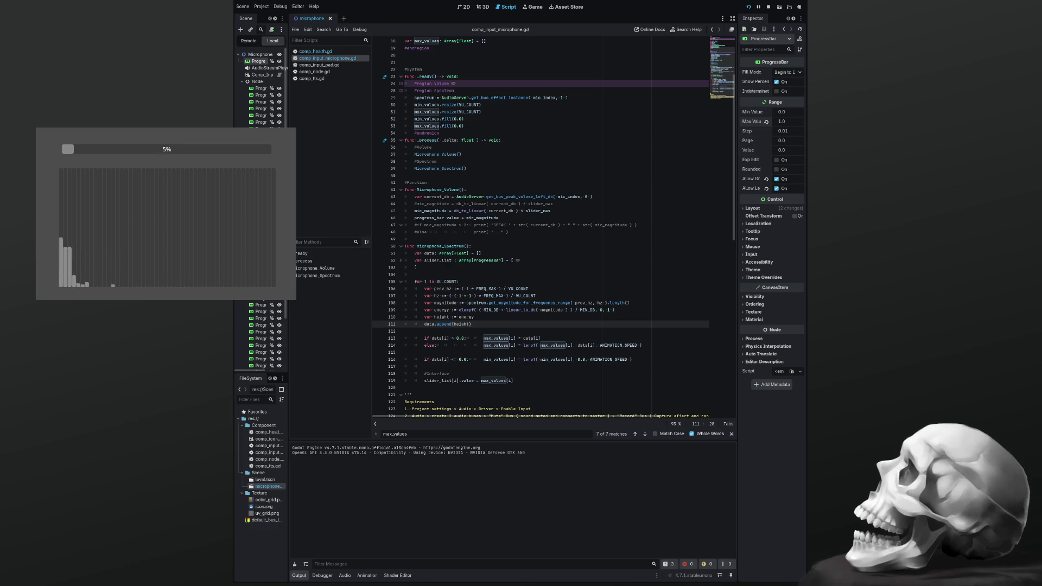
# Inspect the Microphone_Volume and Microphone_Spectrum calls, unfold the Variables Volume region, and switch to the 2D scene.
pyautogui.doubleClick(441, 154)
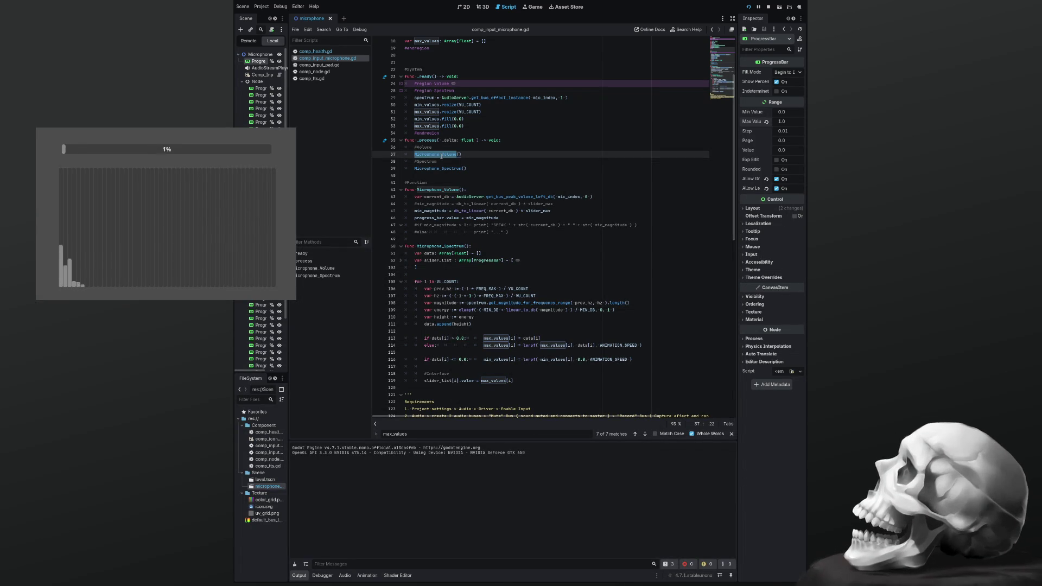
pyautogui.doubleClick(436, 168)
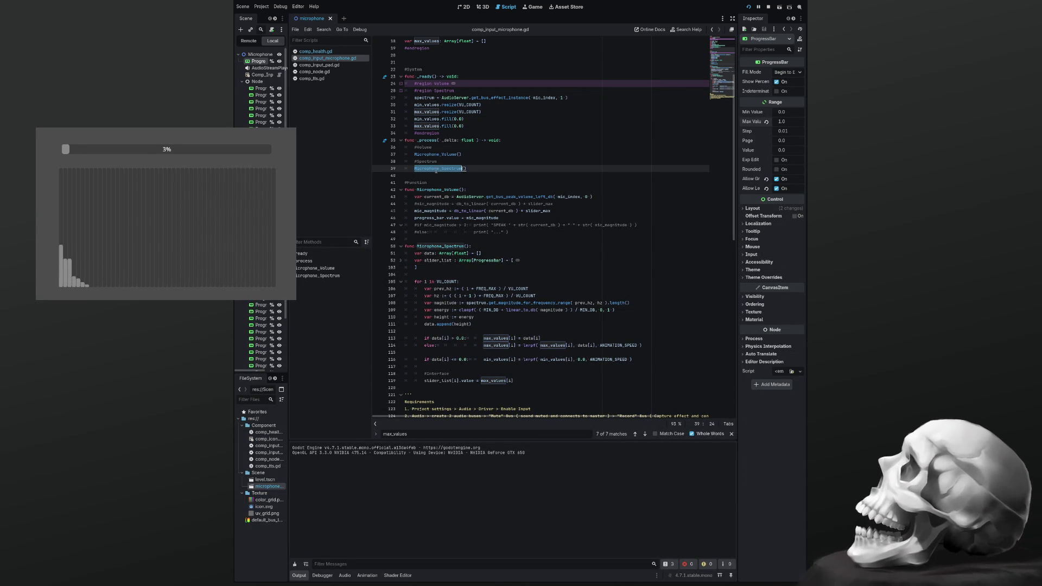
pyautogui.scroll(4, 440, 177)
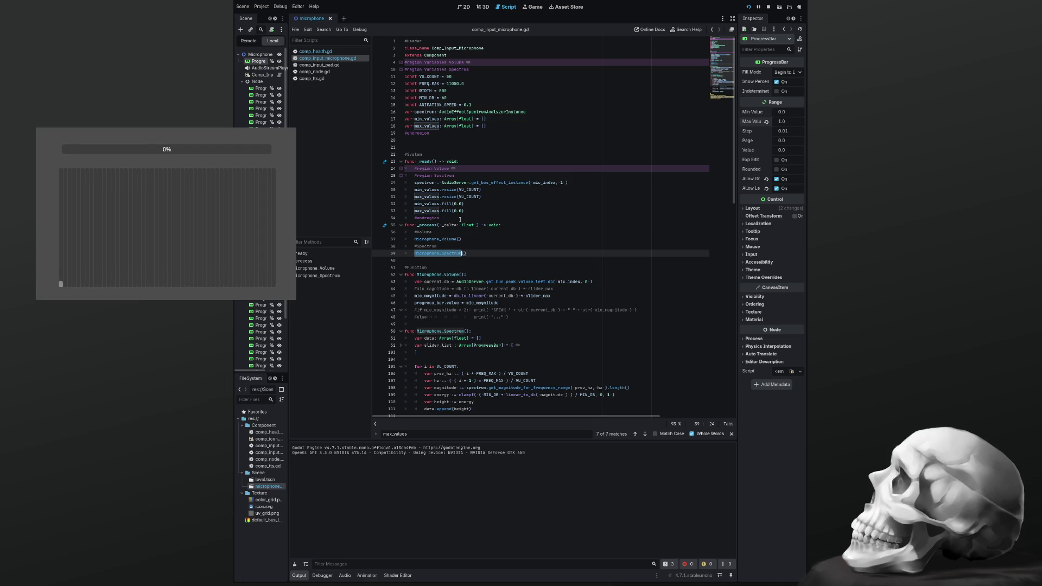
pyautogui.click(401, 62)
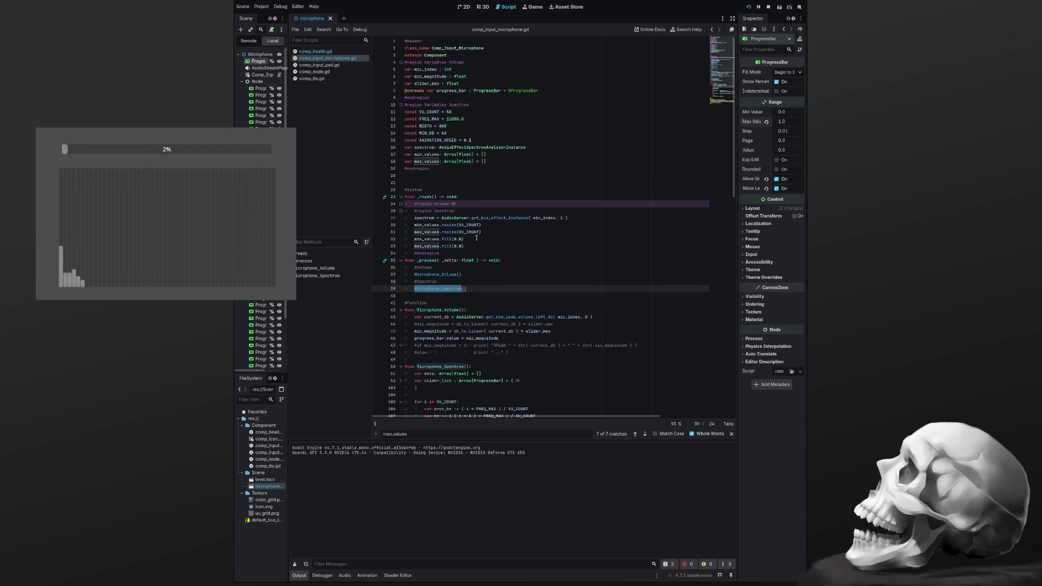
pyautogui.doubleClick(446, 310)
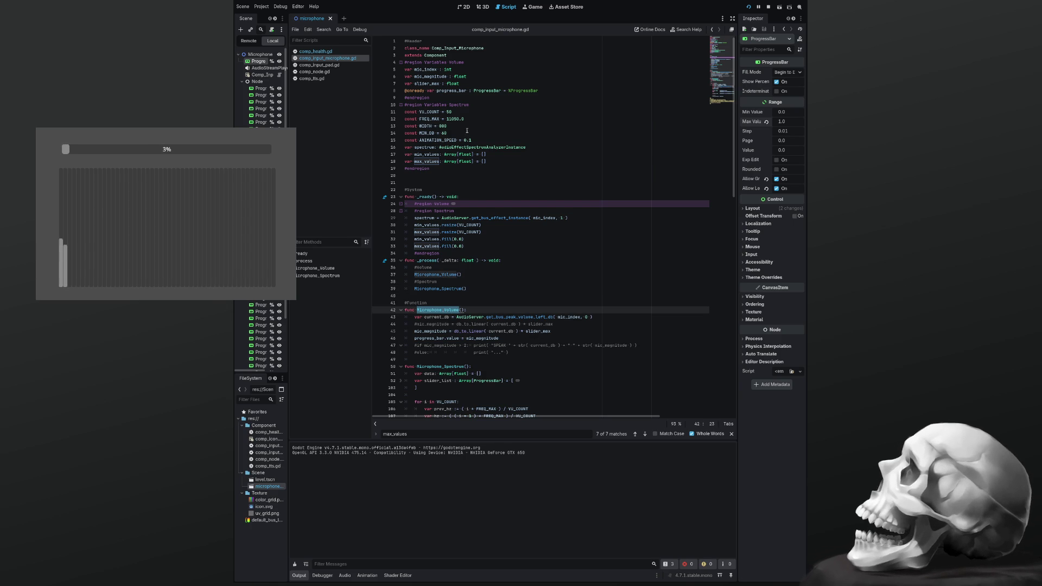
pyautogui.click(465, 6)
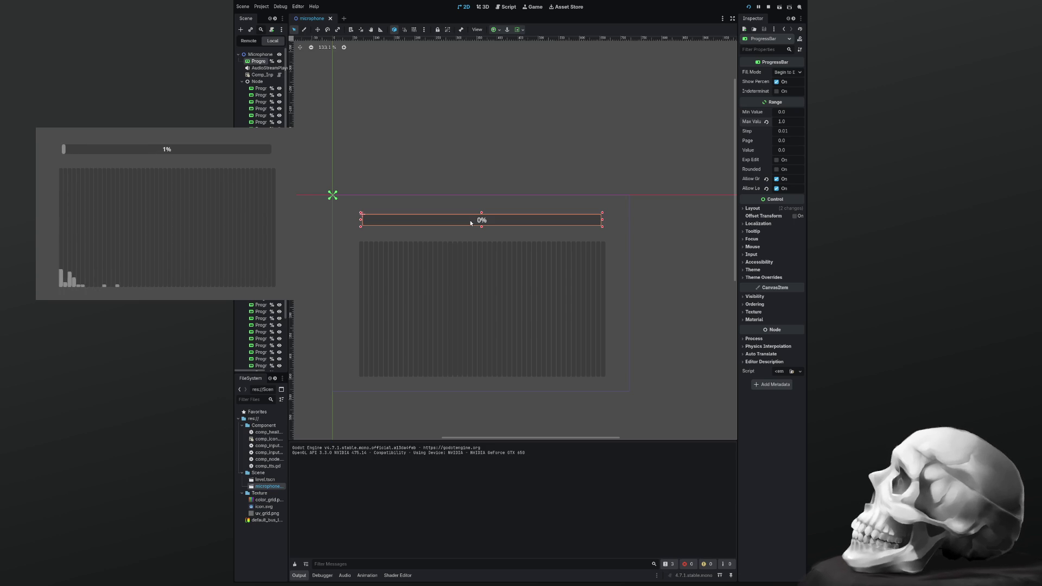
# Back in the script, unfold '#region Volume' in _ready and inspect slider_max and progress_bar on line 26.
pyautogui.click(507, 7)
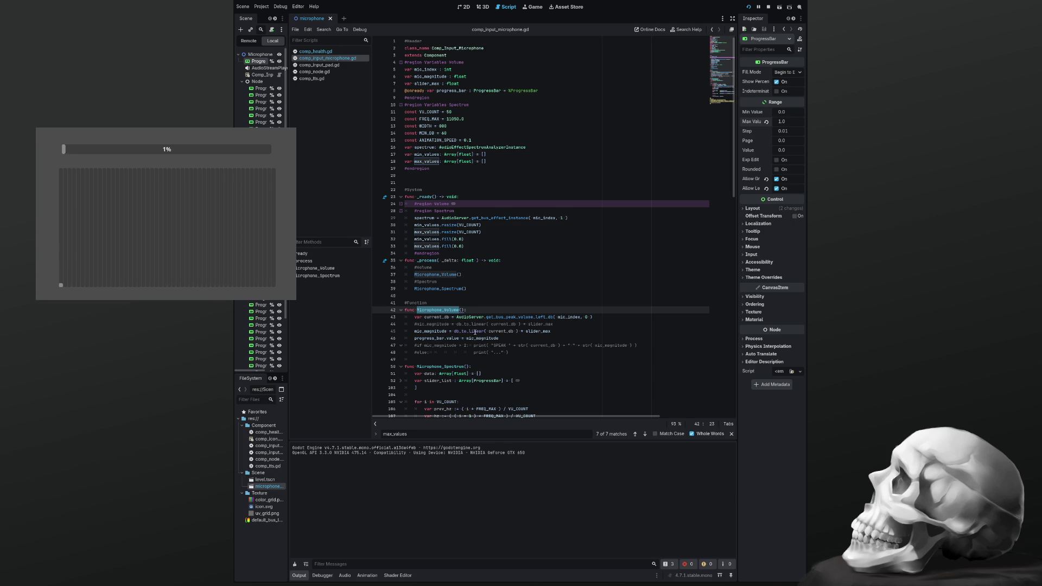
pyautogui.doubleClick(538, 331)
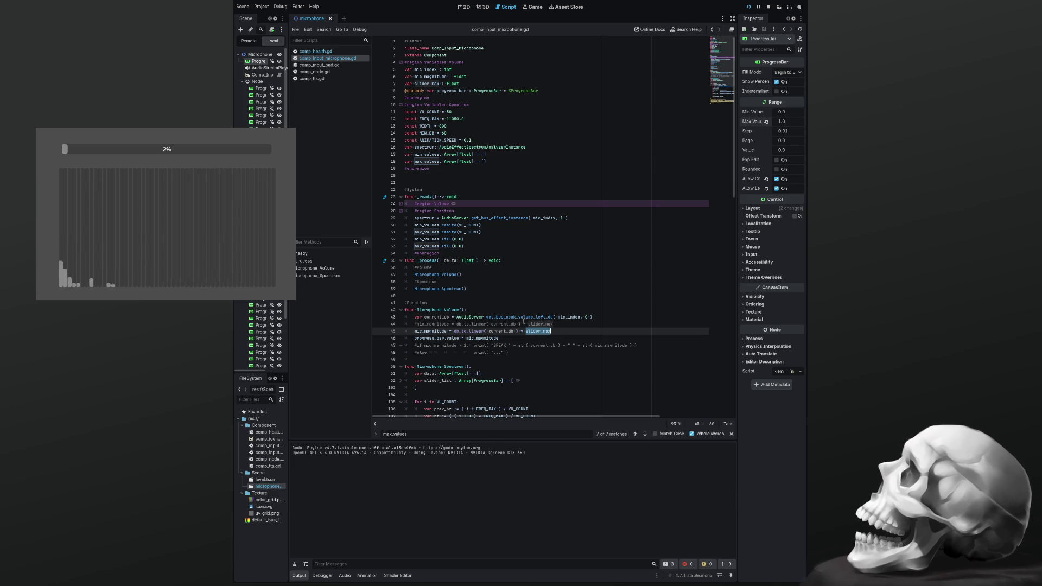
pyautogui.click(401, 204)
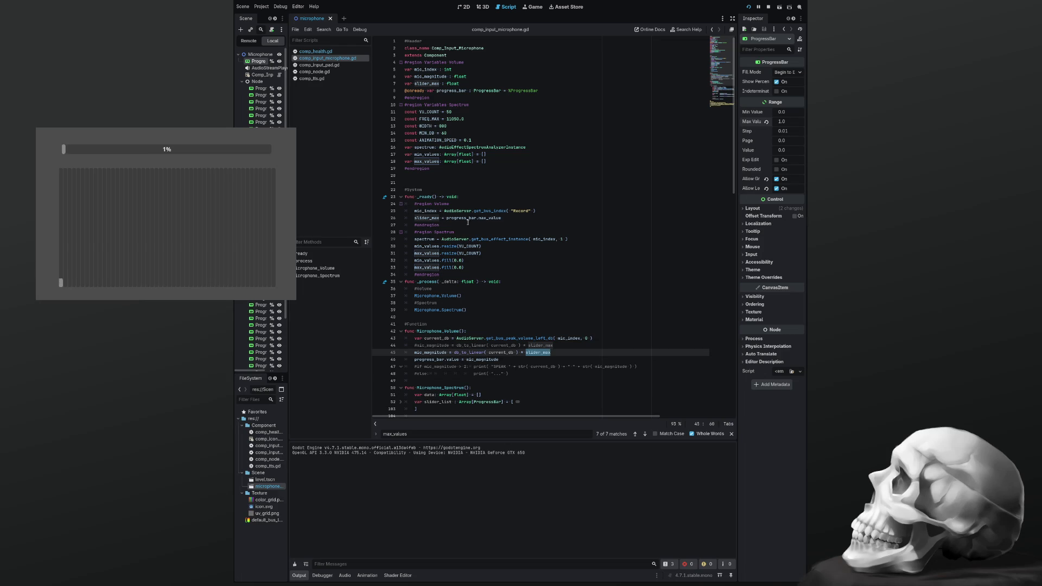
pyautogui.doubleClick(431, 217)
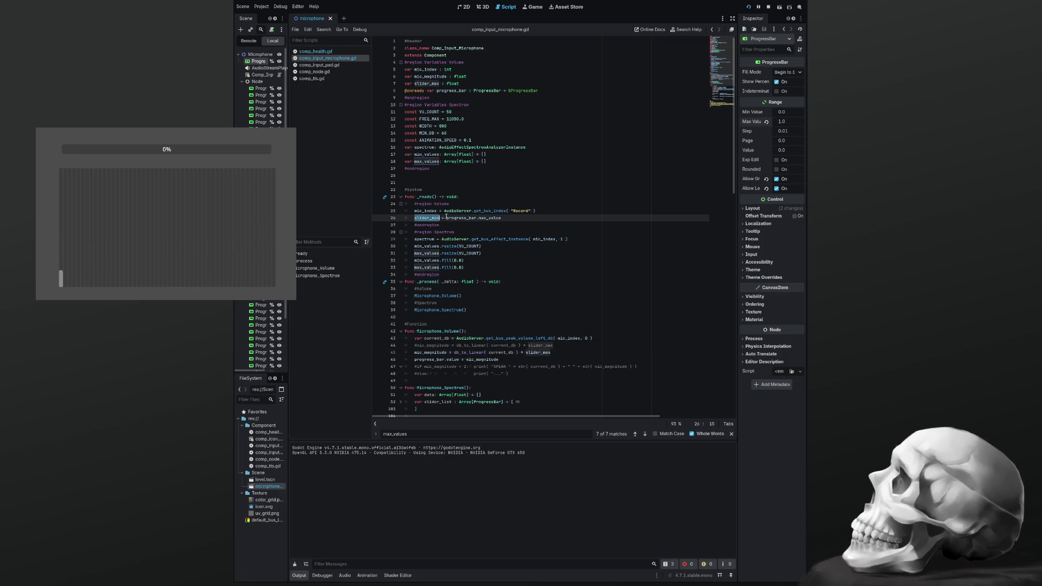
pyautogui.doubleClick(466, 218)
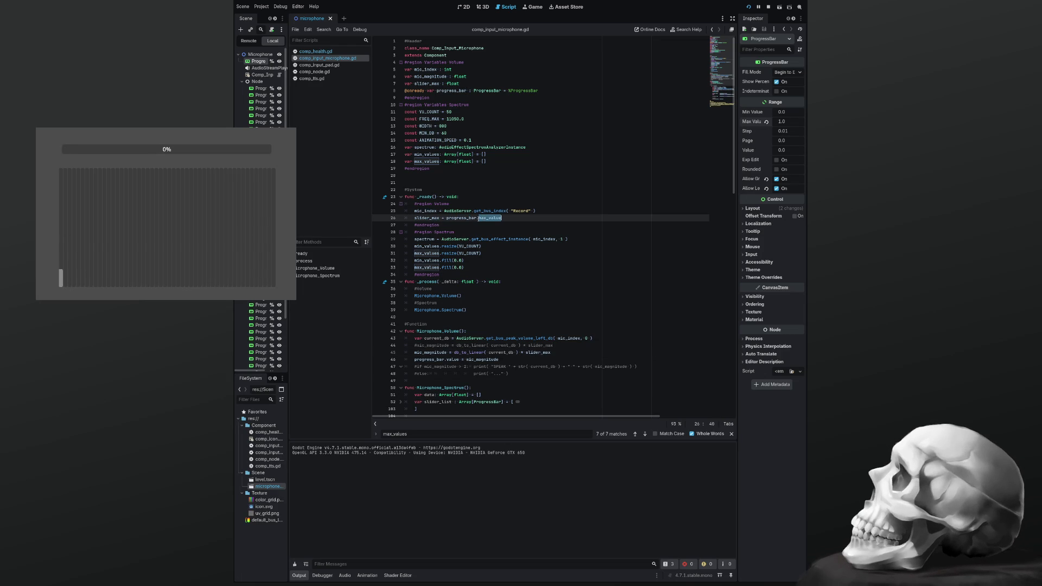
pyautogui.doubleClick(434, 217)
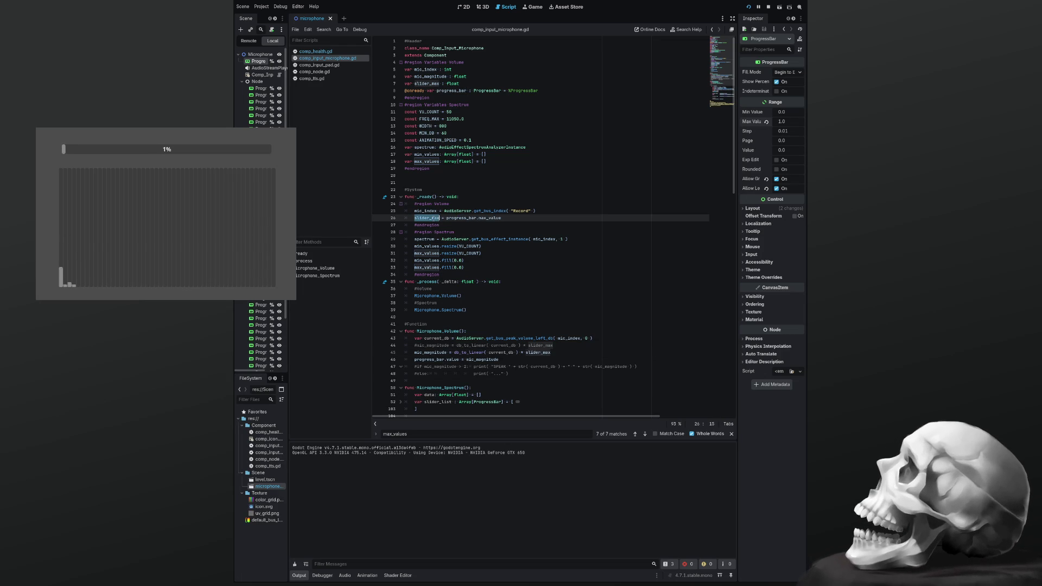
# Delete the commented-out duplicate mic_magnitude line on line 44.
pyautogui.click(559, 345)
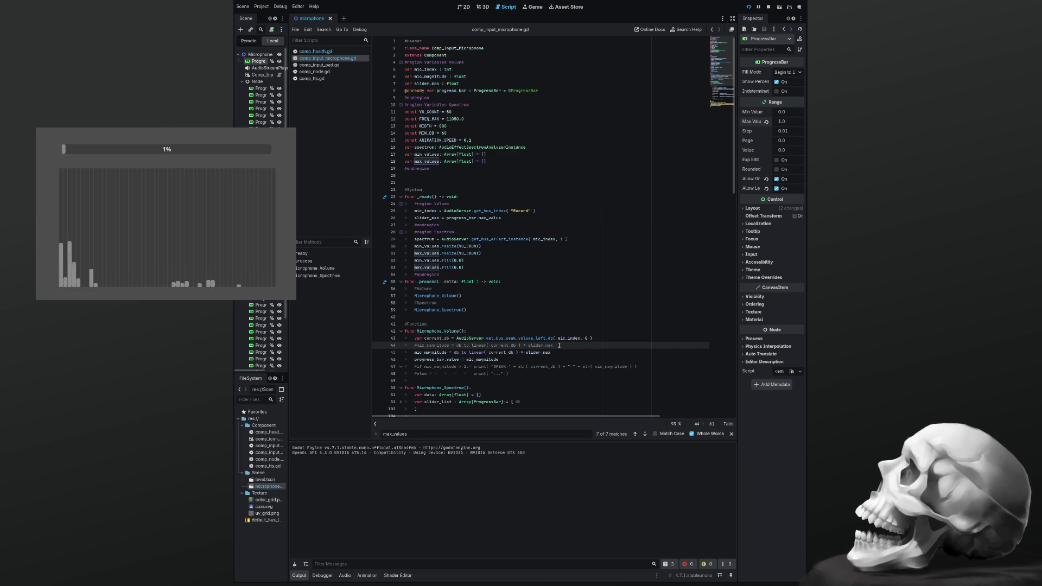
pyautogui.tripleClick(559, 345)
pyautogui.press('BackSpace')
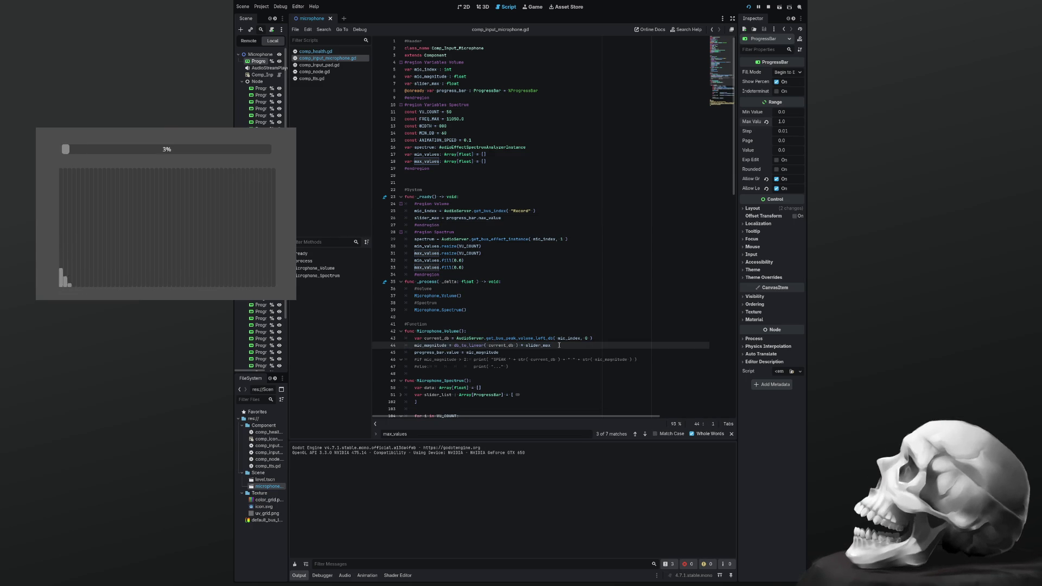
# Uncomment the SPEAK and '...' print lines with Ctrl+K, save, and shrink the output panel.
pyautogui.moveTo(518, 370); pyautogui.dragTo(400, 362)
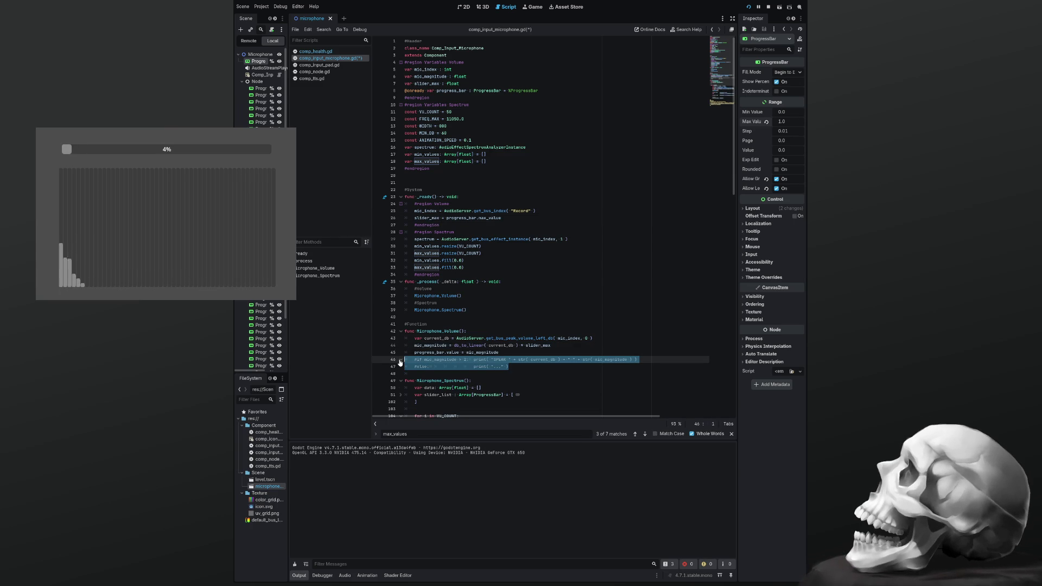
pyautogui.hotkey('ctrl', 'k')
pyautogui.hotkey('ctrl', 's')
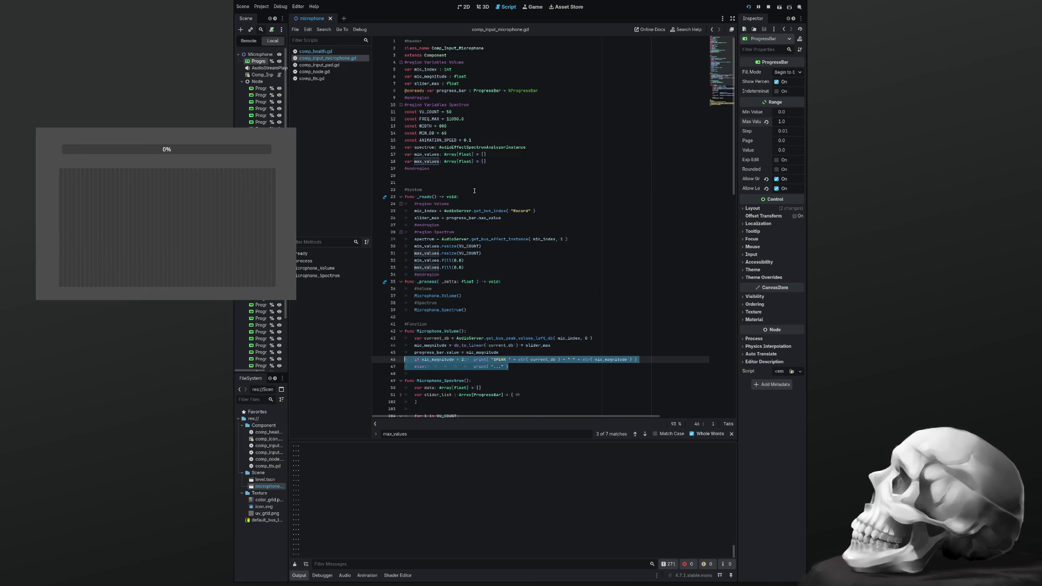
pyautogui.click(485, 78)
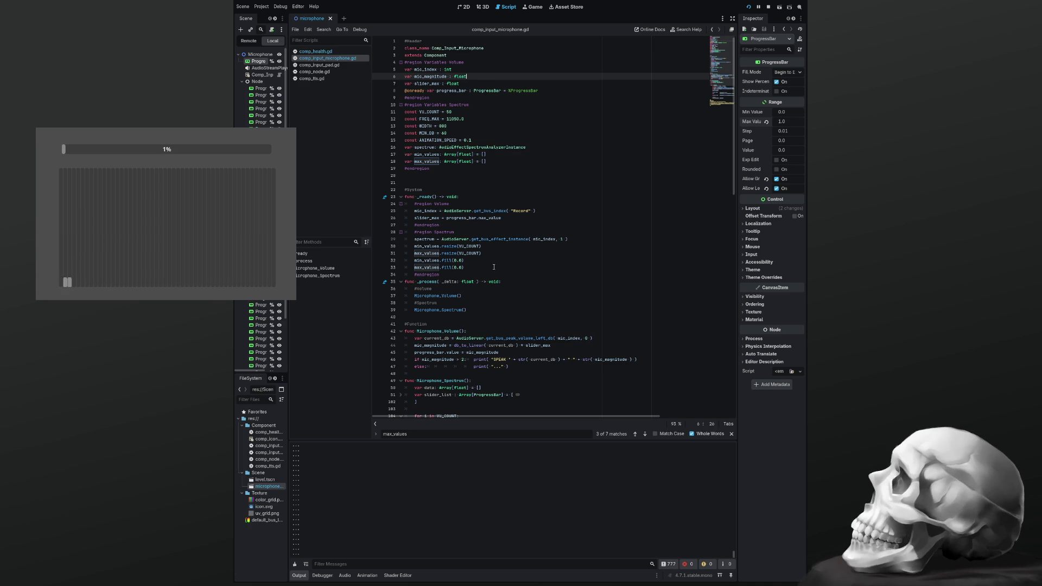
pyautogui.moveTo(433, 441); pyautogui.dragTo(399, 540)
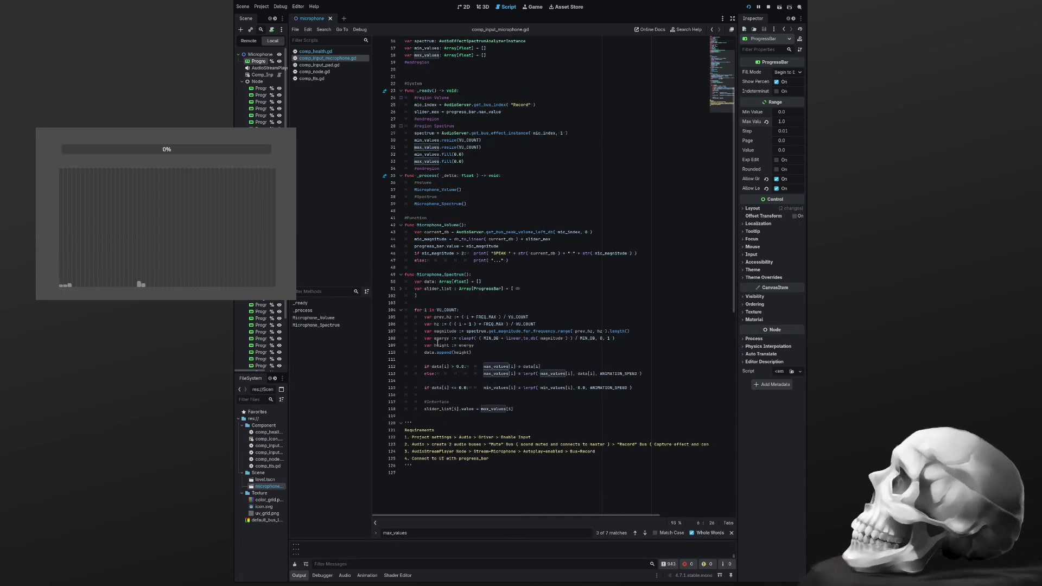
pyautogui.scroll(-2, 445, 317)
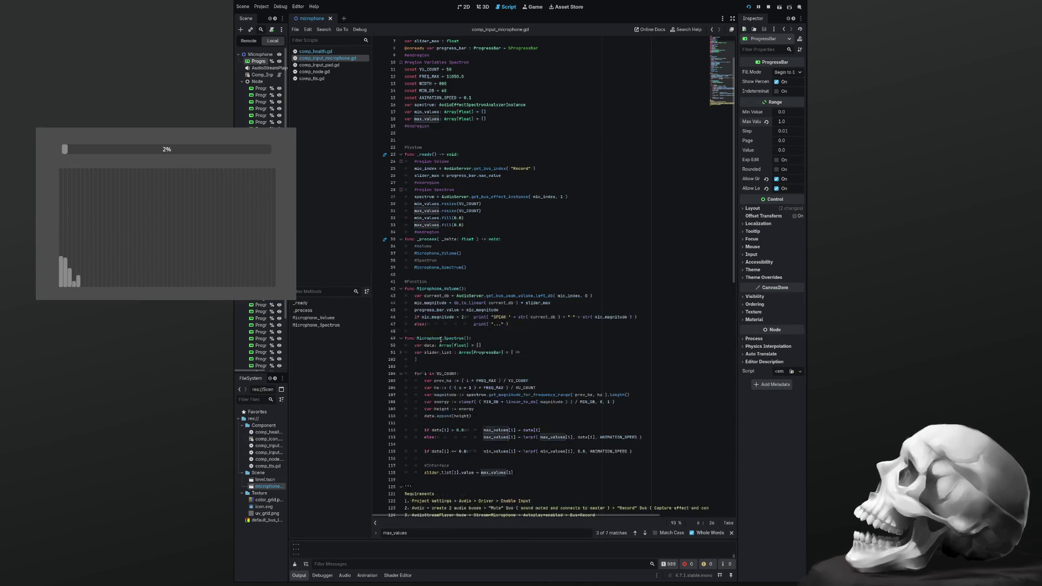
pyautogui.doubleClick(436, 297)
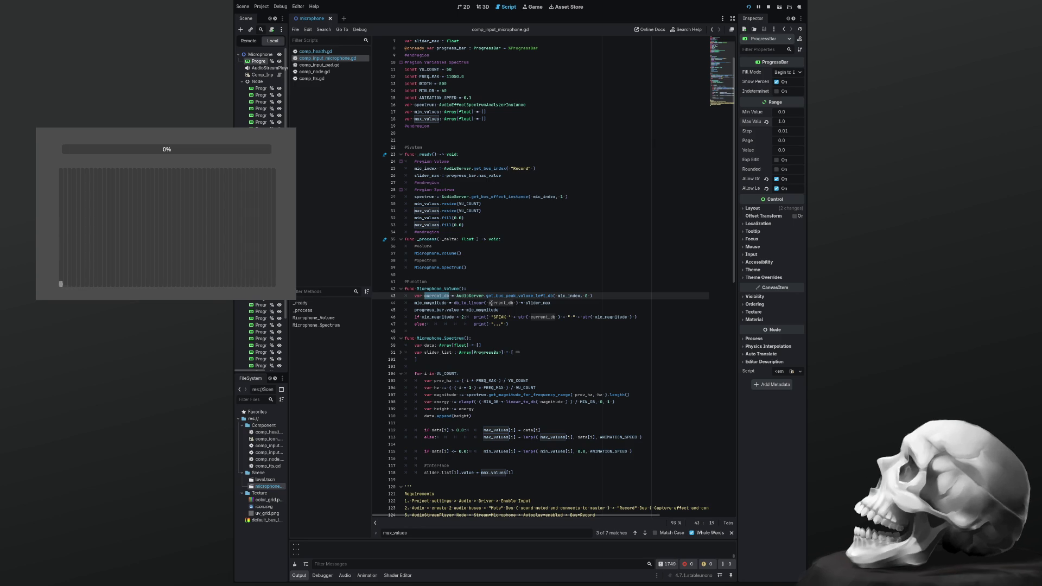
pyautogui.click(490, 303)
pyautogui.doubleClick(468, 303)
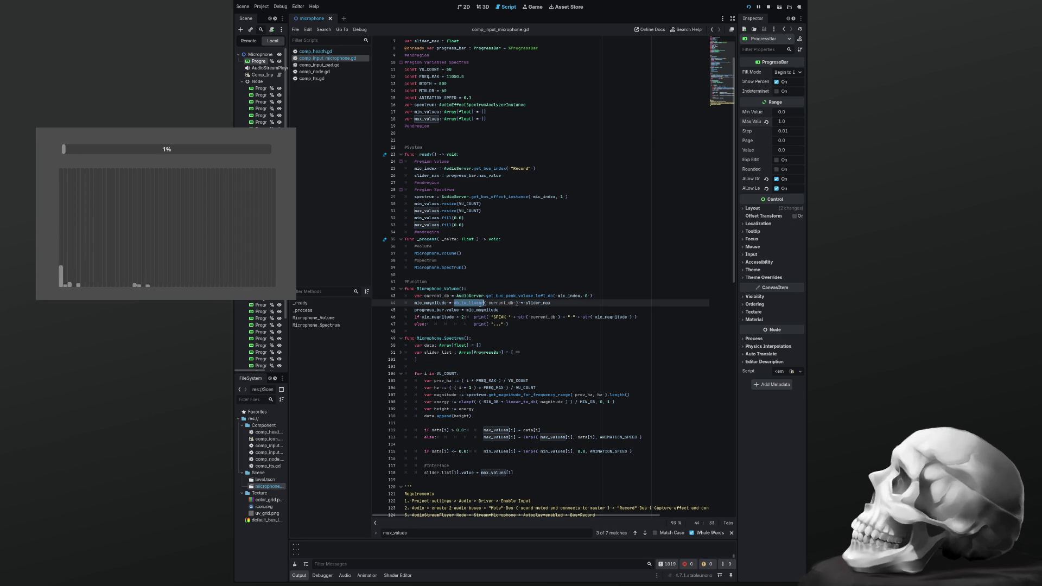
pyautogui.doubleClick(427, 303)
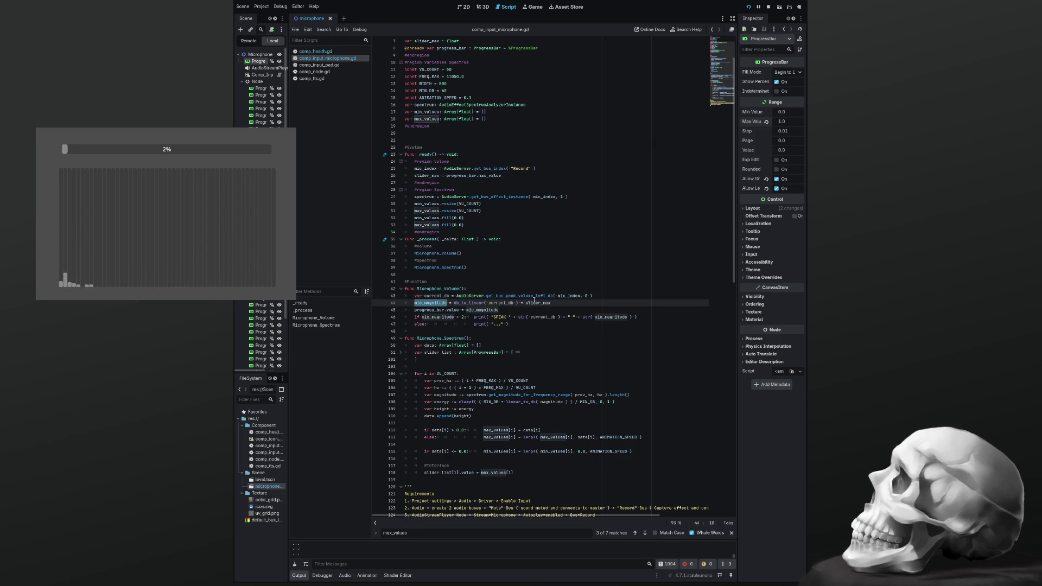
pyautogui.click(472, 310)
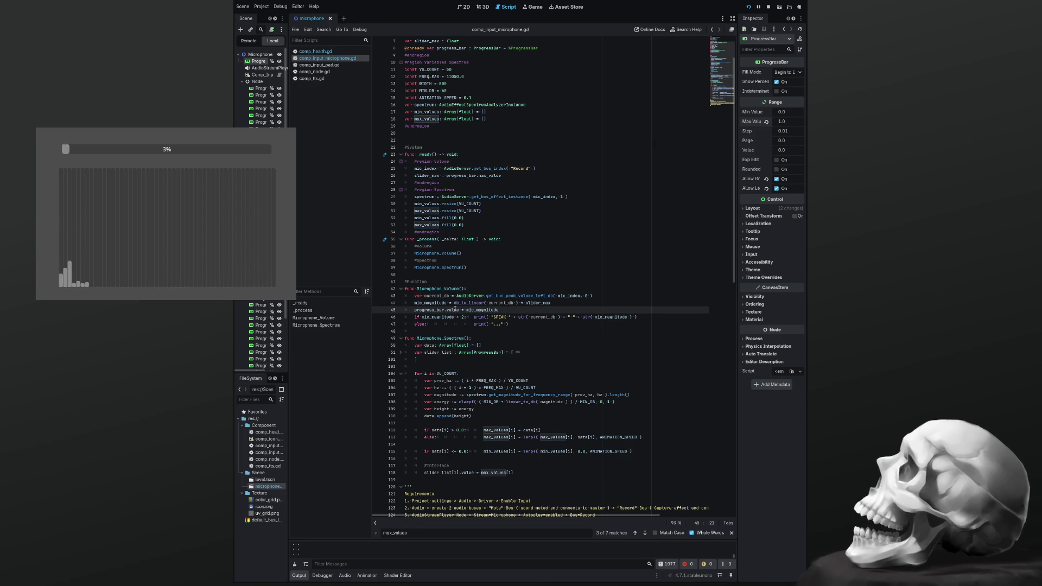
pyautogui.doubleClick(482, 309)
pyautogui.doubleClick(434, 318)
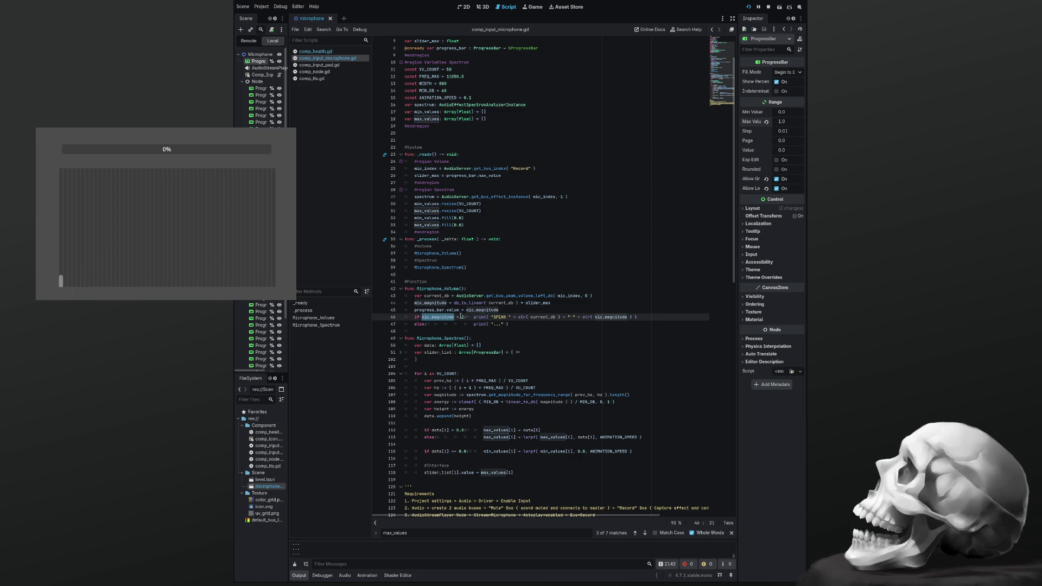
pyautogui.click(461, 317)
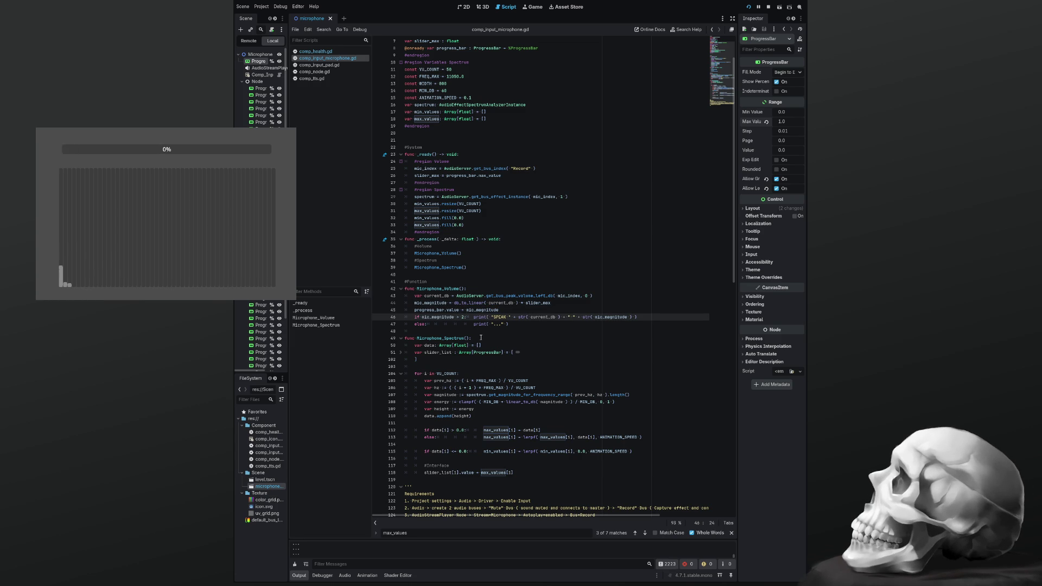
pyautogui.scroll(2, 480, 337)
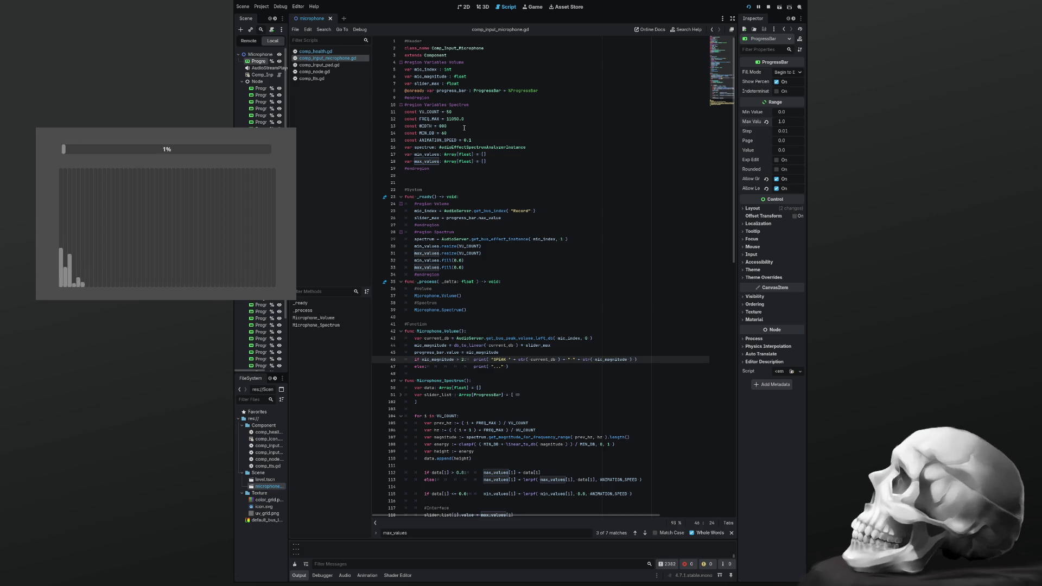
pyautogui.click(473, 83)
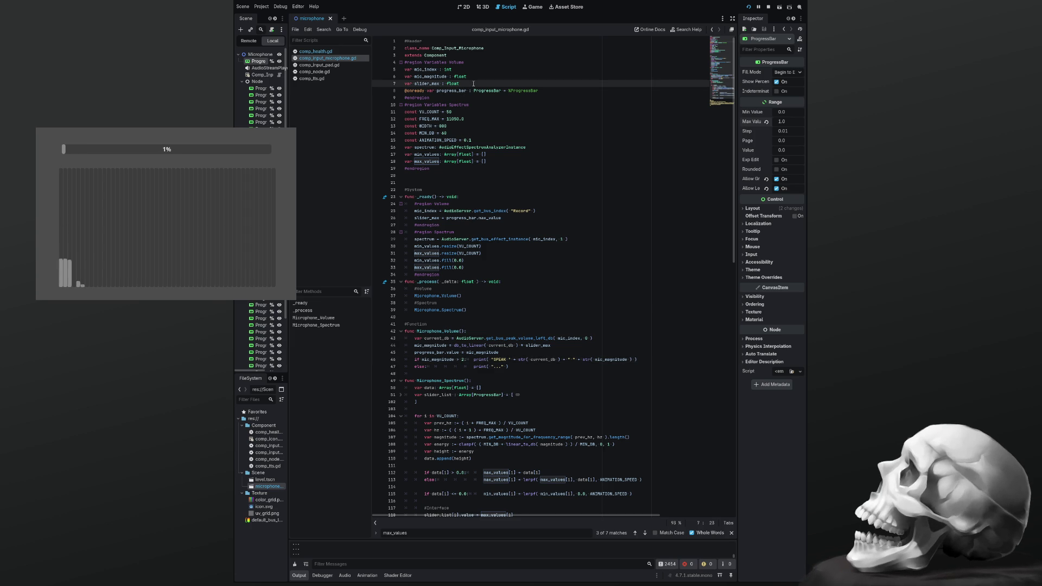
# Add a new line 8 declaring 'var speak_trigger :', replacing the initially typed name voice_trigger.
pyautogui.press('Return')
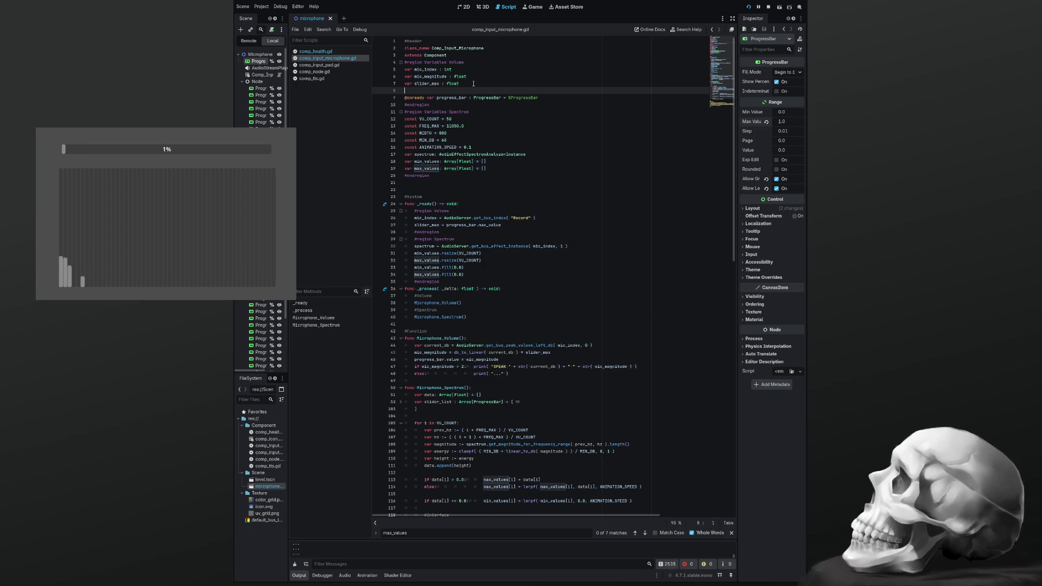
pyautogui.write('var')
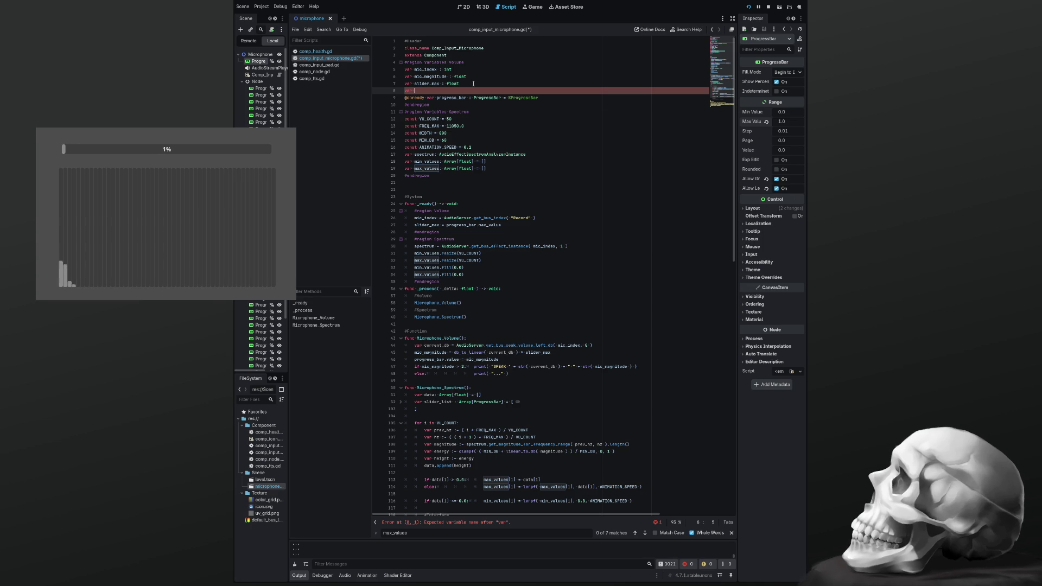
pyautogui.write('voic')
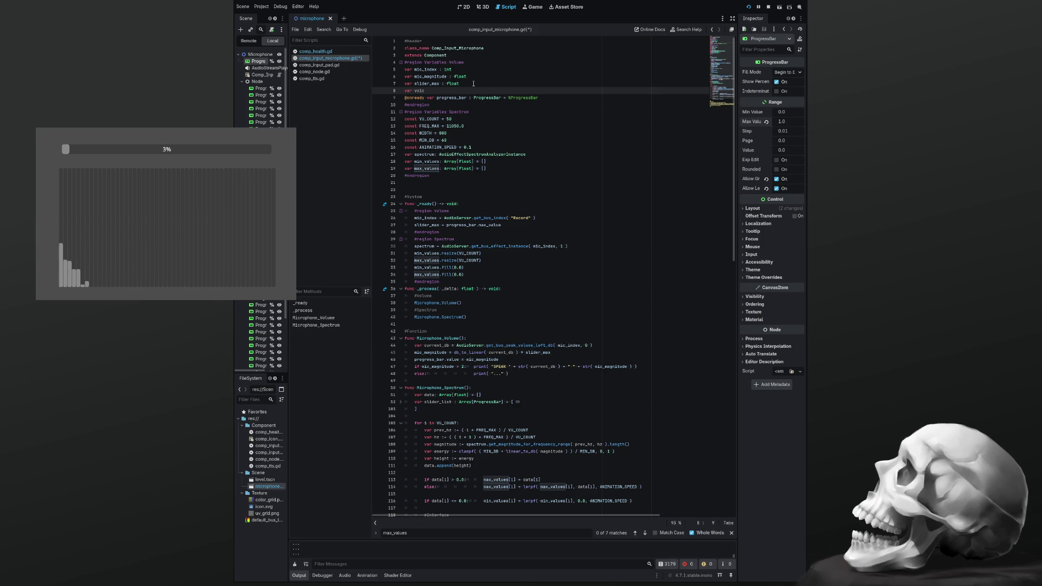
pyautogui.write('e_t')
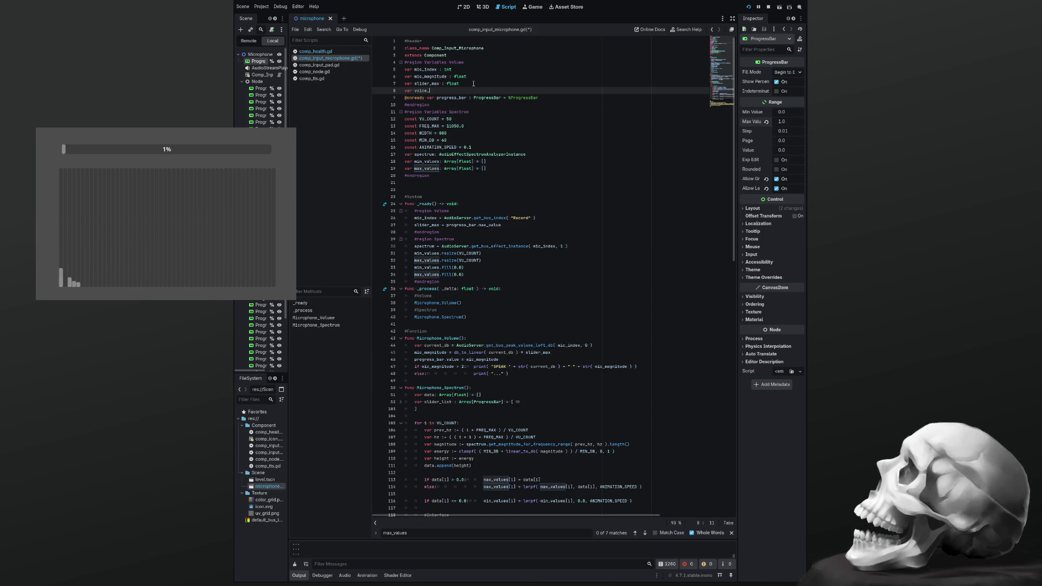
pyautogui.write('rigger')
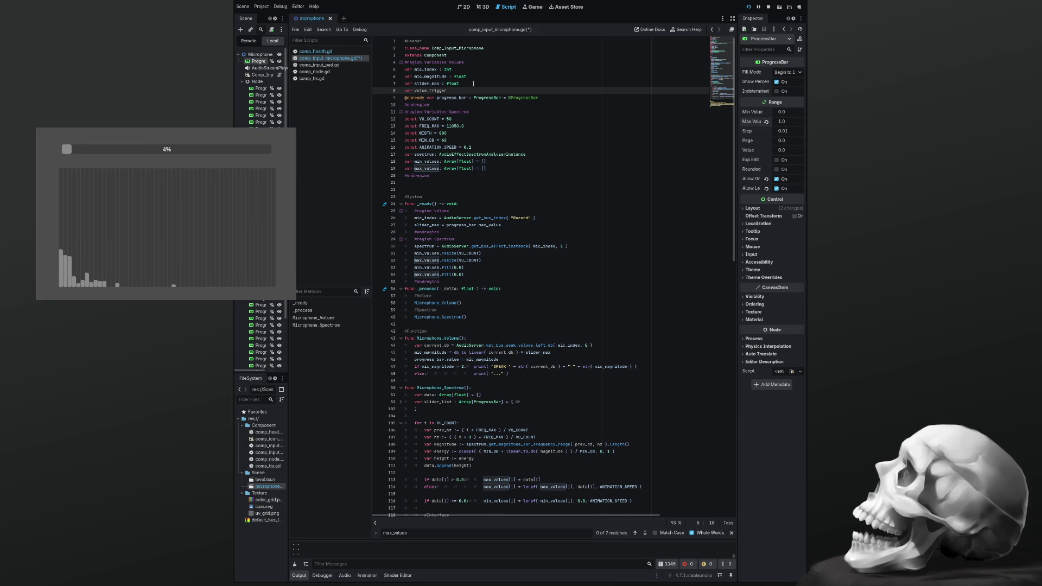
pyautogui.write(' :')
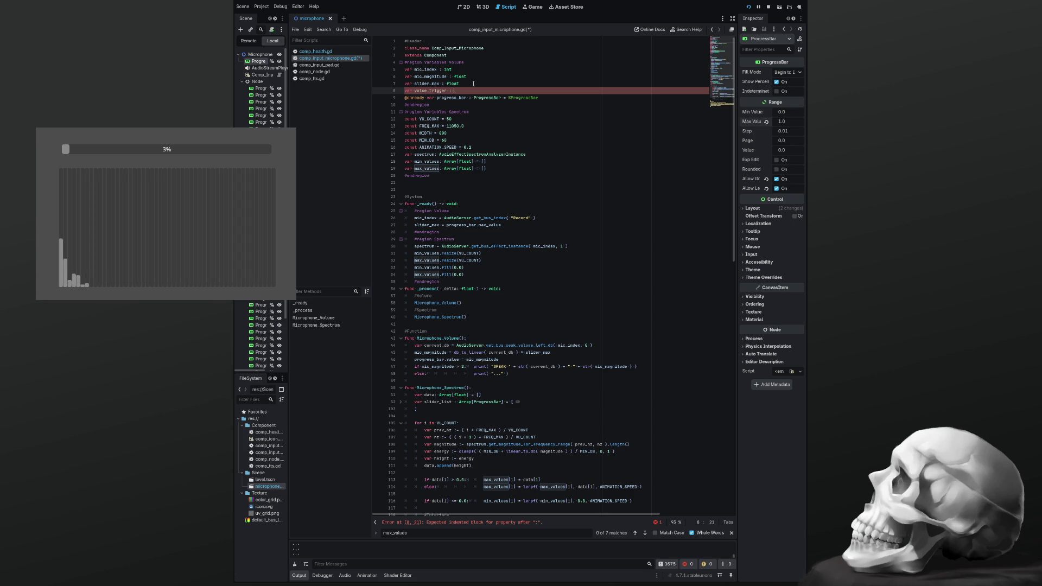
pyautogui.press('BackSpace')
pyautogui.press('Left')
pyautogui.press('Left')
pyautogui.press('Left')
pyautogui.hotkey('shift', 'Right')
pyautogui.hotkey('shift', 'Right')
pyautogui.hotkey('shift', 'Right')
pyautogui.write('speak')
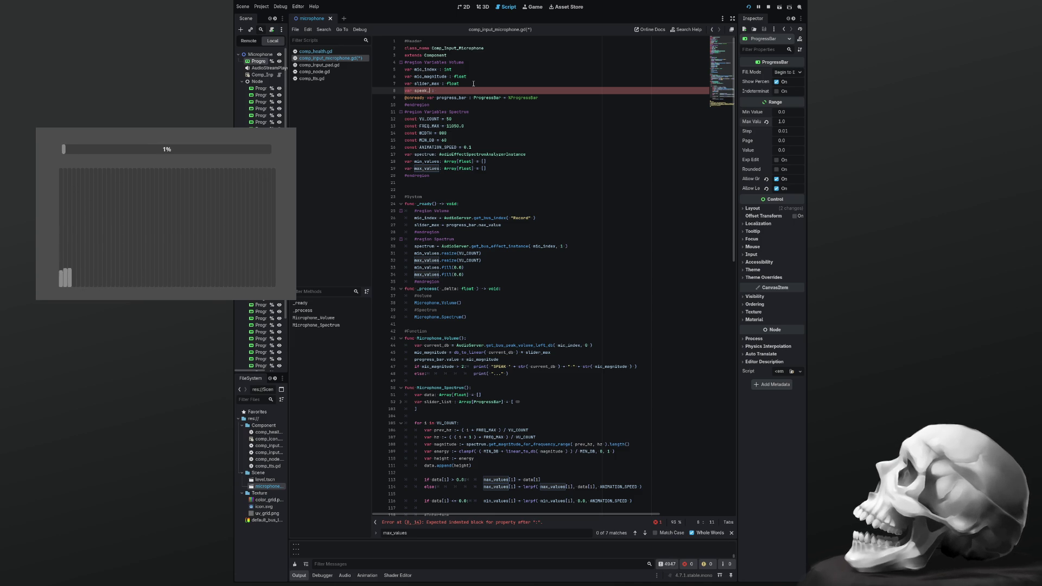
pyautogui.write('trigger')
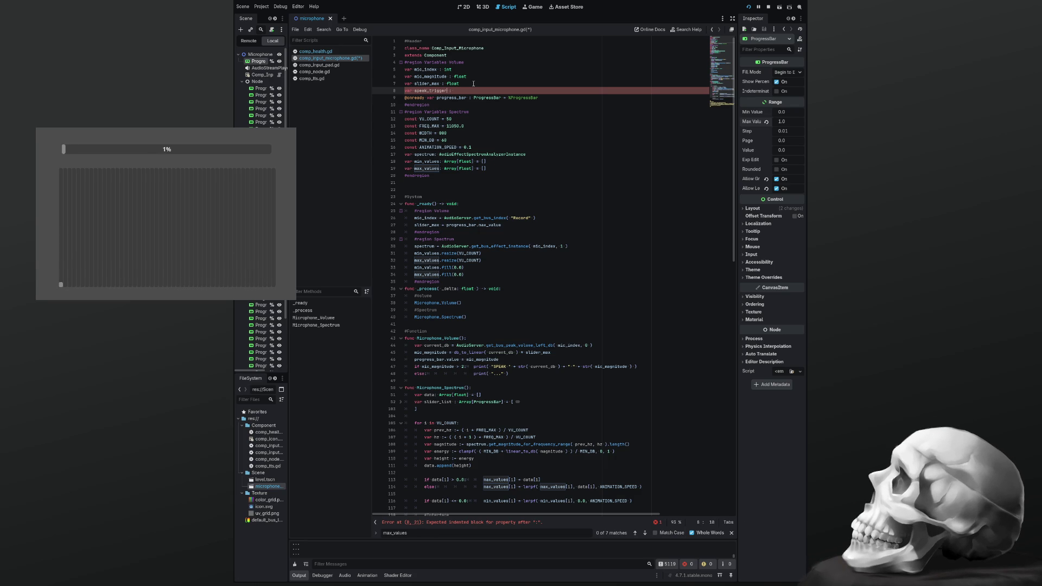
pyautogui.press('End')
# Give speak_trigger the int type and make the Output panel taller.
pyautogui.write('int')
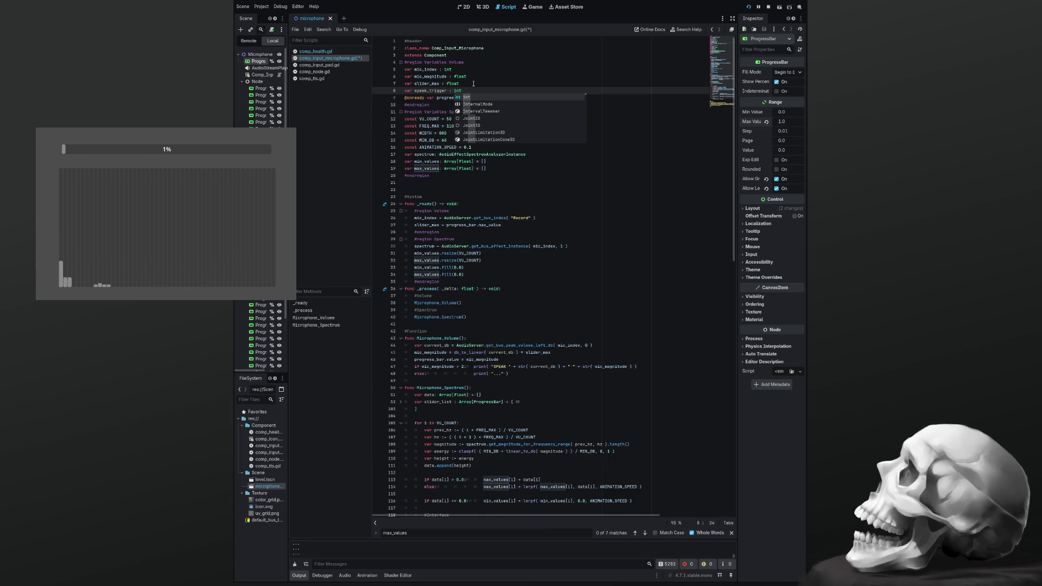
pyautogui.press('Escape')
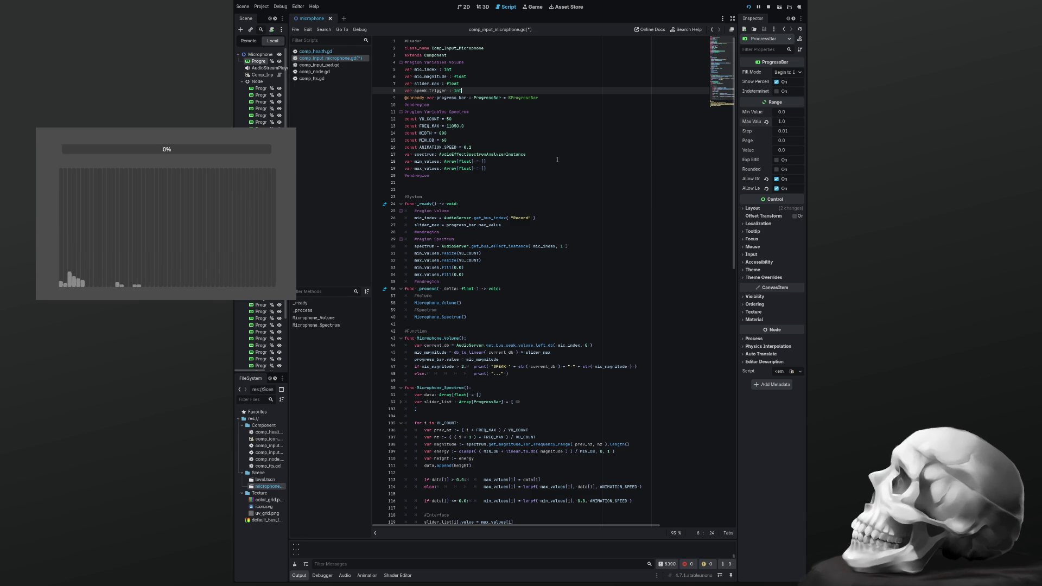
pyautogui.moveTo(544, 539); pyautogui.dragTo(540, 485)
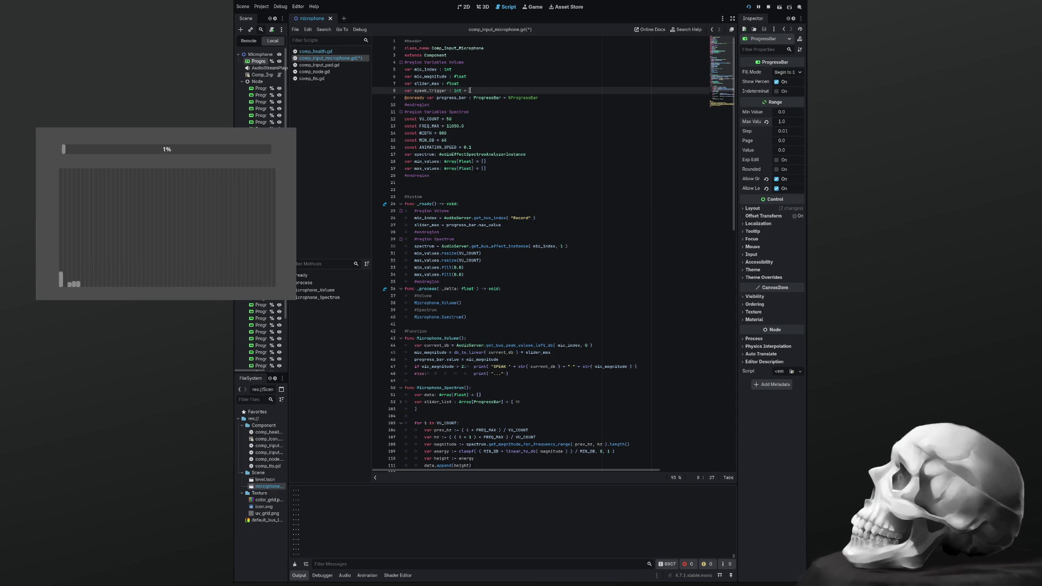
# Set speak_trigger to 2 and use it as the mic_magnitude threshold in the SPEAK check.
pyautogui.write('= 2')
pyautogui.doubleClick(433, 90)
pyautogui.hotkey('ctrl', 'c')
pyautogui.scroll(-1, 454, 356)
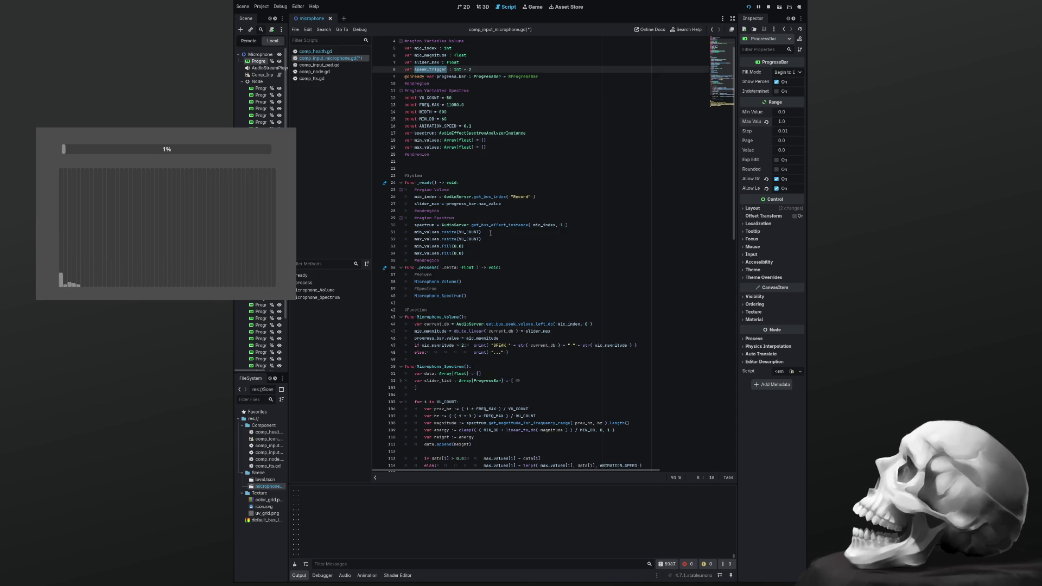
pyautogui.click(463, 345)
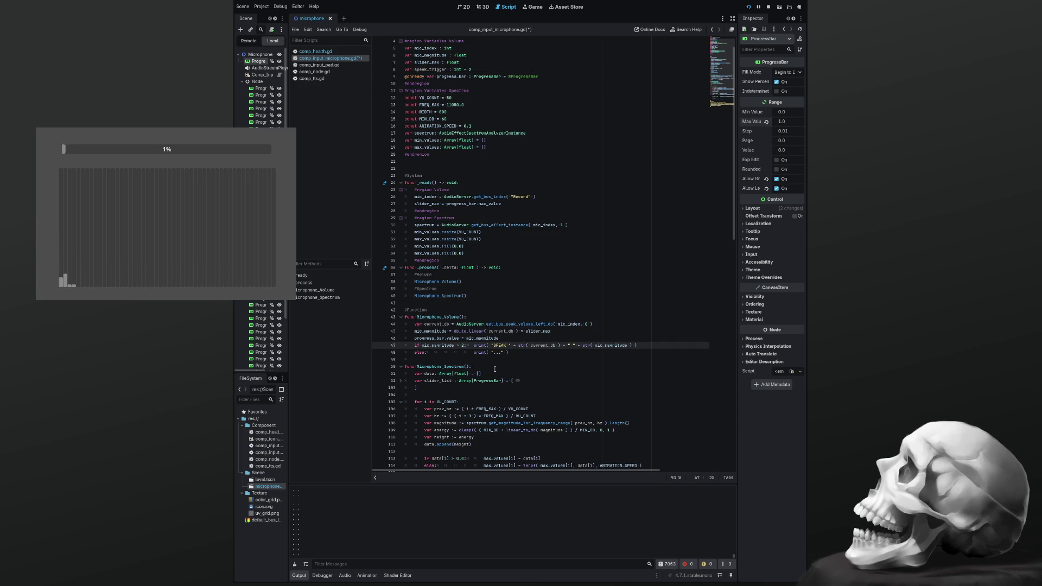
pyautogui.hotkey('ctrl', 'v')
pyautogui.write(':')
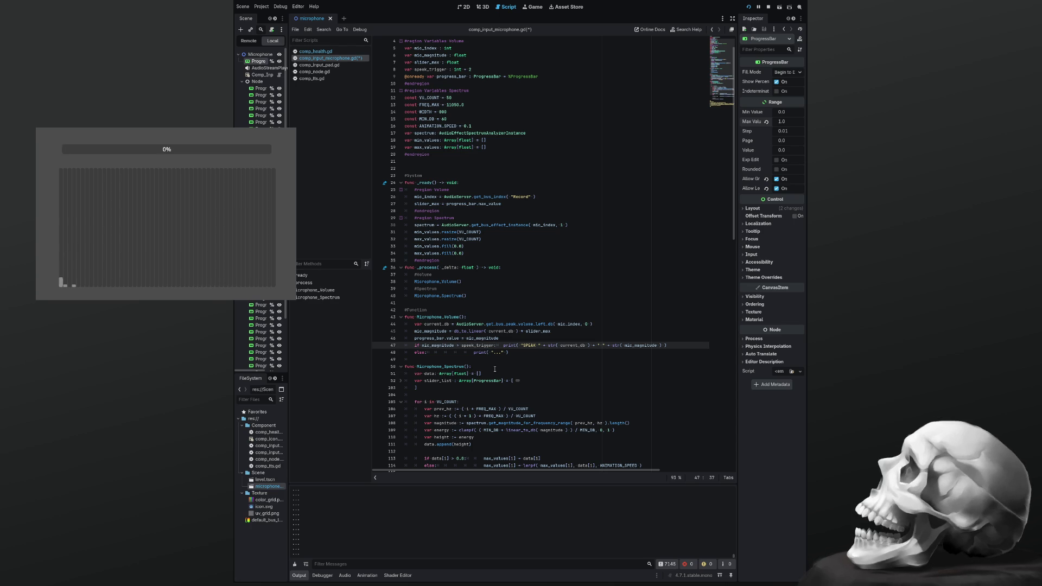
# Align the else print and add a #Trigger comment line above the condition.
pyautogui.press('Down')
pyautogui.press('Tab')
pyautogui.press('Tab')
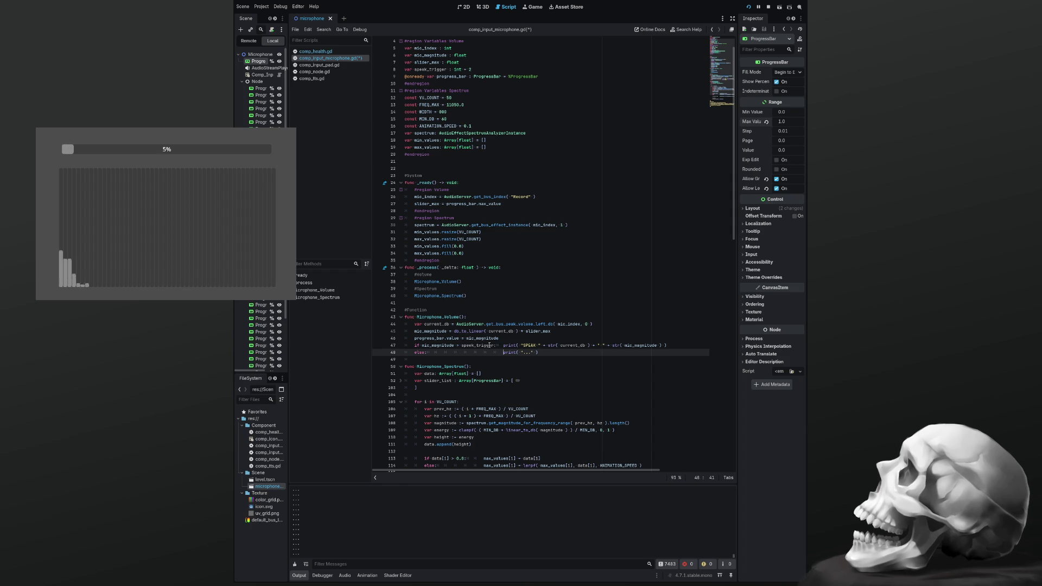
pyautogui.click(504, 338)
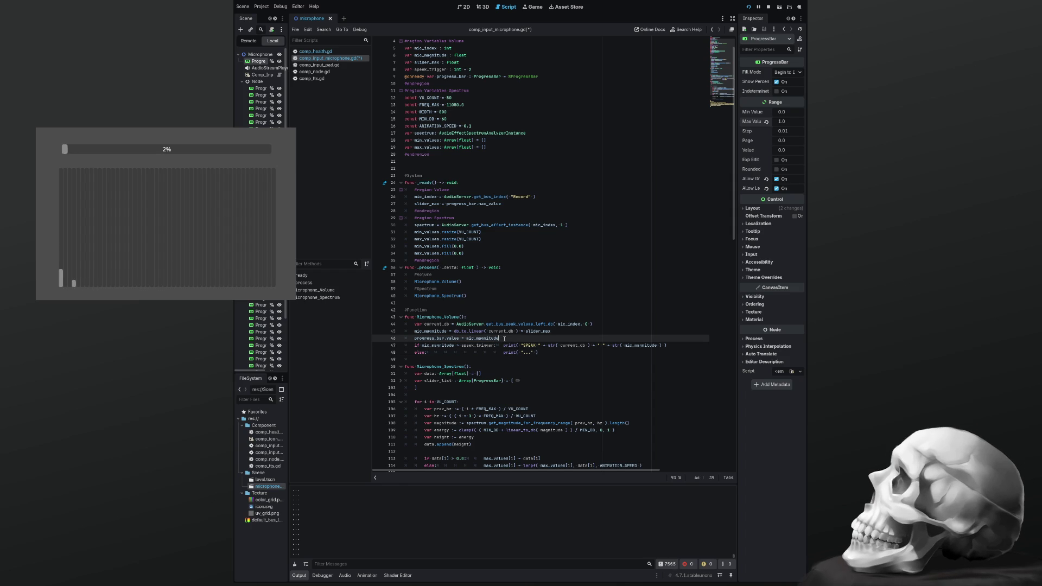
pyautogui.press('Return')
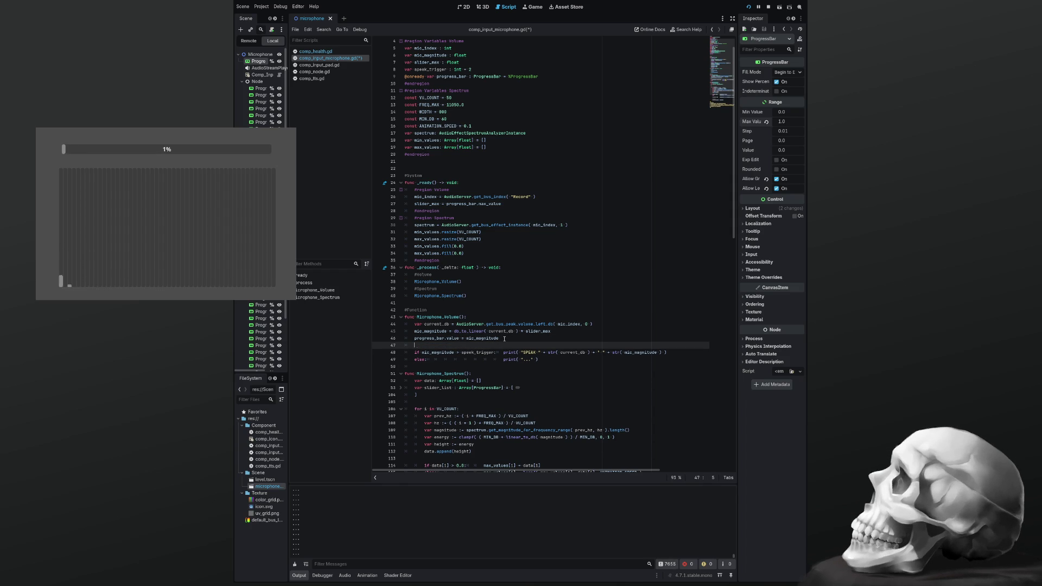
pyautogui.write('igger')
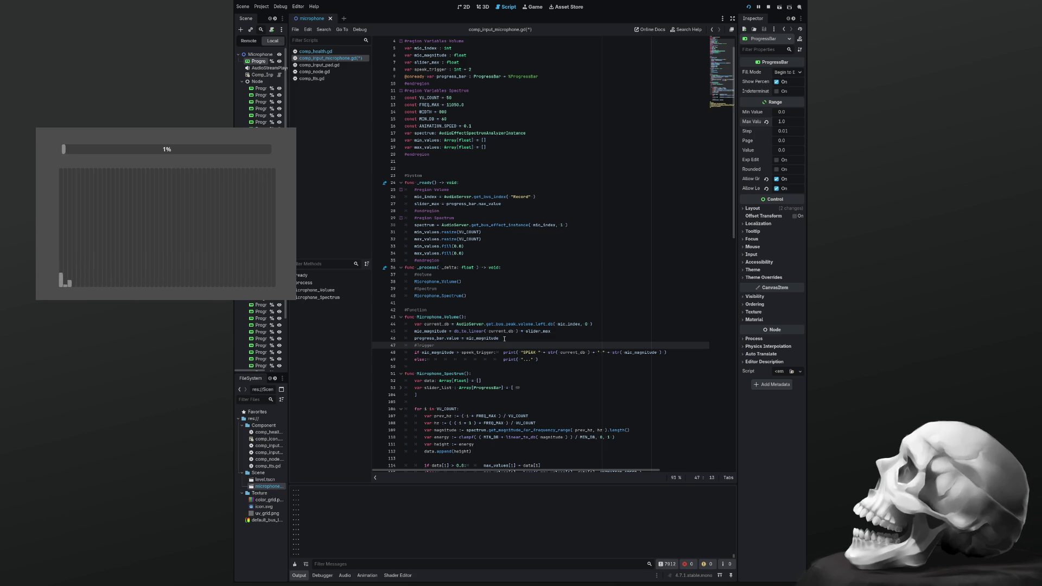
# Move the SPEAK and '...' prints onto their own indented lines under if and else.
pyautogui.press('Down')
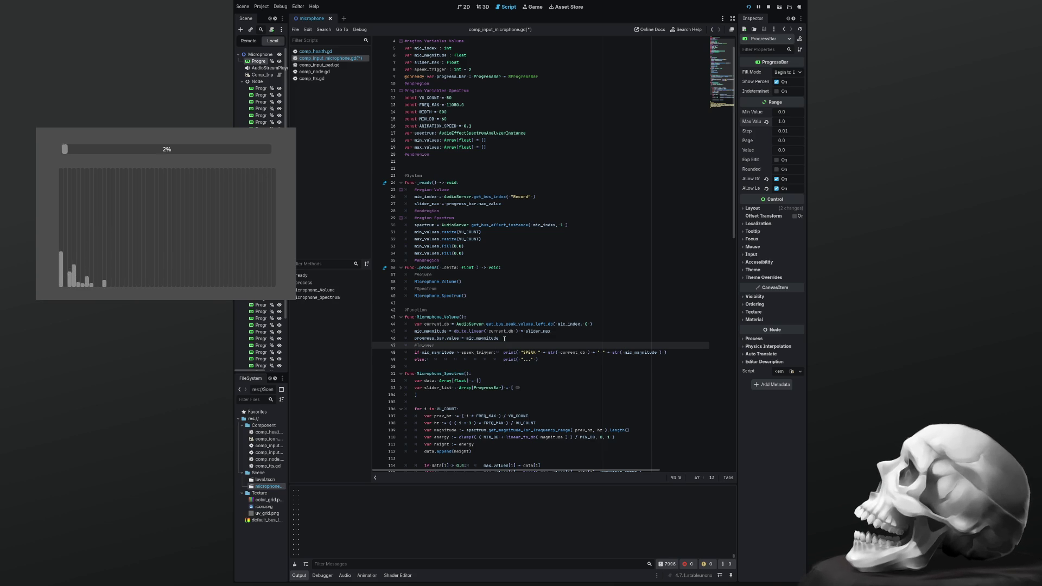
pyautogui.hotkey('ctrl', 'Right')
pyautogui.hotkey('ctrl', 'Right')
pyautogui.hotkey('ctrl', 'Right')
pyautogui.hotkey('ctrl', 'Delete')
pyautogui.press('Return')
pyautogui.press('Down')
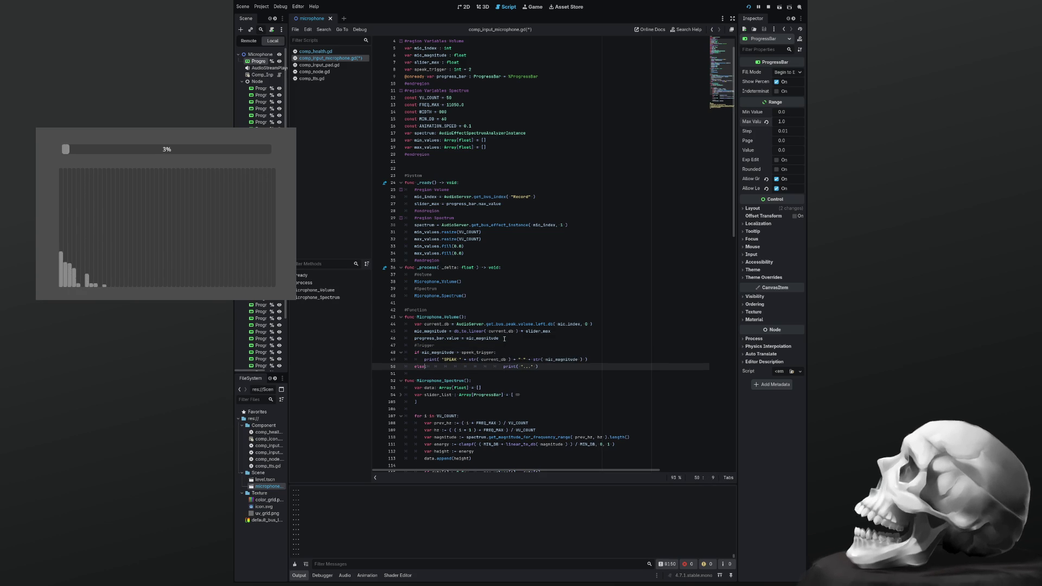
pyautogui.hotkey('ctrl', 'shift', 'Right')
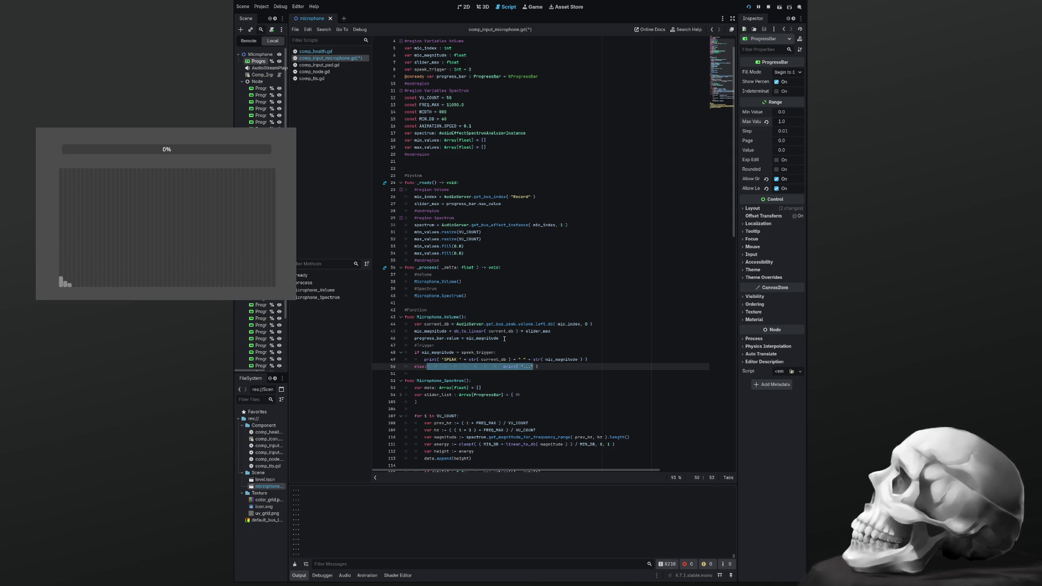
pyautogui.press('Return')
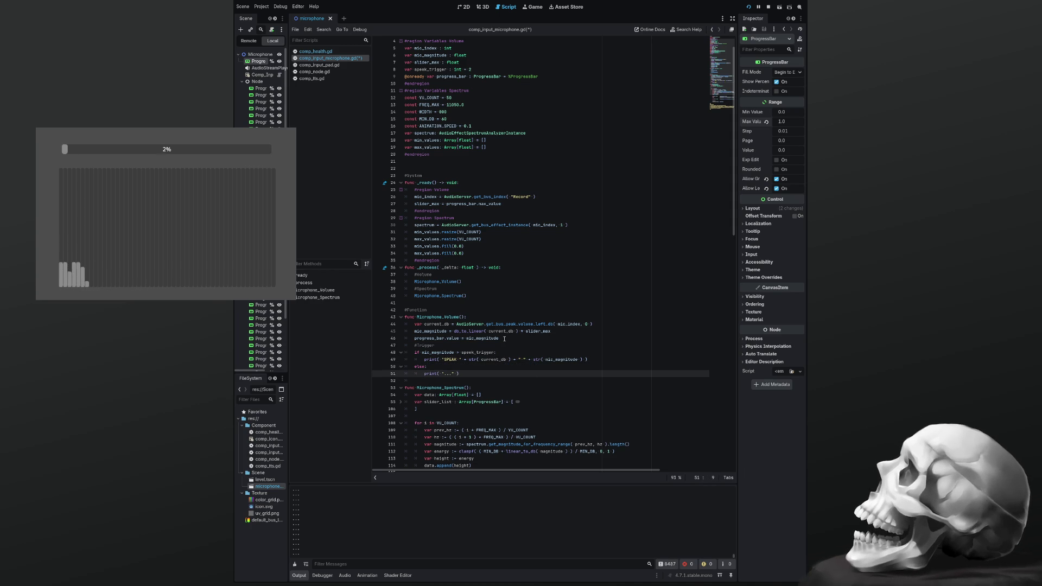
pyautogui.press('Up')
pyautogui.press('Up')
pyautogui.press('Up')
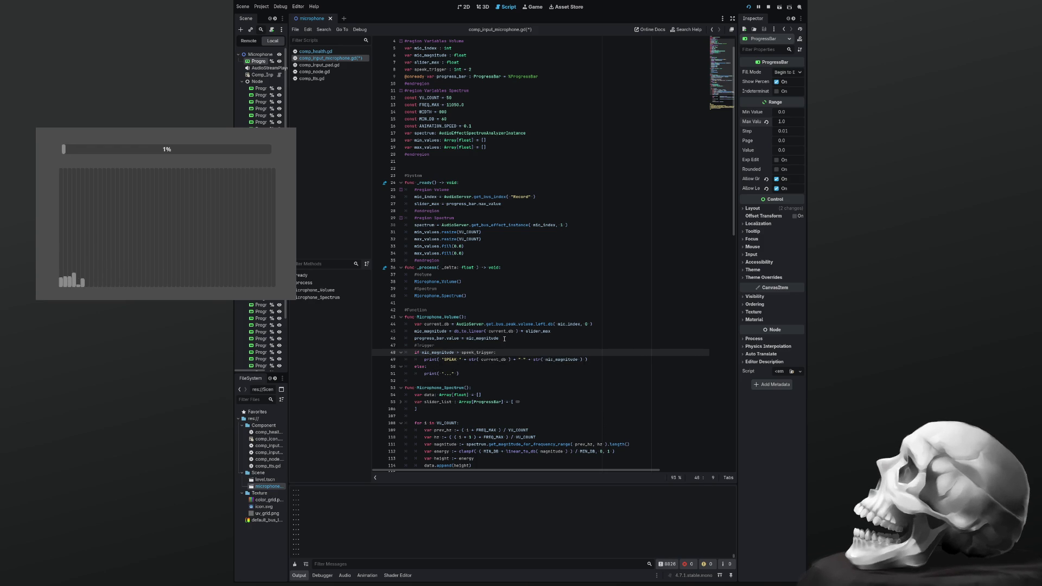
pyautogui.press('Down')
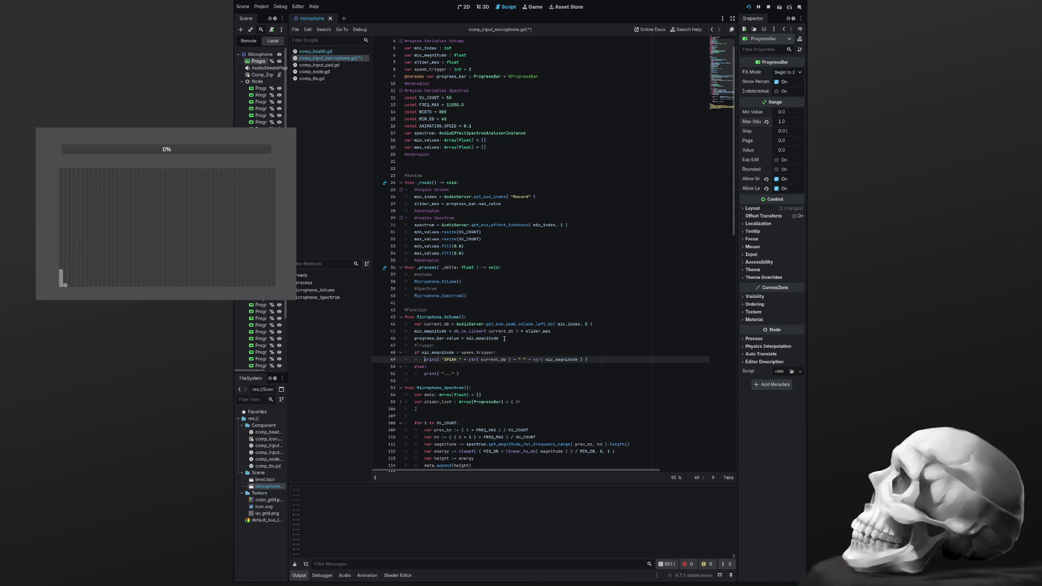
pyautogui.press('Right')
pyautogui.press('Right')
pyautogui.press('Right')
pyautogui.press('Up')
pyautogui.press('Down')
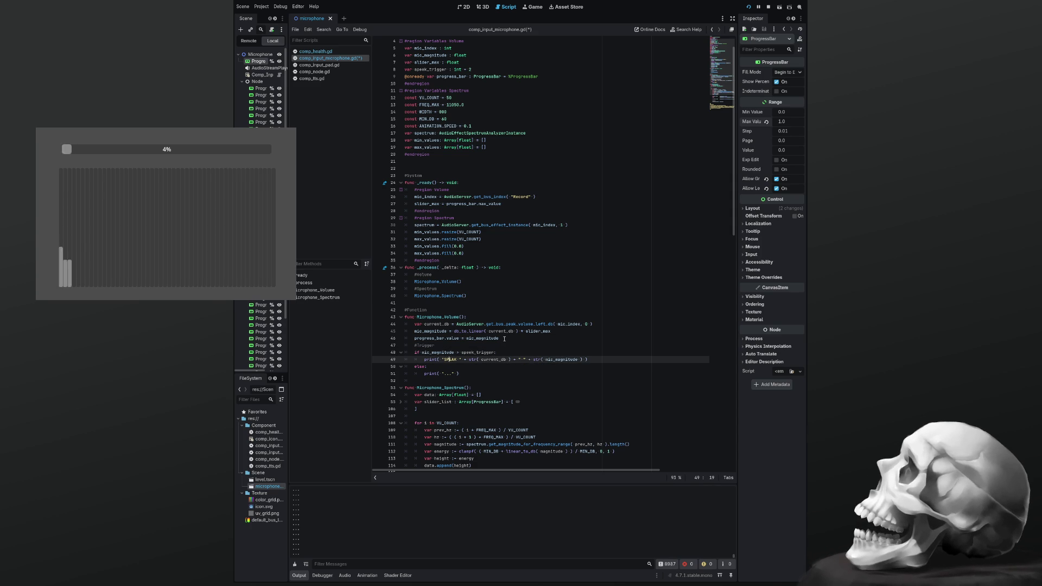
pyautogui.press('Up')
pyautogui.press('Up')
pyautogui.press('Up')
pyautogui.press('Down')
pyautogui.press('Down')
pyautogui.press('Down')
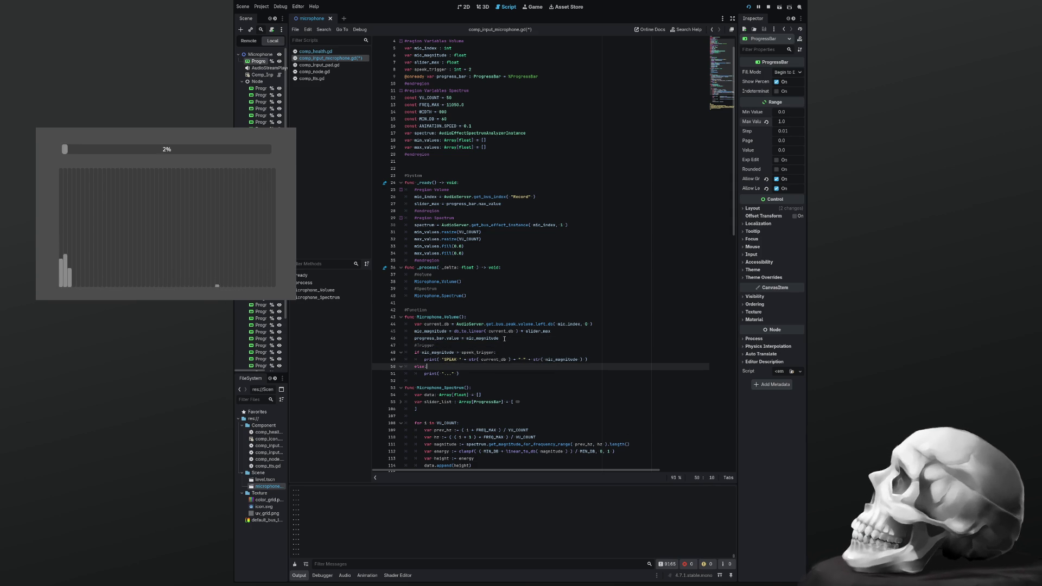
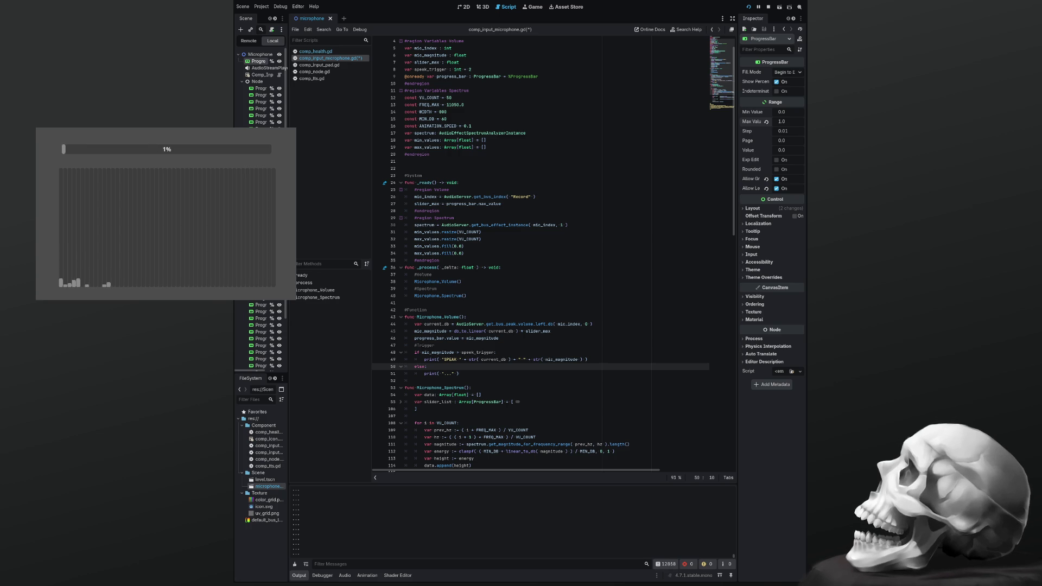
# Change the volume region header to '#Variables Volume' and delete its #endregion line.
pyautogui.scroll(1, 554, 252)
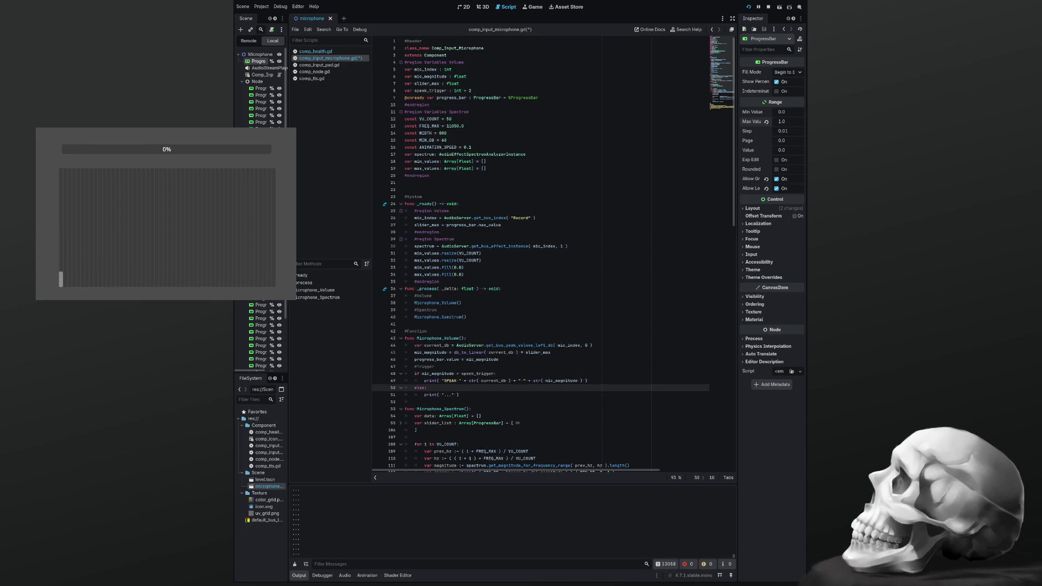
pyautogui.click(422, 62)
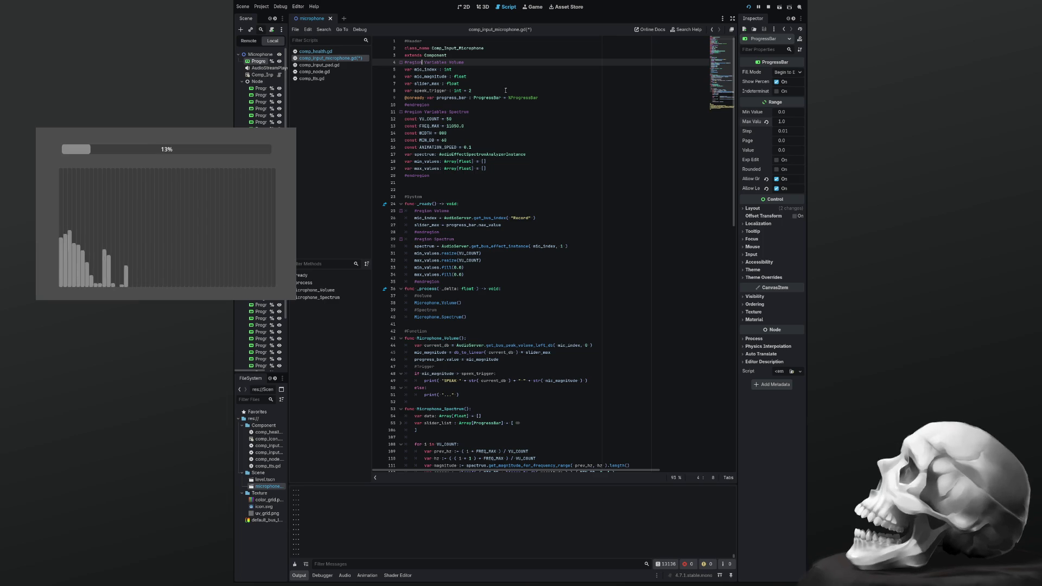
pyautogui.press('BackSpace')
pyautogui.press('BackSpace')
pyautogui.press('BackSpace')
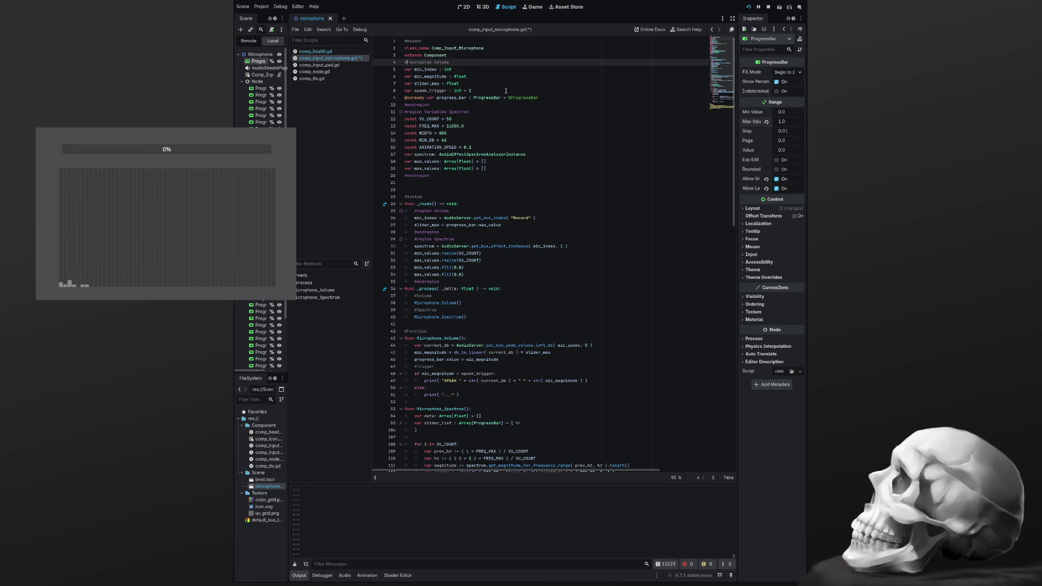
pyautogui.press('Delete')
pyautogui.press('Down')
pyautogui.press('Down')
pyautogui.press('Down')
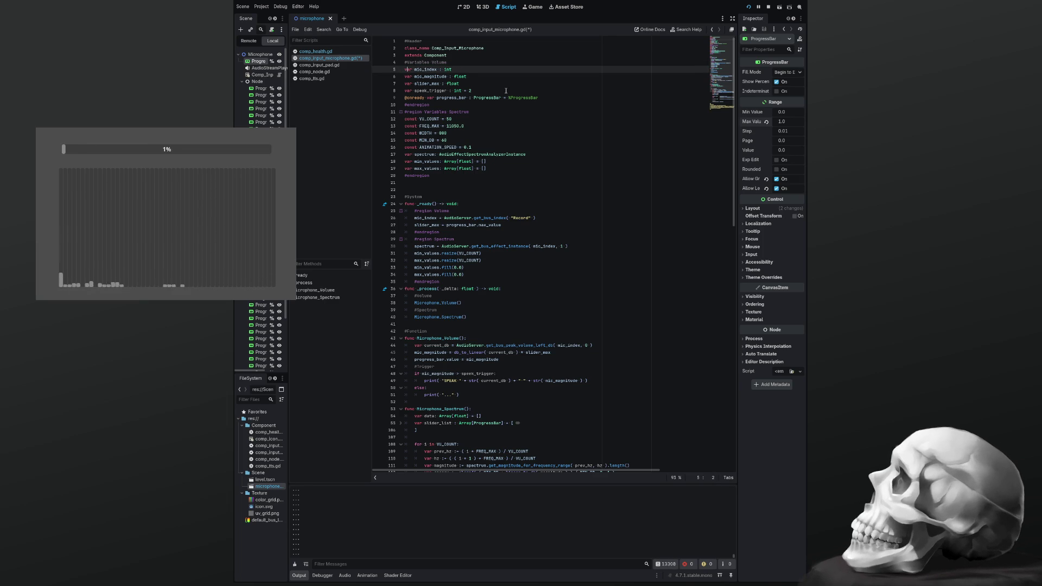
pyautogui.press('Down')
pyautogui.press('Down')
pyautogui.press('Down')
pyautogui.press('Up')
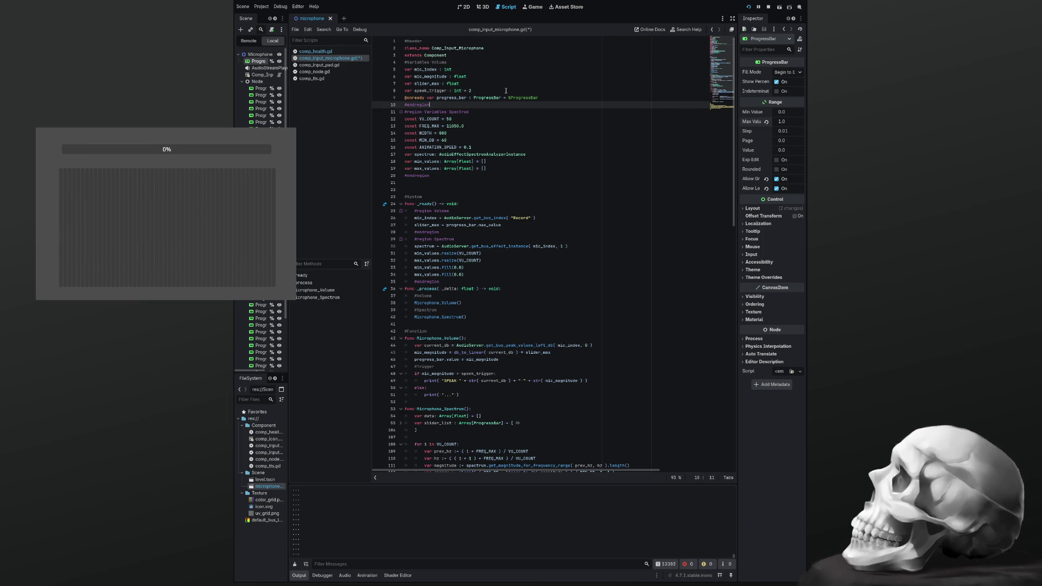
pyautogui.hotkey('shift', 'Home')
pyautogui.press('BackSpace')
pyautogui.press('BackSpace')
# Change the spectrum region header to '#Variables Spectrum' and delete its #endregion line.
pyautogui.press('Down')
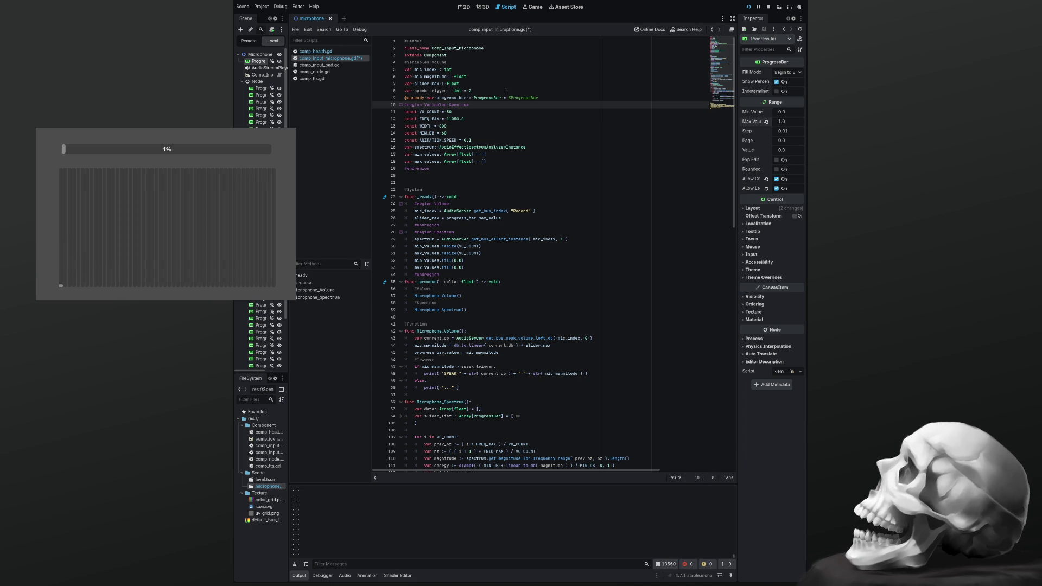
pyautogui.press('BackSpace')
pyautogui.press('BackSpace')
pyautogui.press('BackSpace')
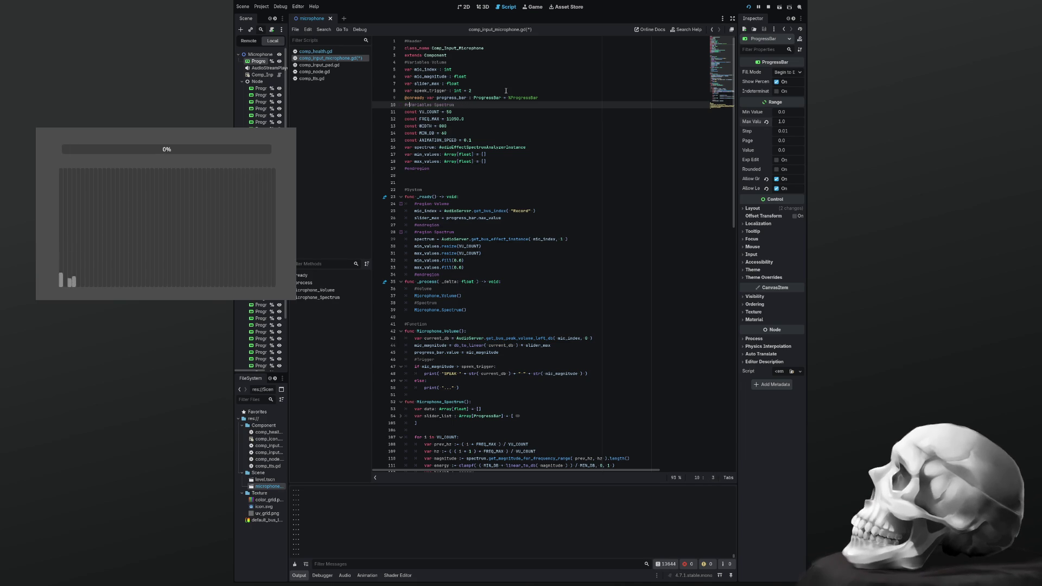
pyautogui.press('Down')
pyautogui.press('Down')
pyautogui.press('Down')
pyautogui.press('Down')
pyautogui.press('Down')
pyautogui.press('Down')
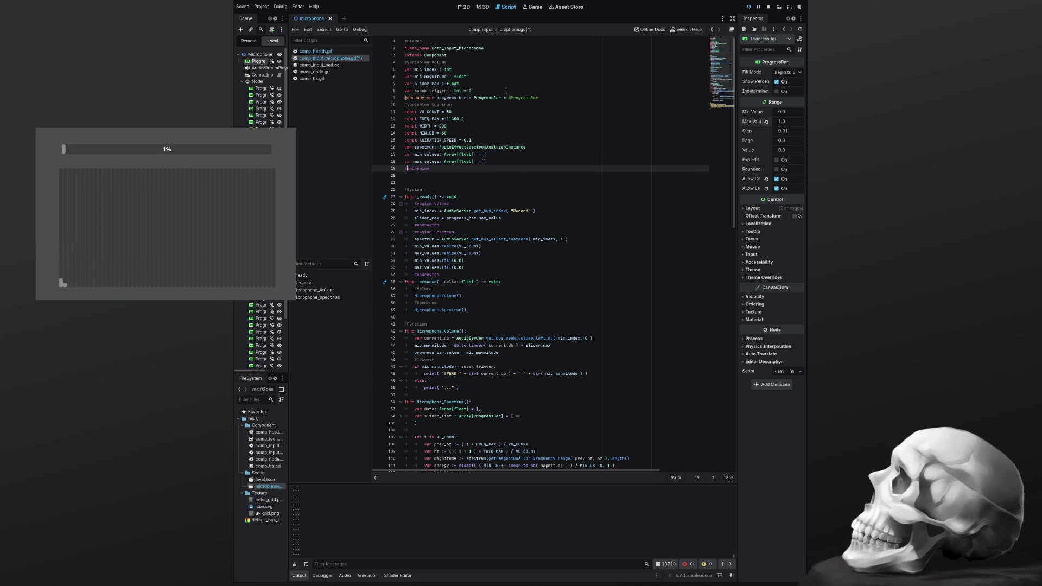
pyautogui.hotkey('shift', 'End')
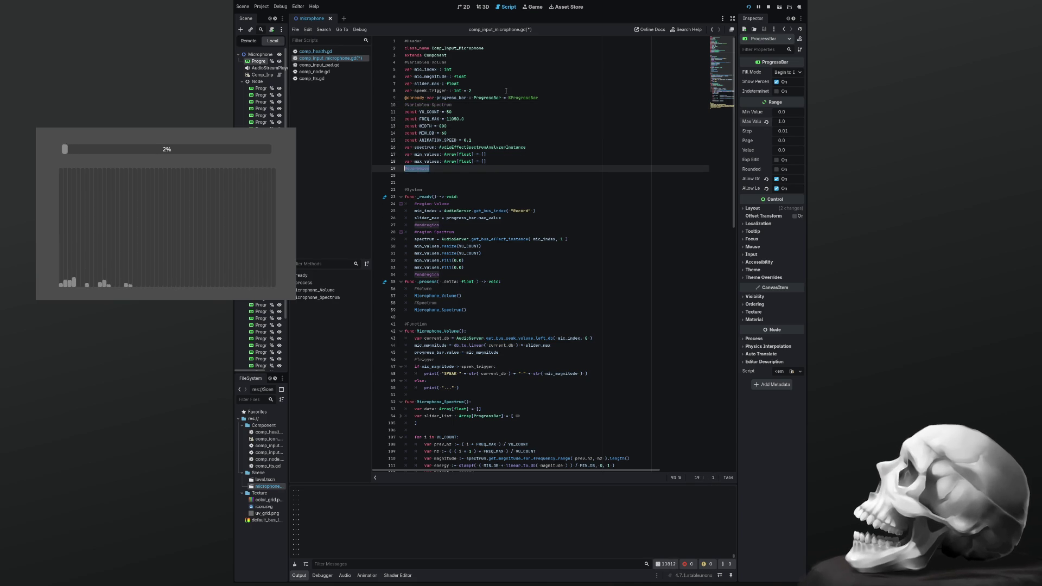
pyautogui.press('BackSpace')
pyautogui.press('BackSpace')
pyautogui.press('BackSpace')
pyautogui.press('Down')
pyautogui.press('Down')
pyautogui.press('Up')
pyautogui.press('Up')
pyautogui.press('Up')
pyautogui.press('Up')
pyautogui.press('Up')
pyautogui.press('Up')
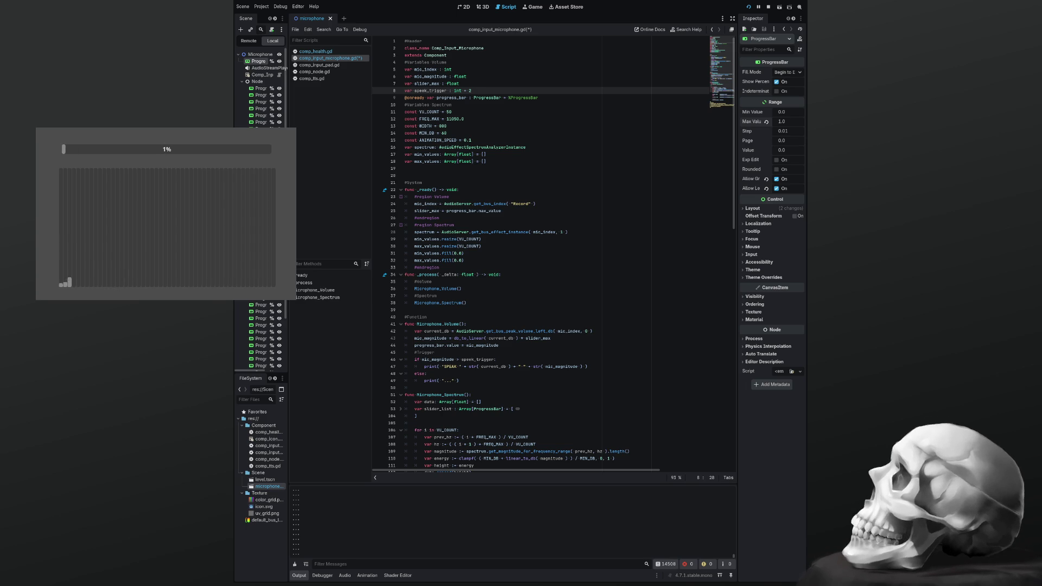
pyautogui.click(409, 173)
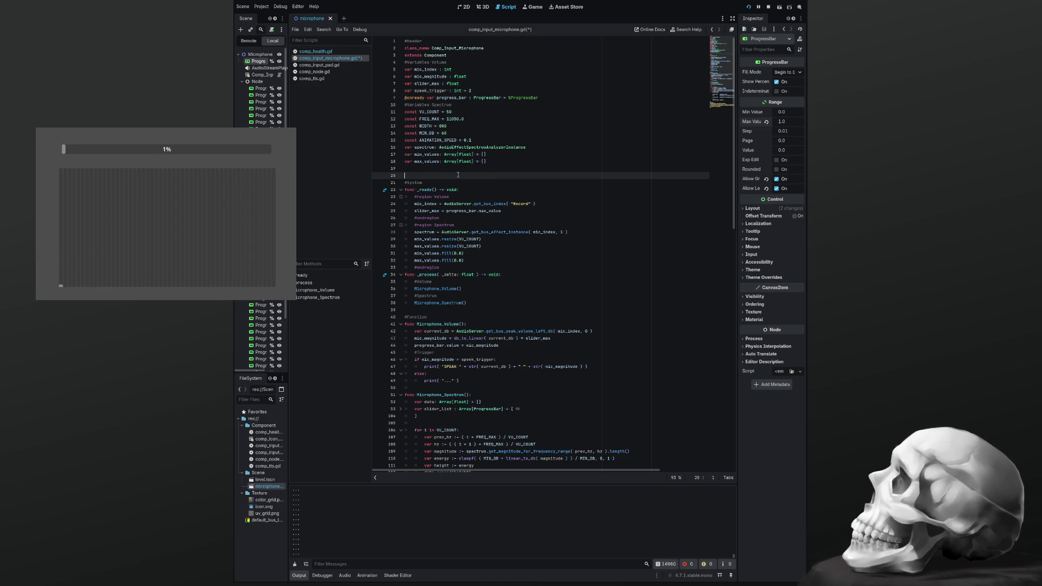
# In _ready, turn the Volume region header into '#Volume' and delete its #endregion line.
pyautogui.doubleClick(430, 90)
pyautogui.scroll(-5, 479, 103)
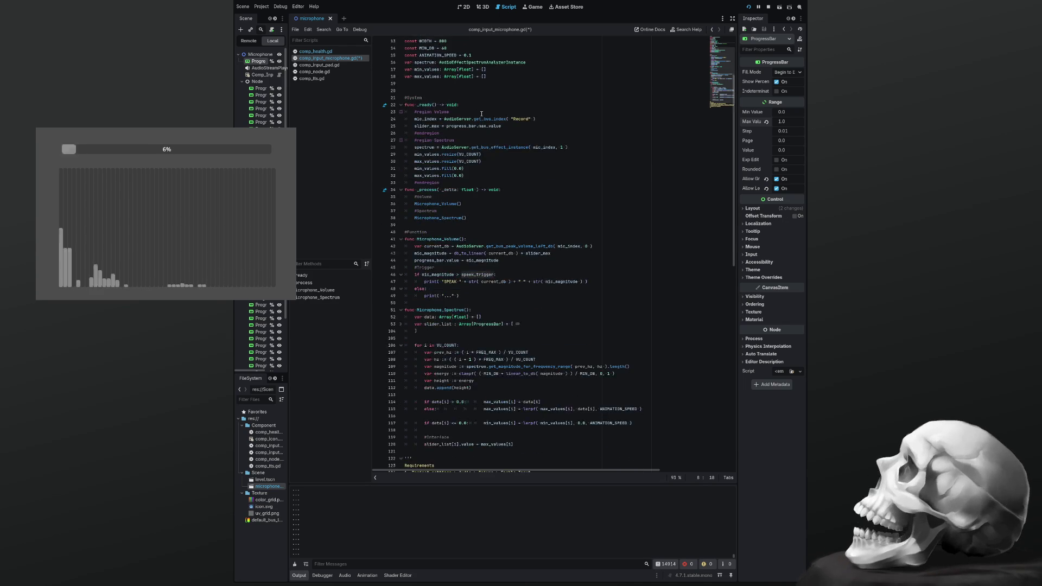
pyautogui.scroll(5, 481, 115)
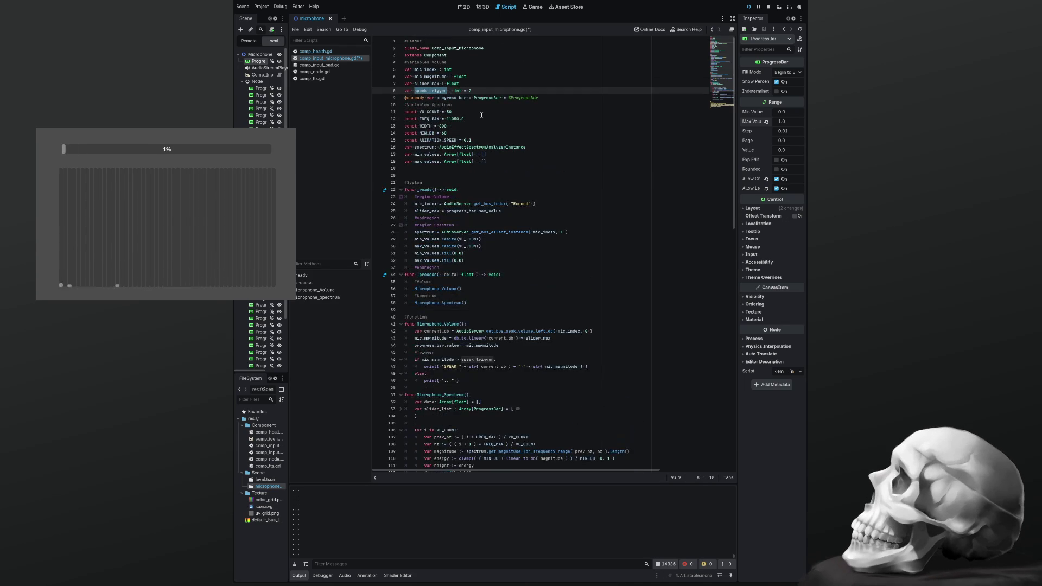
pyautogui.click(460, 198)
pyautogui.press('Left')
pyautogui.press('Left')
pyautogui.press('Left')
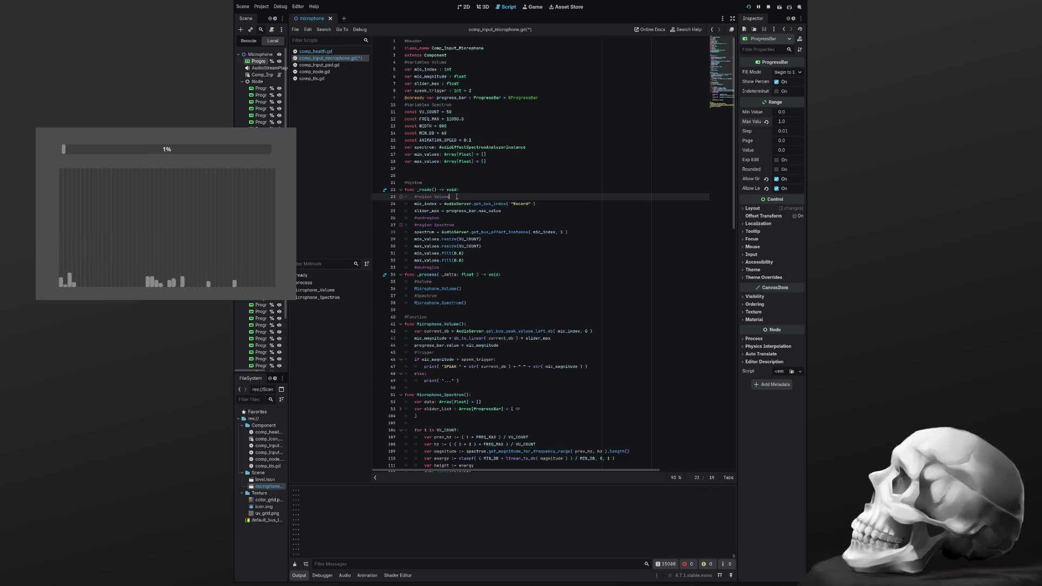
pyautogui.press('BackSpace')
pyautogui.press('BackSpace')
pyautogui.press('BackSpace')
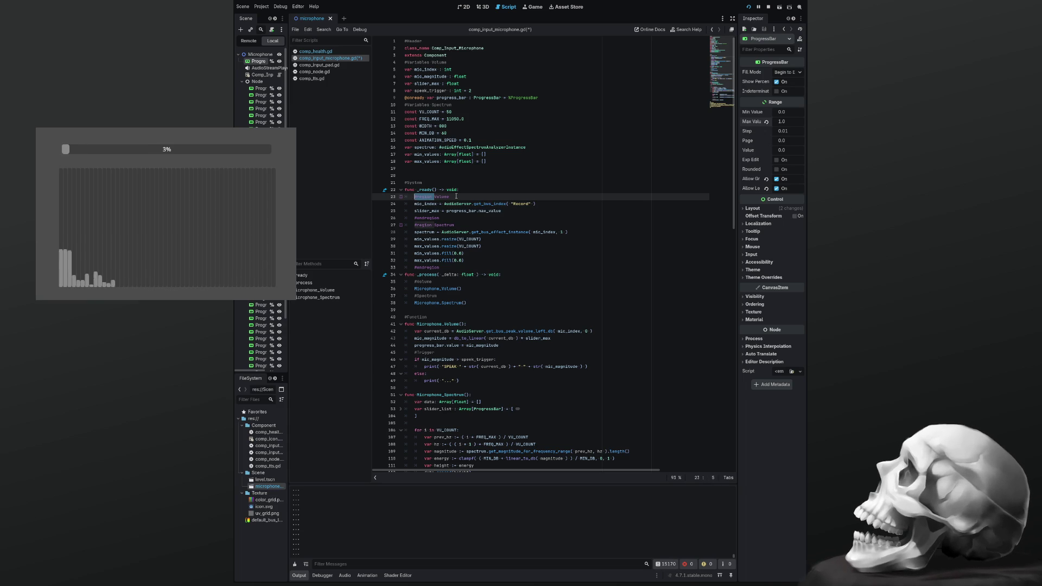
pyautogui.press('Down')
pyautogui.press('Down')
pyautogui.press('Down')
pyautogui.press('End')
pyautogui.hotkey('shift', 'Home')
pyautogui.hotkey('shift', 'Home')
pyautogui.press('BackSpace')
pyautogui.press('Delete')
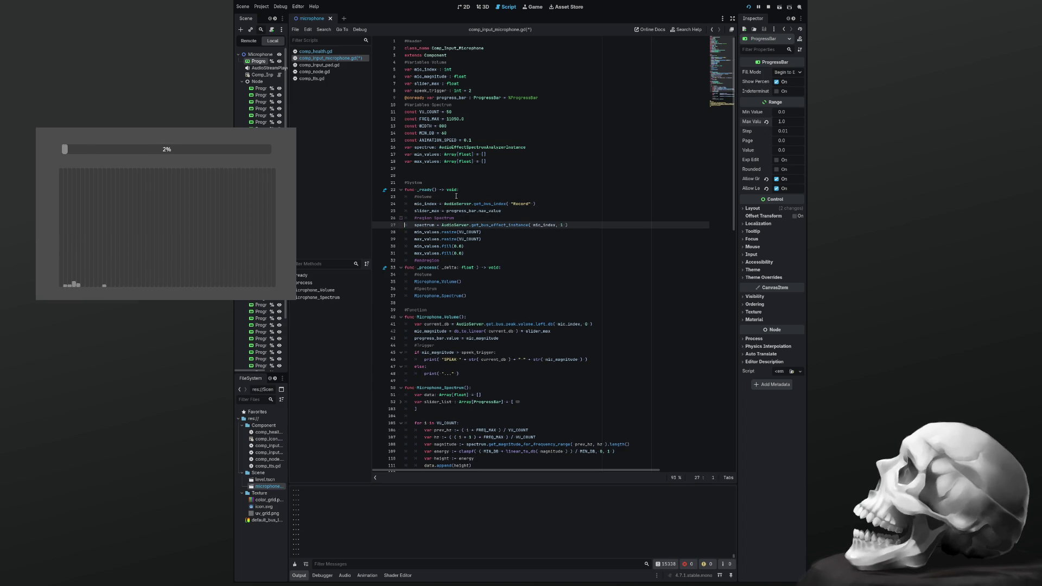
# Turn the Spectrum region header into '#Spectrum' and delete the #endregion closing _ready.
pyautogui.press('Left')
pyautogui.press('Left')
pyautogui.press('Left')
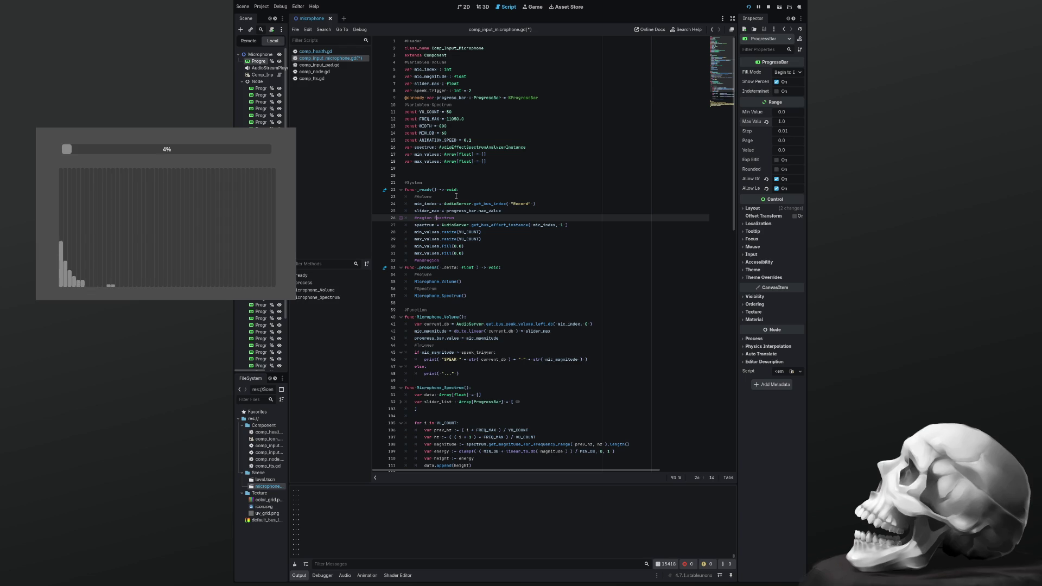
pyautogui.press('Delete')
pyautogui.press('Delete')
pyautogui.press('Delete')
pyautogui.press('BackSpace')
pyautogui.press('BackSpace')
pyautogui.press('BackSpace')
pyautogui.press('Down')
pyautogui.press('Down')
pyautogui.press('Down')
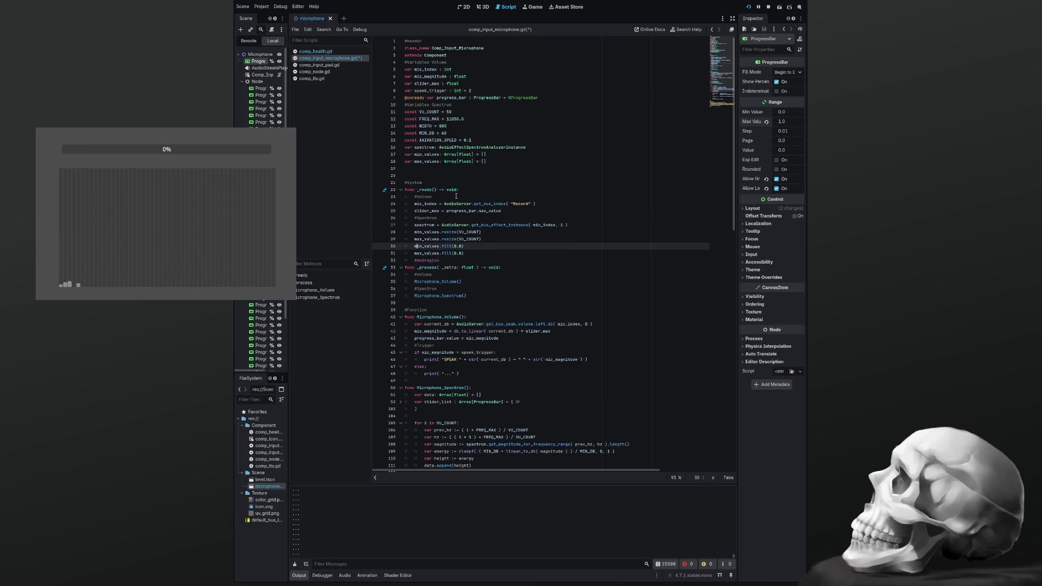
pyautogui.press('BackSpace')
pyautogui.press('BackSpace')
pyautogui.press('BackSpace')
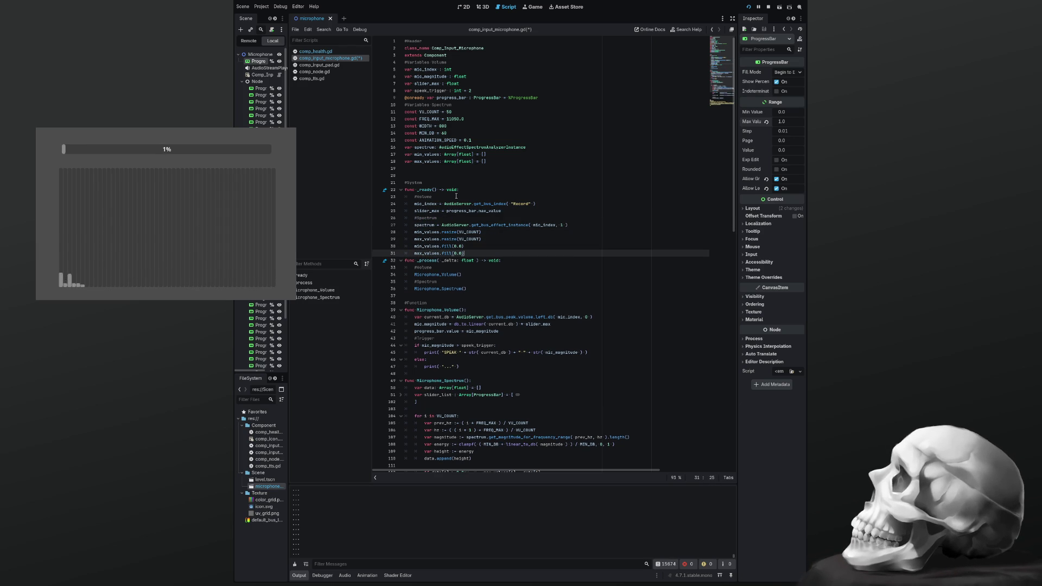
# Delete the #Volume and #Spectrum comment lines inside _process.
pyautogui.press('Up')
pyautogui.press('Up')
pyautogui.press('Up')
pyautogui.press('Down')
pyautogui.press('Down')
pyautogui.press('Down')
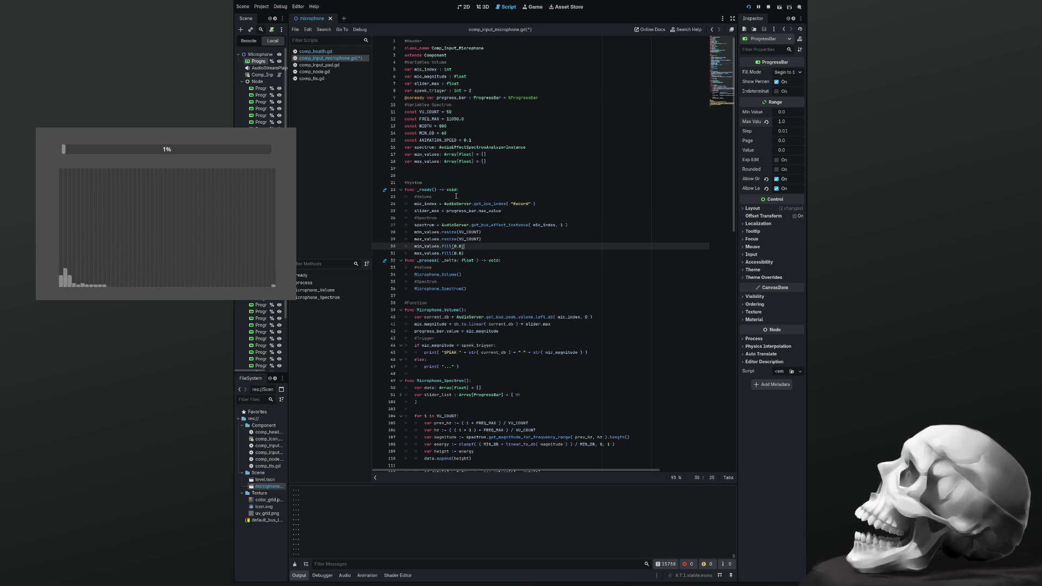
pyautogui.press('Down')
pyautogui.press('Down')
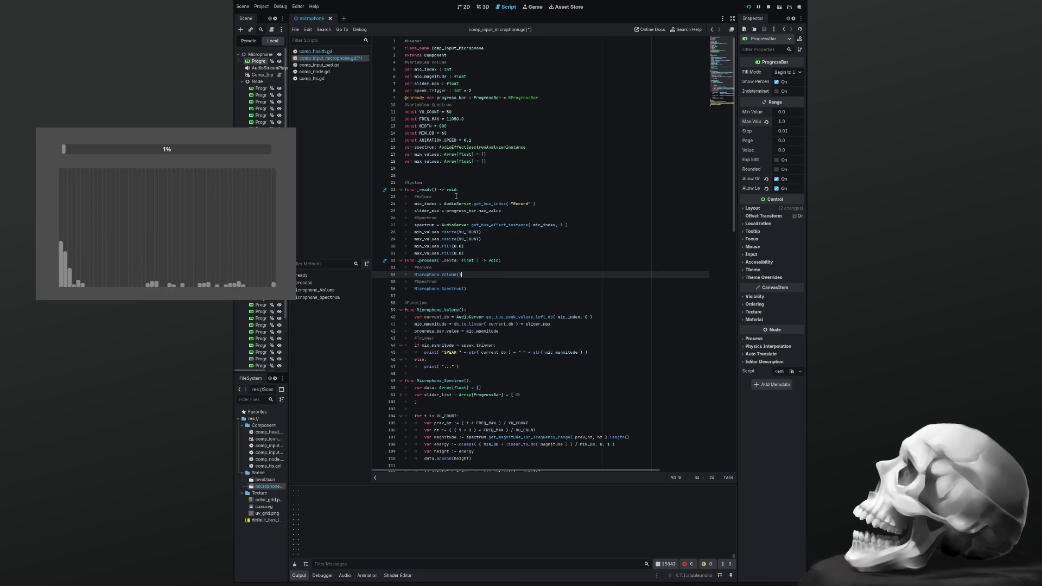
pyautogui.press('Up')
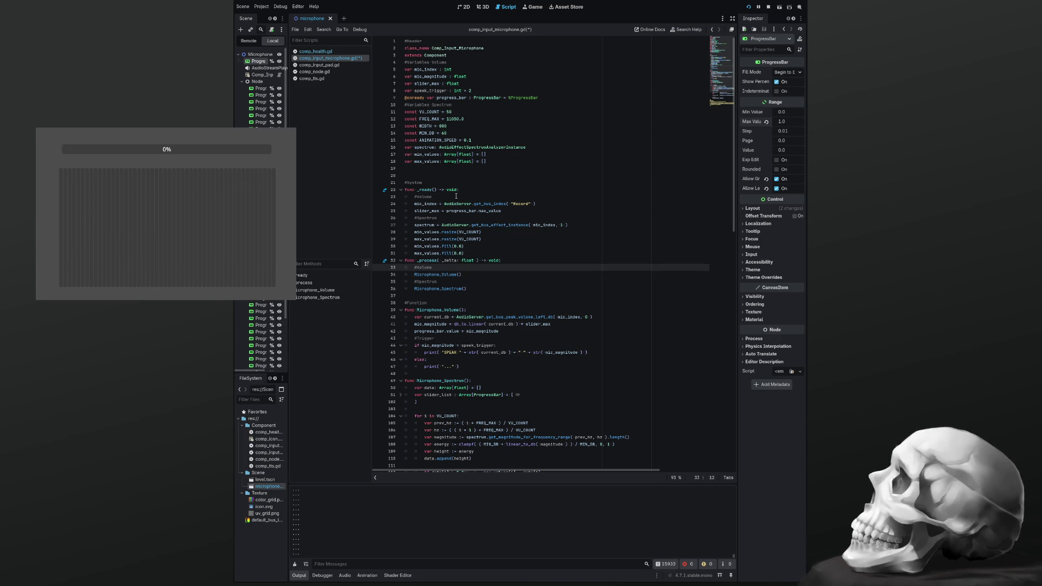
pyautogui.hotkey('shift', 'Home')
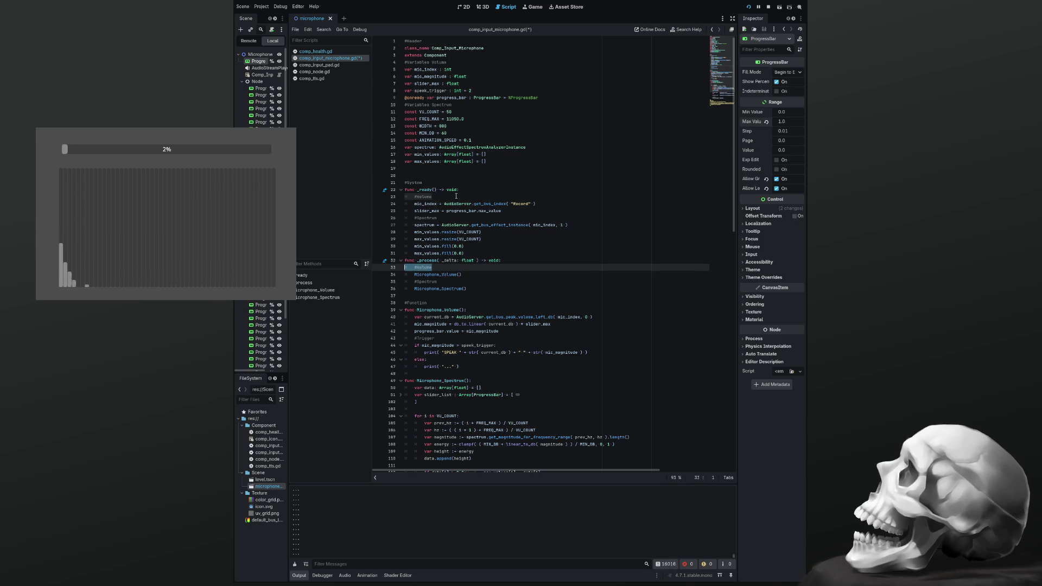
pyautogui.press('BackSpace')
pyautogui.press('BackSpace')
pyautogui.press('BackSpace')
pyautogui.press('Down')
pyautogui.hotkey('shift', 'Home')
pyautogui.press('BackSpace')
pyautogui.press('BackSpace')
pyautogui.press('Delete')
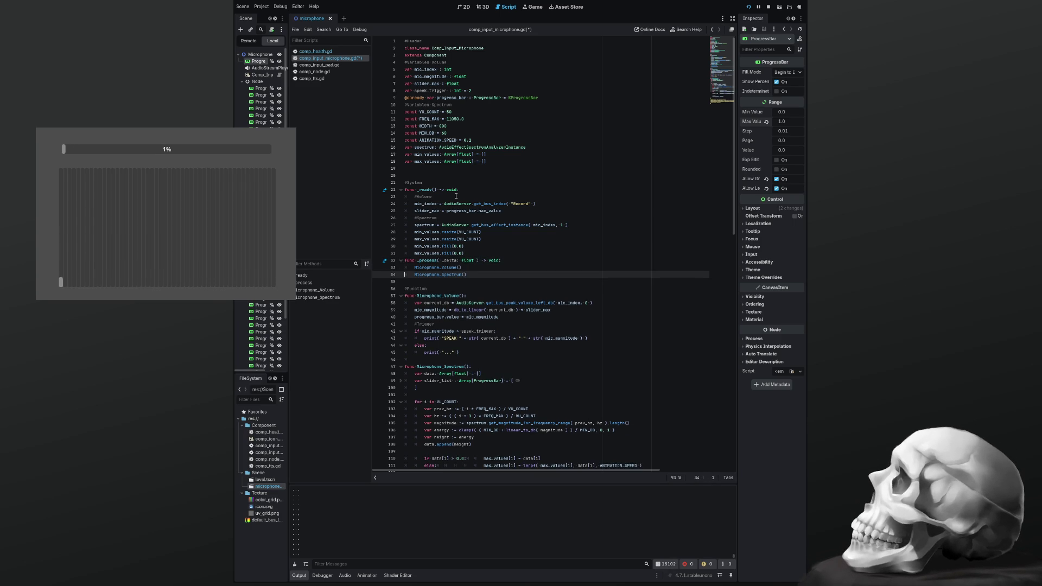
pyautogui.press('Up')
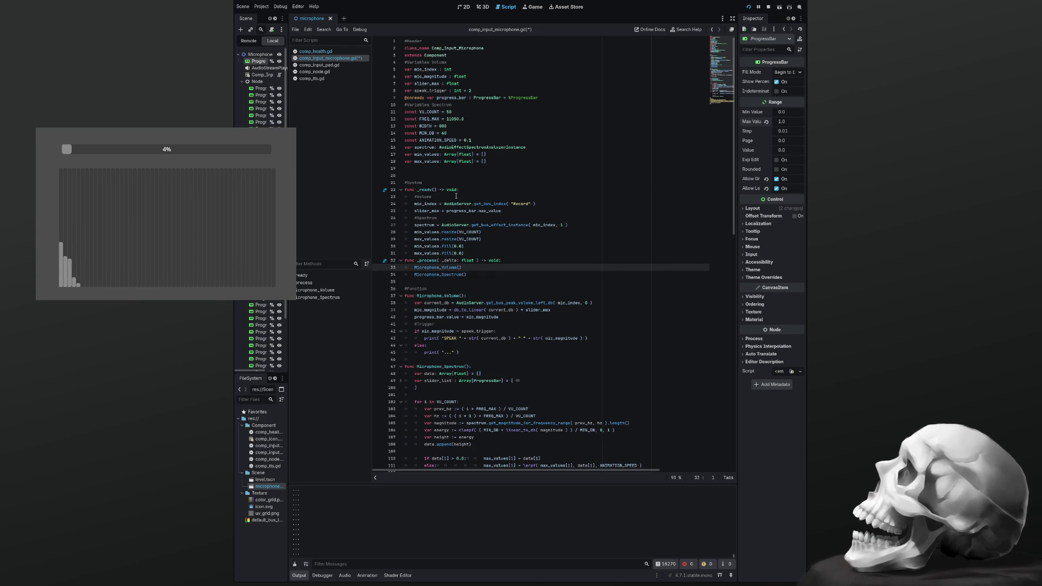
# Review the remaining _process calls and where mic_index and slider_max are used.
pyautogui.press('Down')
pyautogui.press('Down')
pyautogui.press('Down')
pyautogui.press('Up')
pyautogui.press('Up')
pyautogui.press('Up')
pyautogui.press('Down')
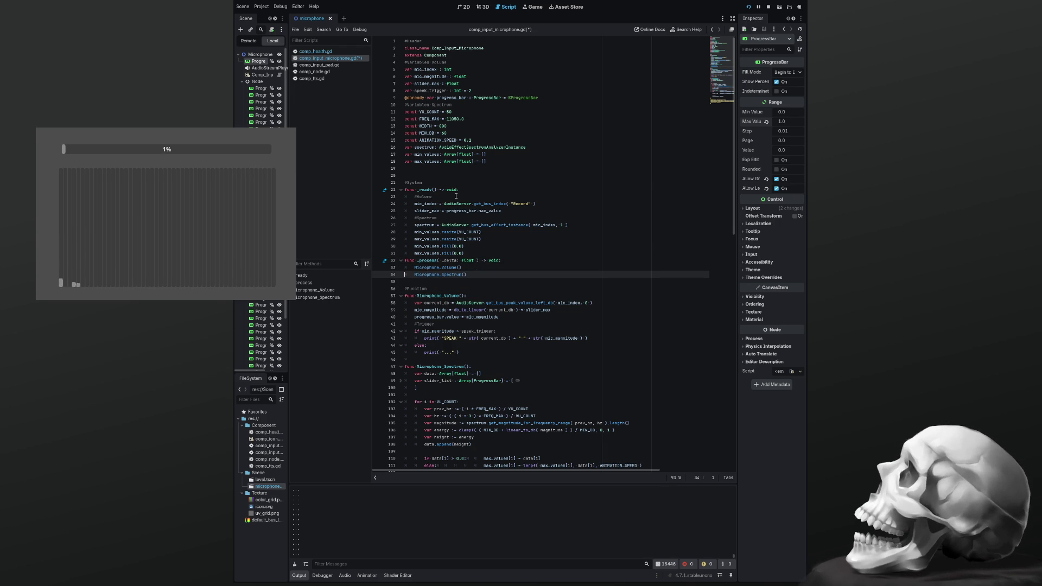
pyautogui.press('Up')
pyautogui.press('Up')
pyautogui.press('Up')
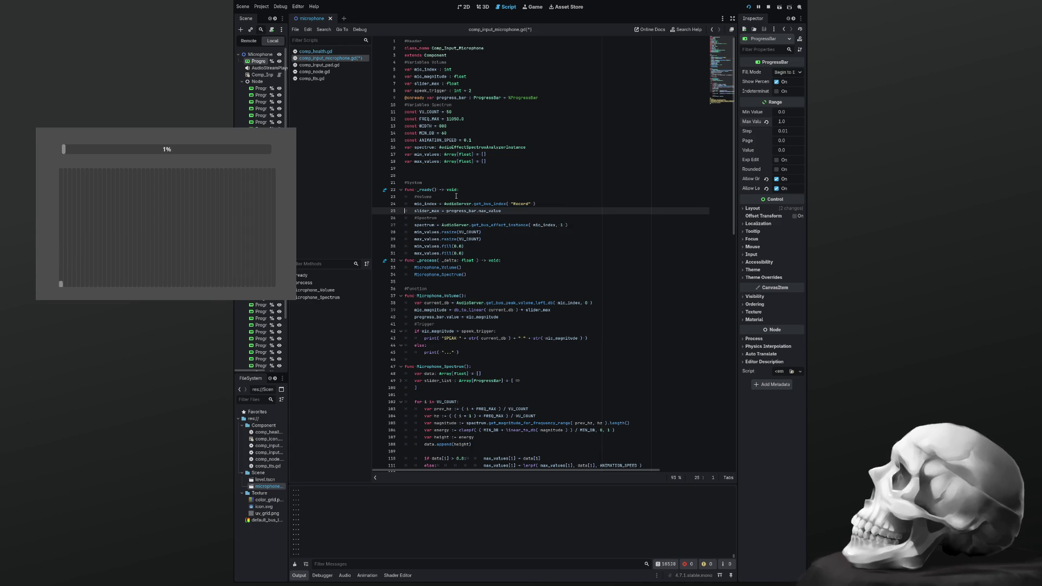
pyautogui.click(424, 204)
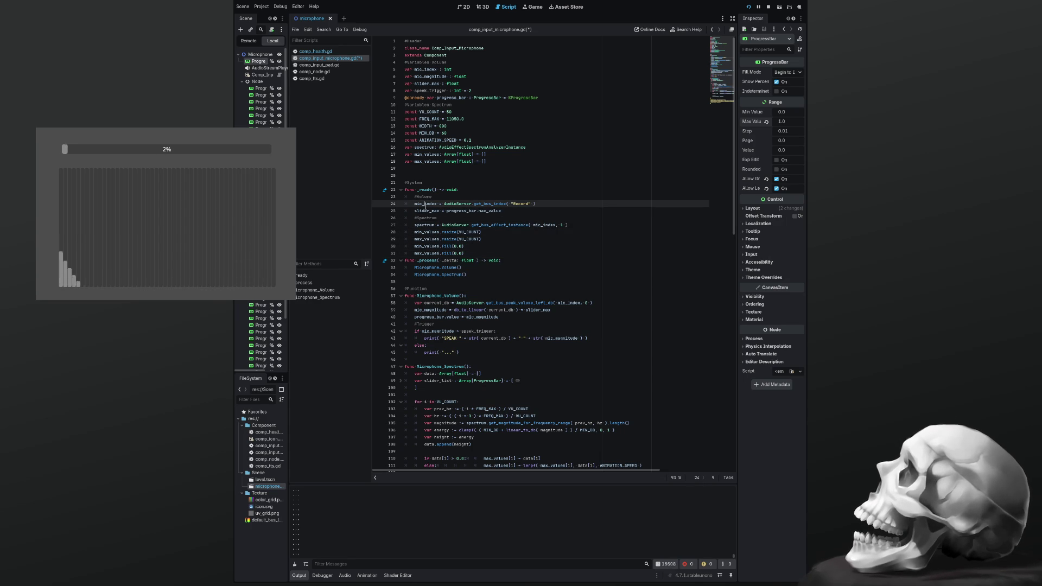
pyautogui.doubleClick(425, 204)
pyautogui.doubleClick(426, 211)
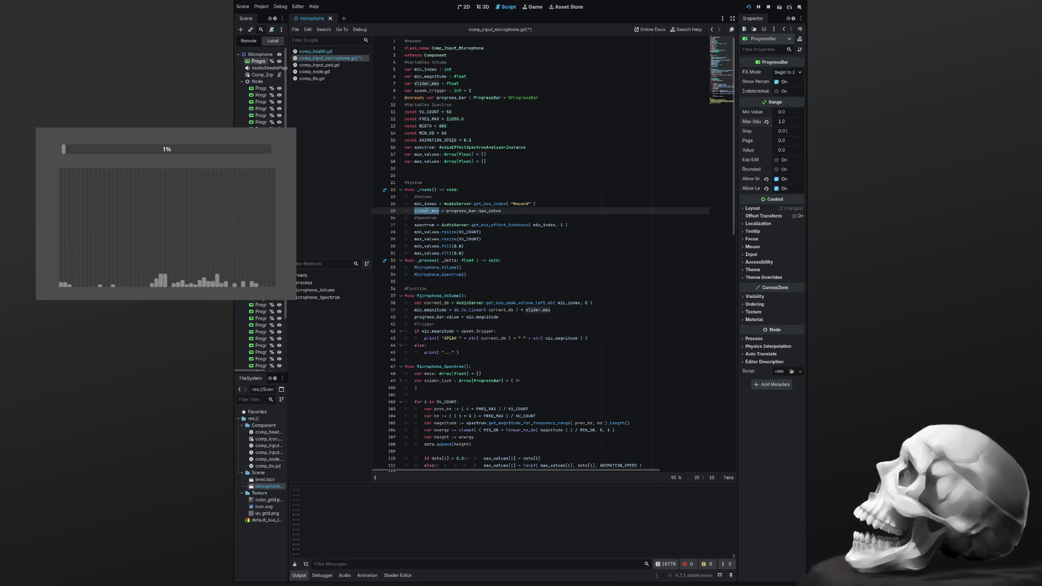
pyautogui.click(548, 204)
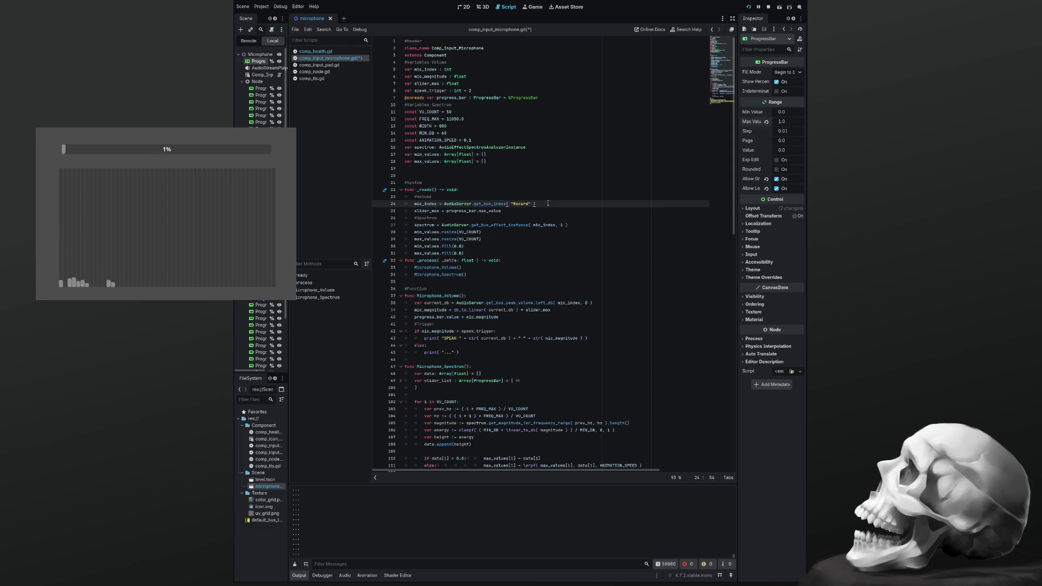
# Move the mic_index line up in _ready and add a '#General' comment above it.
pyautogui.doubleClick(425, 204)
pyautogui.hotkey('ctrl', 'f')
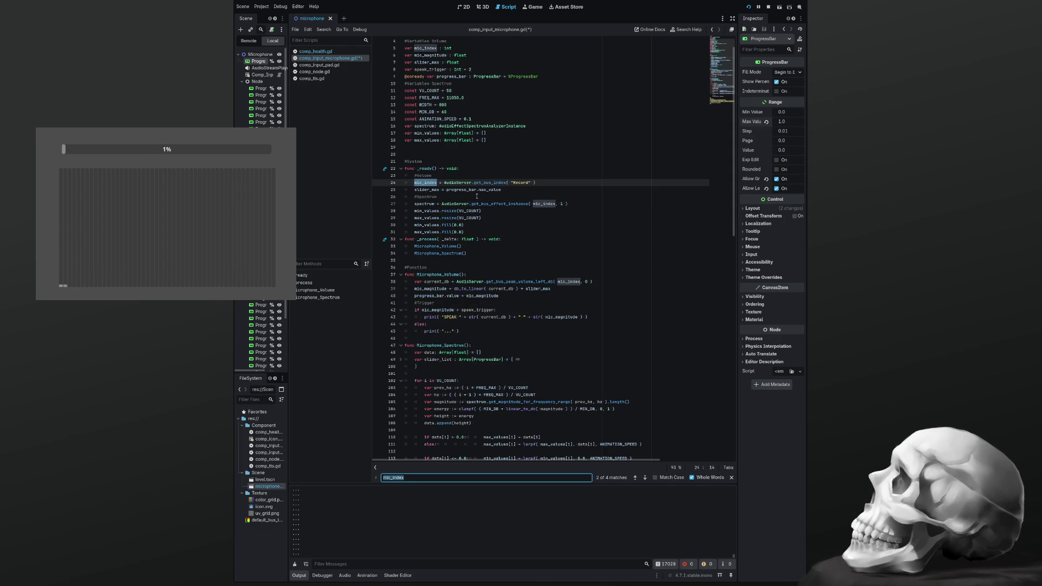
pyautogui.scroll(1, 546, 230)
pyautogui.click(542, 205)
pyautogui.hotkey('alt', 'Up')
pyautogui.press('Up')
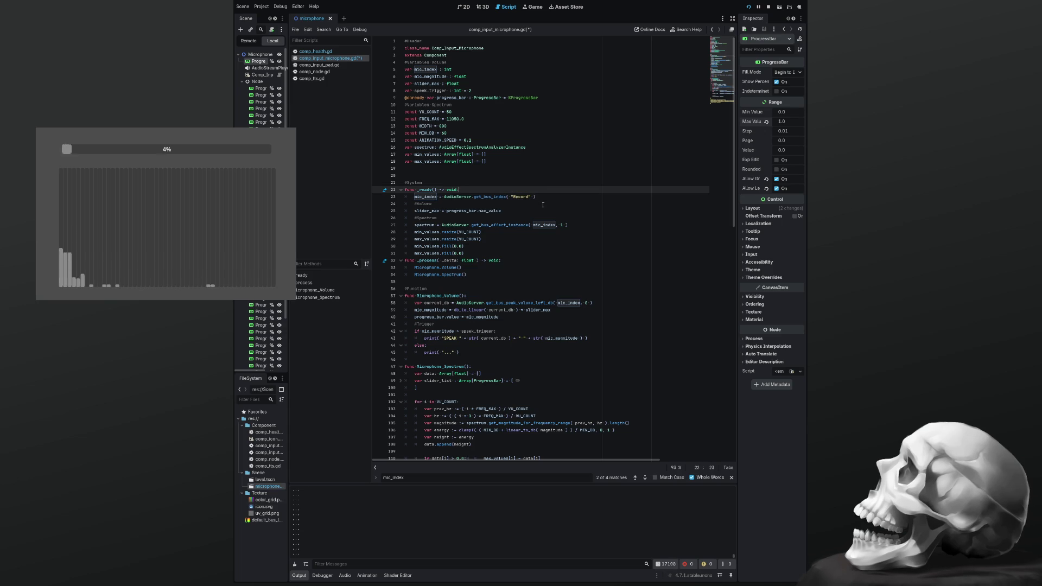
pyautogui.press('Return')
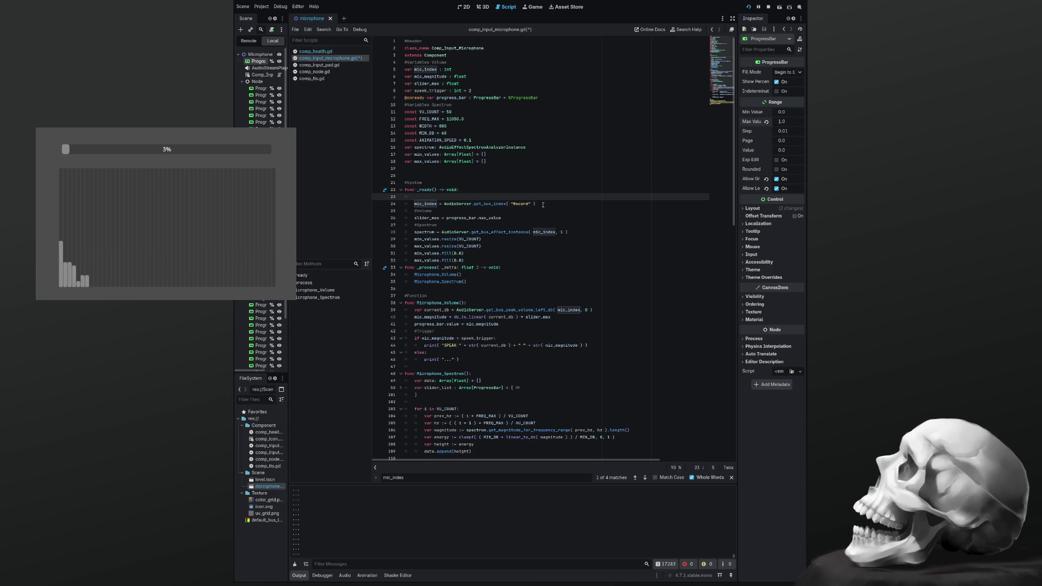
pyautogui.write('General')
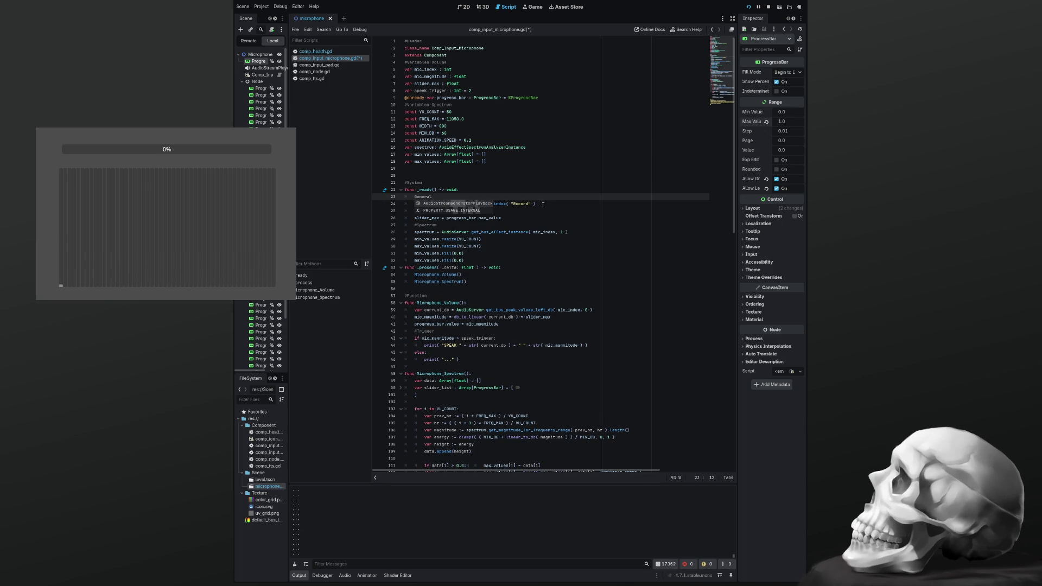
pyautogui.hotkey('ctrl', 'k')
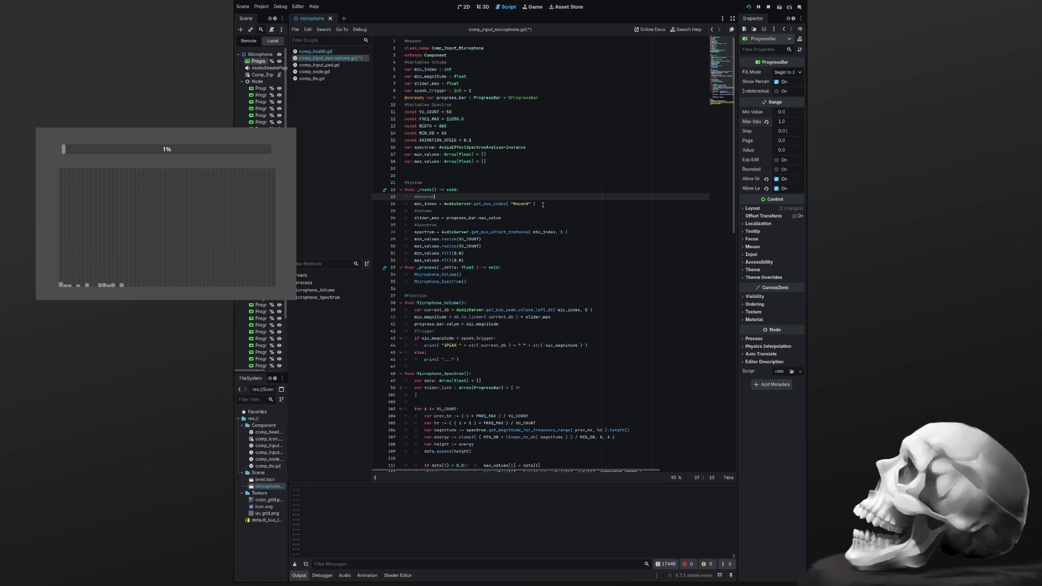
pyautogui.press('Down')
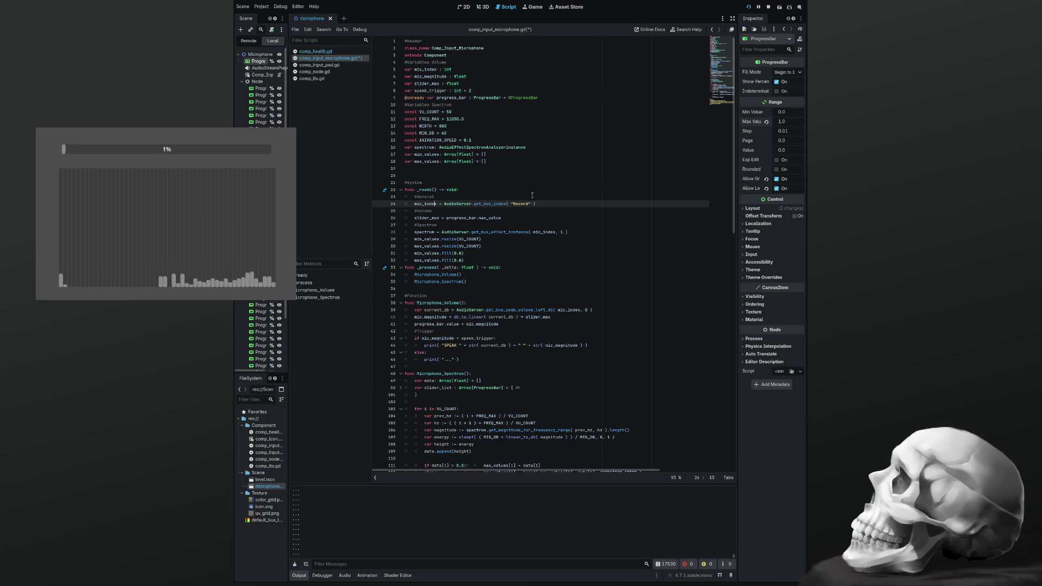
# Append '* slider_max' to the spectrum energy calculation on line 107.
pyautogui.doubleClick(435, 217)
pyautogui.hotkey('ctrl', 'f')
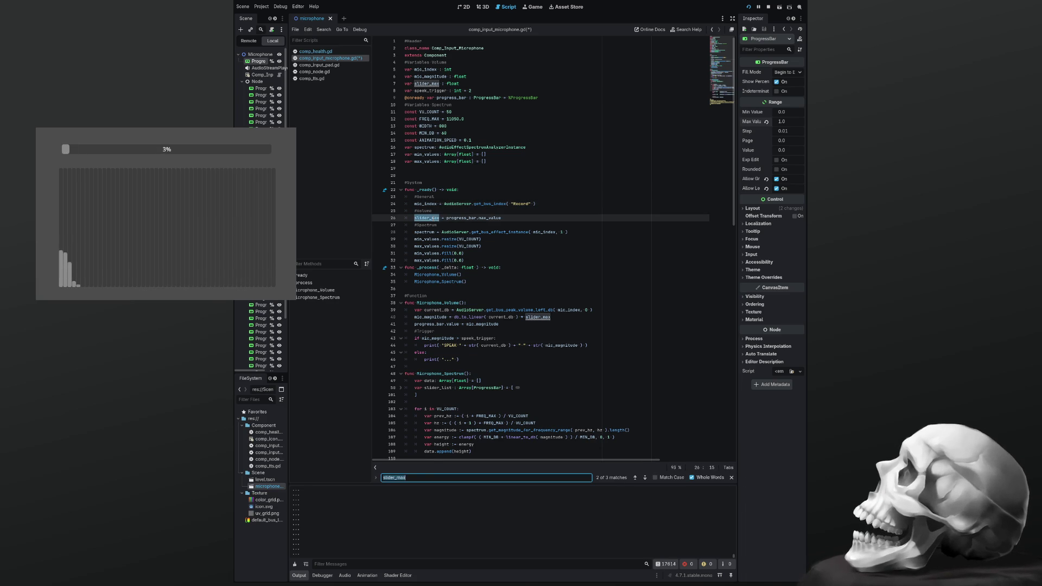
pyautogui.scroll(-5, 436, 218)
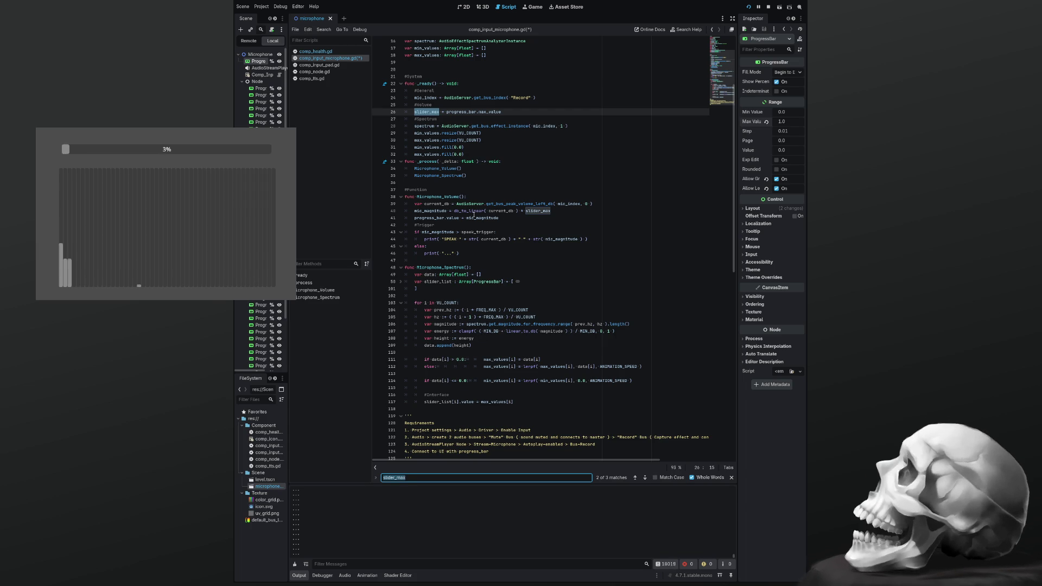
pyautogui.doubleClick(500, 211)
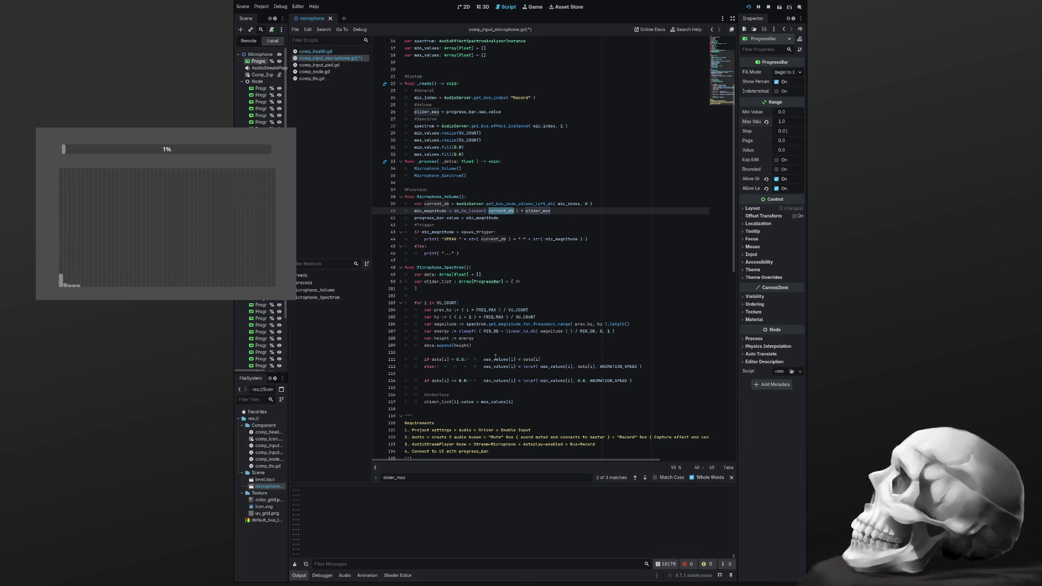
pyautogui.click(626, 332)
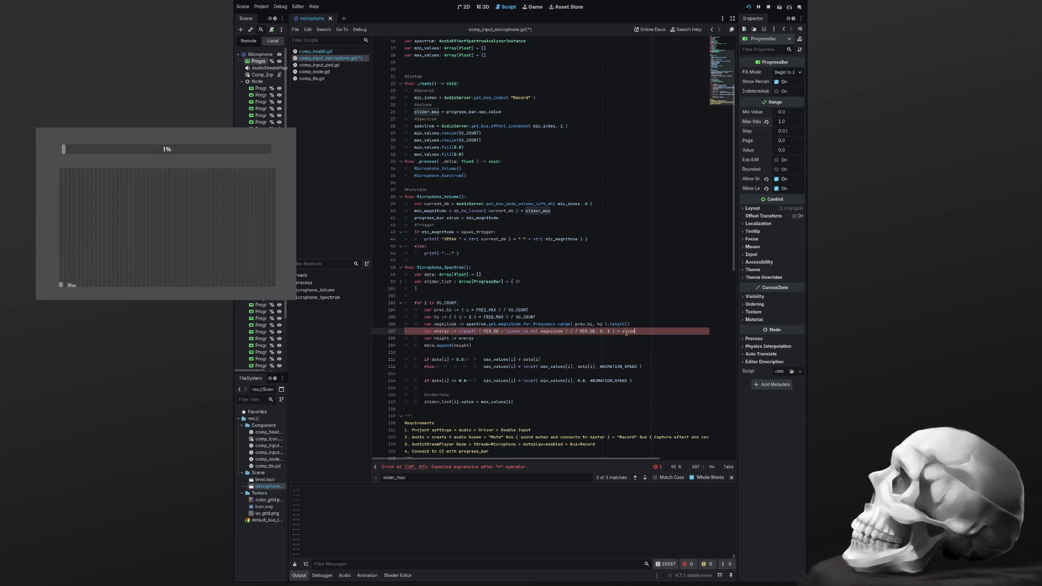
pyautogui.press('Return')
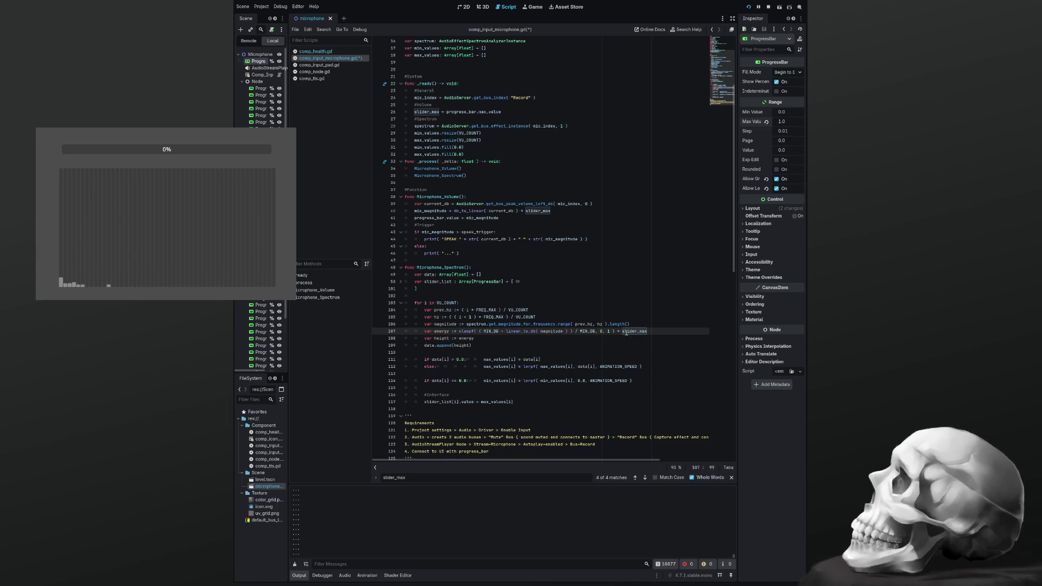
pyautogui.press('Escape')
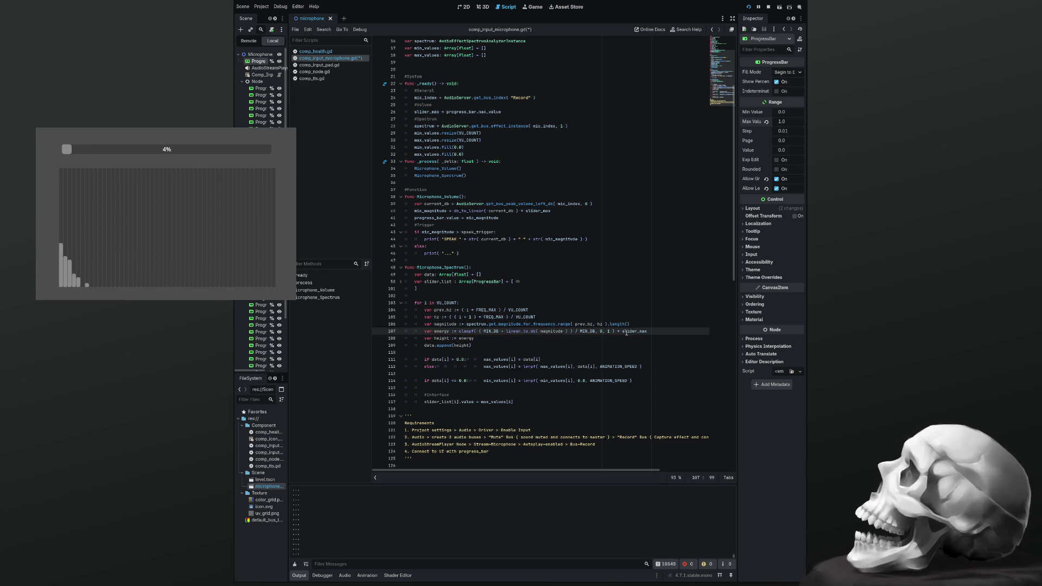
# Save, move the slider_max assignment up, delete '#Volume', and rename '#General' to '#Audio'.
pyautogui.hotkey('ctrl', 's')
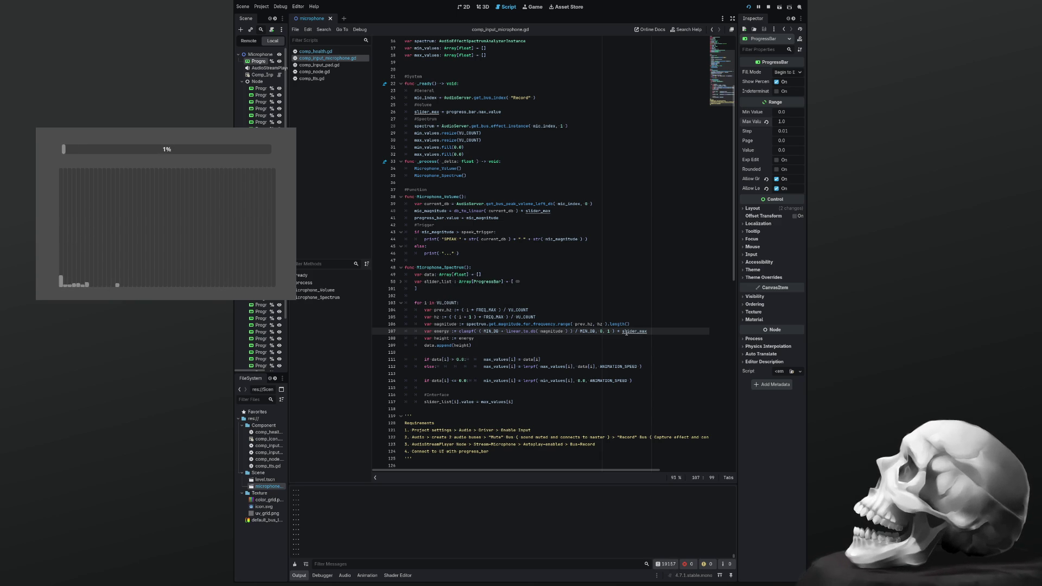
pyautogui.scroll(5, 600, 258)
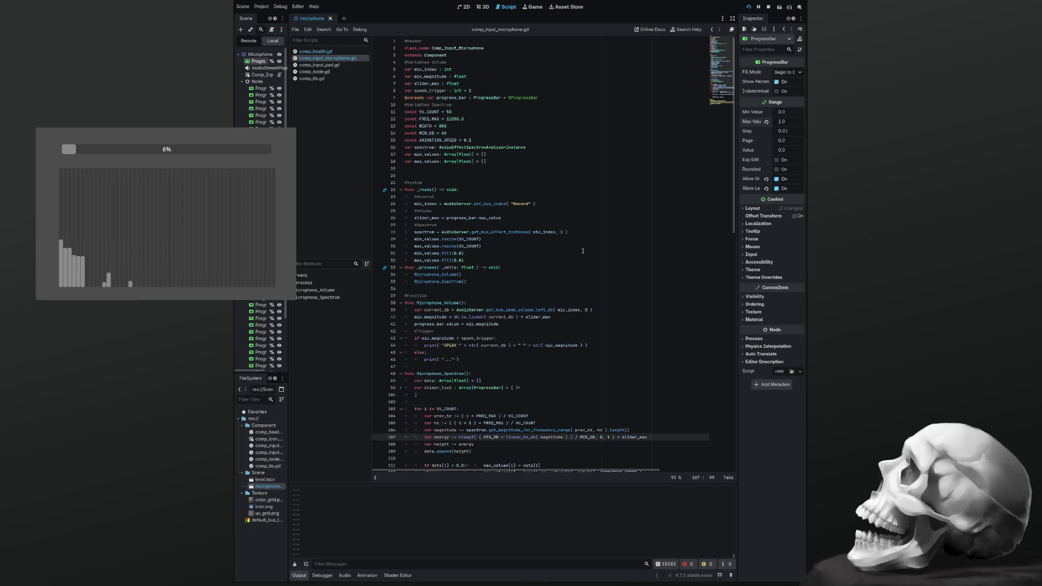
pyautogui.click(514, 219)
pyautogui.hotkey('alt', 'Up')
pyautogui.click(514, 217)
pyautogui.hotkey('shift', 'Home')
pyautogui.hotkey('shift', 'Home')
pyautogui.press('BackSpace')
pyautogui.press('BackSpace')
pyautogui.press('Up')
pyautogui.press('Up')
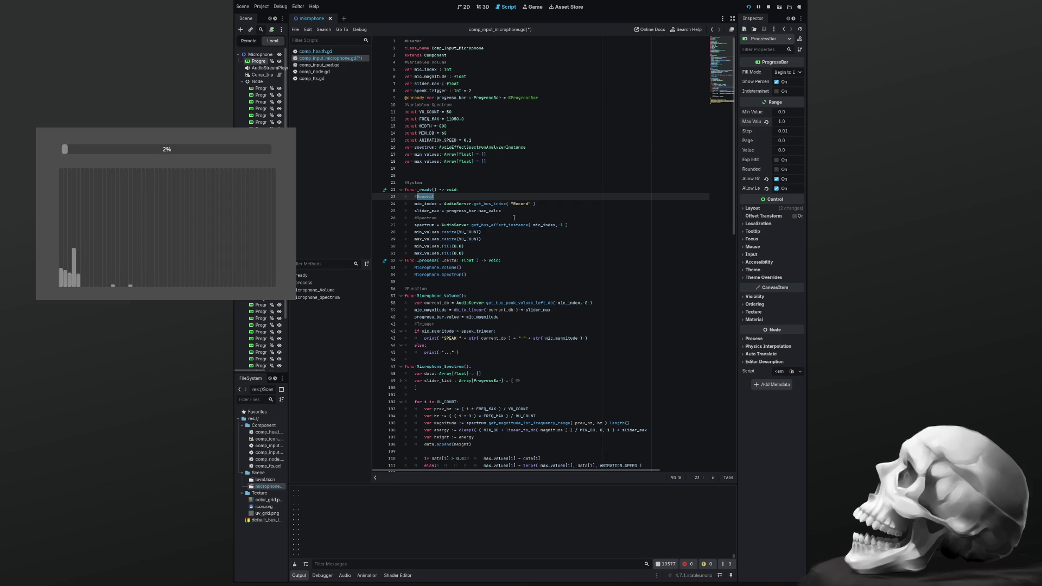
pyautogui.press('BackSpace')
pyautogui.press('BackSpace')
pyautogui.press('BackSpace')
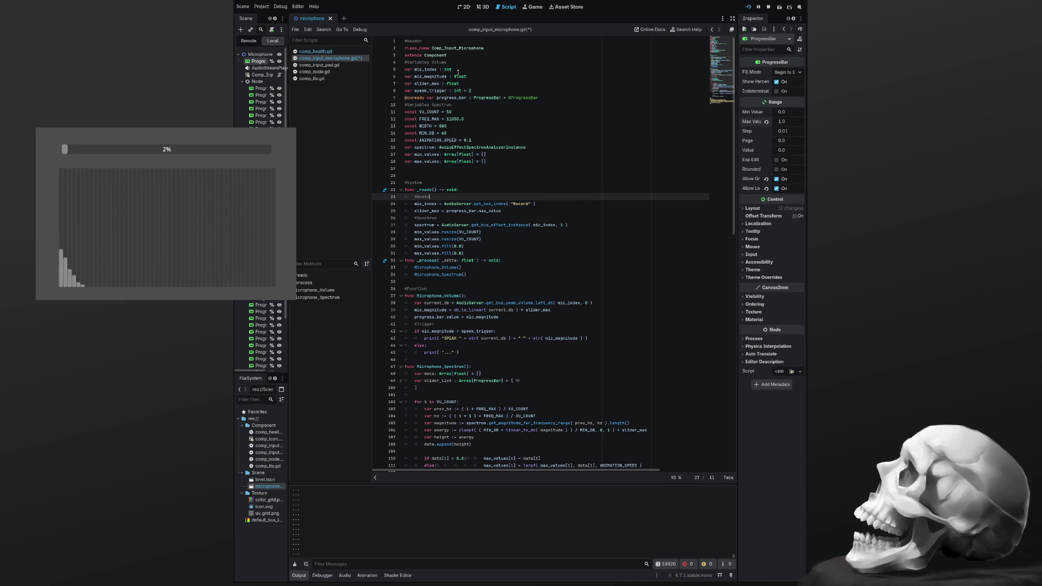
# Move the mic_index and slider_max declarations to the top under a new '#Variable Audio' comment.
pyautogui.click(458, 55)
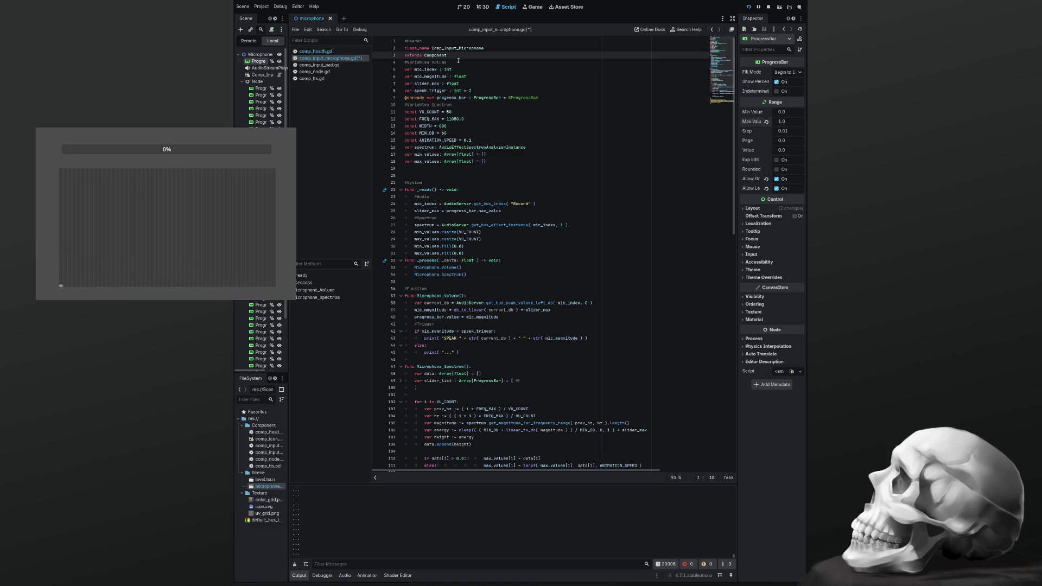
pyautogui.click(479, 72)
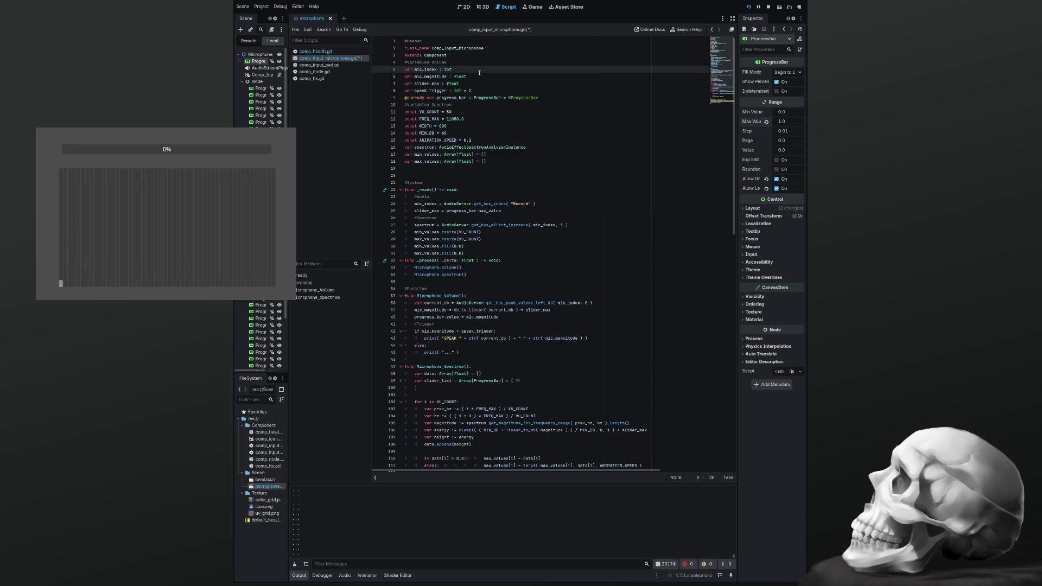
pyautogui.hotkey('alt', 'Up')
pyautogui.press('Down')
pyautogui.press('Down')
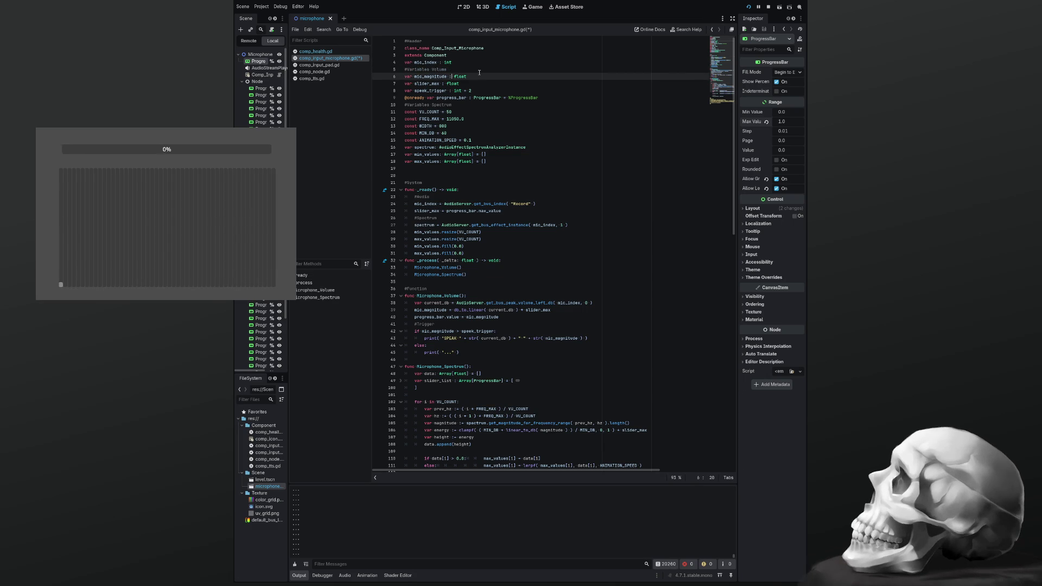
pyautogui.press('Down')
pyautogui.hotkey('alt', 'Up')
pyautogui.hotkey('alt', 'Up')
pyautogui.press('Up')
pyautogui.press('Up')
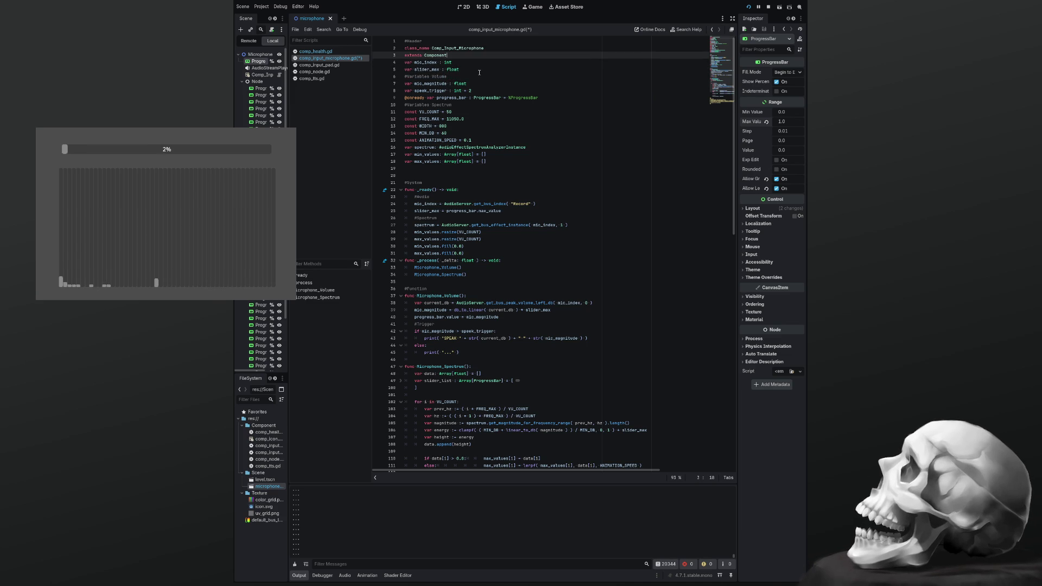
pyautogui.press('Return')
pyautogui.press('Return')
pyautogui.write('#Variable Audio')
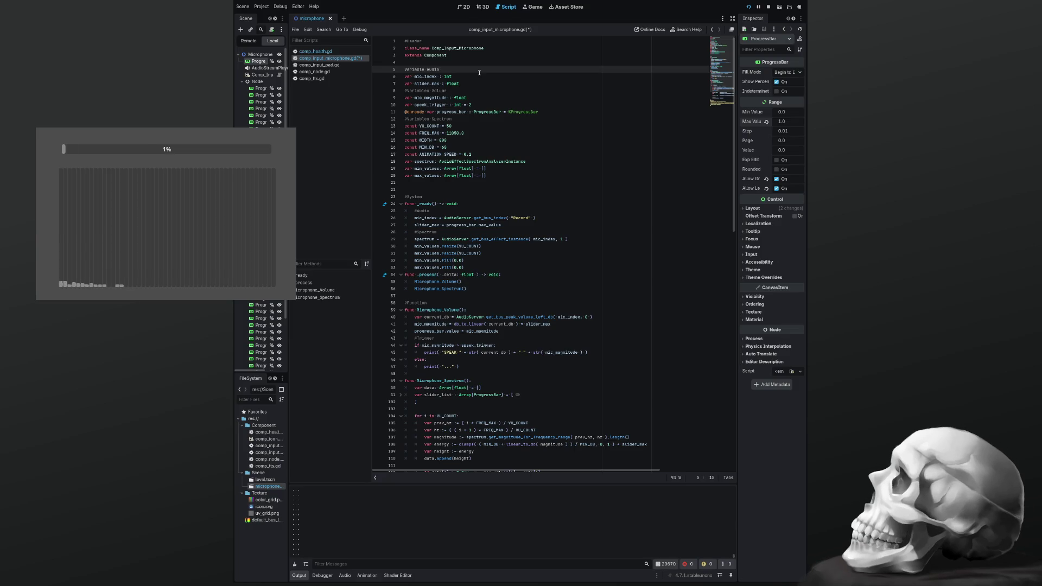
# Search the script for uses of mic_magnitude.
pyautogui.press('Down')
pyautogui.press('Down')
pyautogui.press('Down')
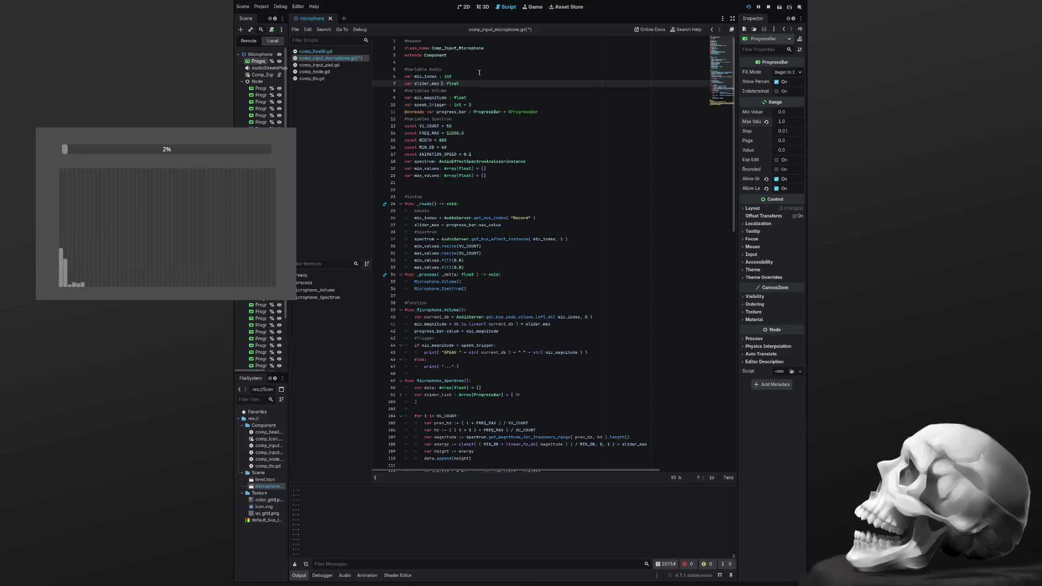
pyautogui.doubleClick(425, 98)
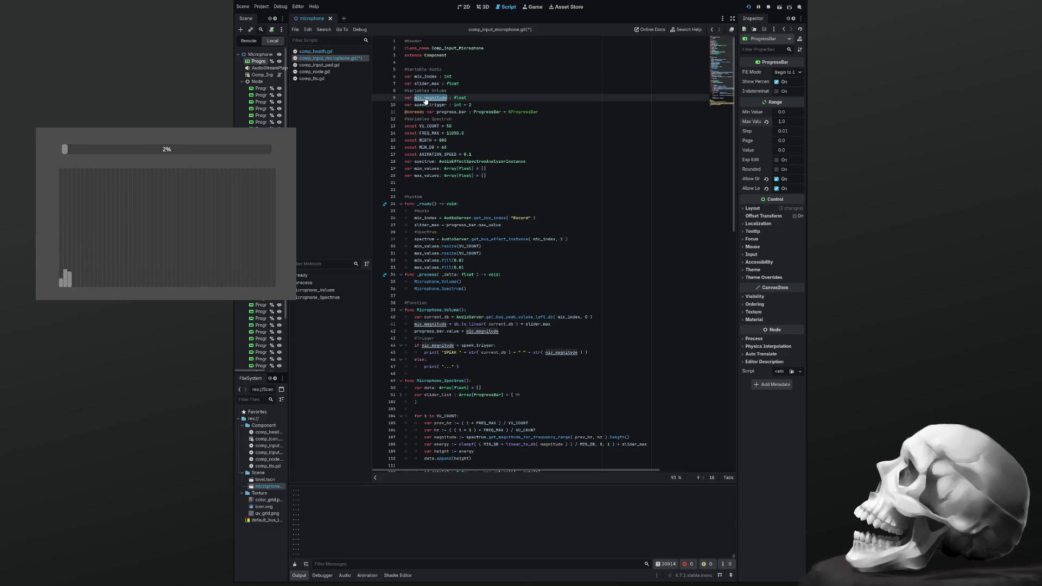
pyautogui.hotkey('ctrl', 'f')
pyautogui.click(488, 133)
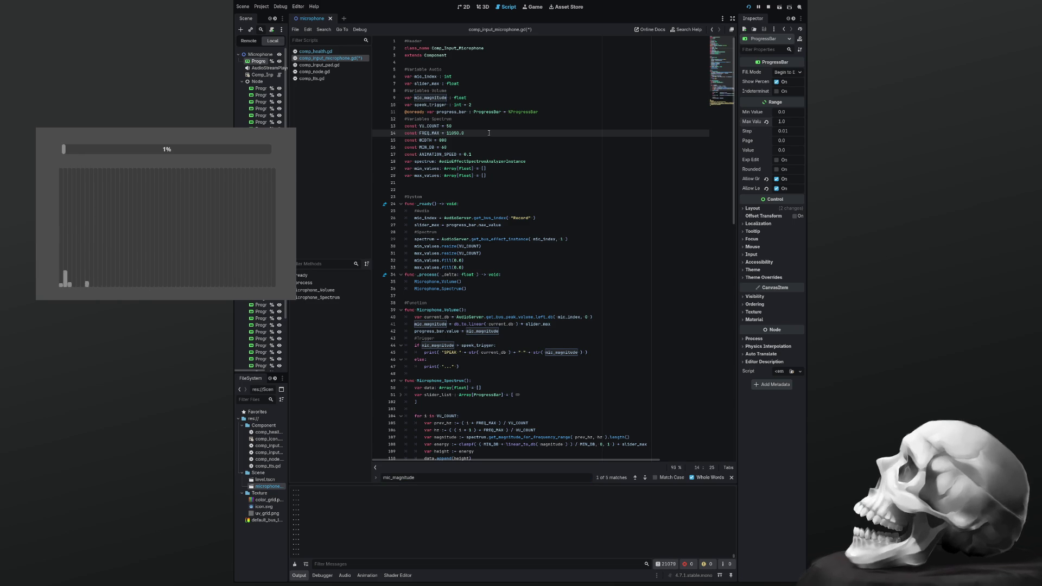
# Make mic_magnitude a local var, comment out its class-level declaration, save, and stop the game.
pyautogui.hotkey('ctrl', 'f')
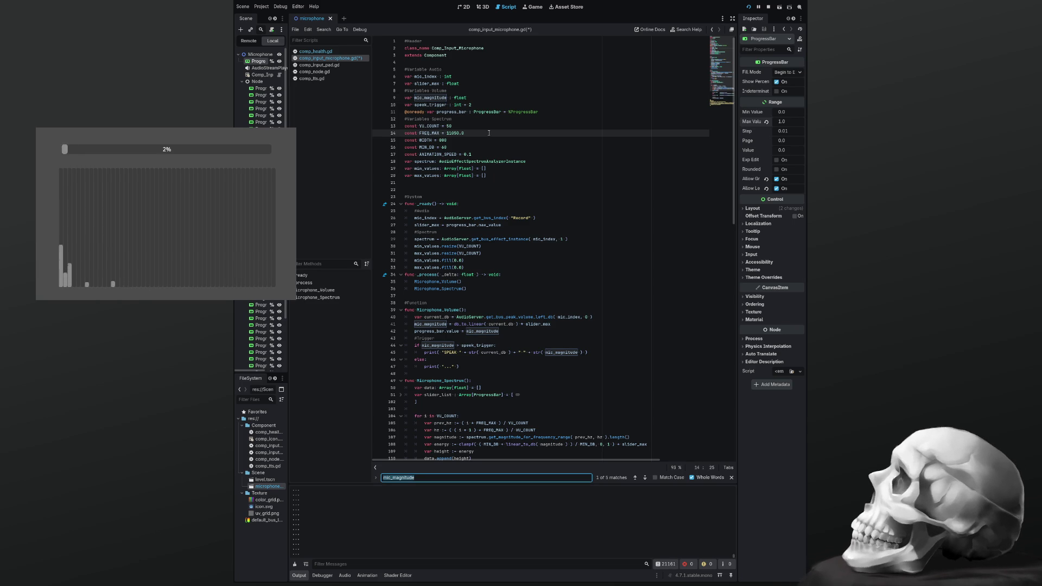
pyautogui.scroll(-2, 488, 133)
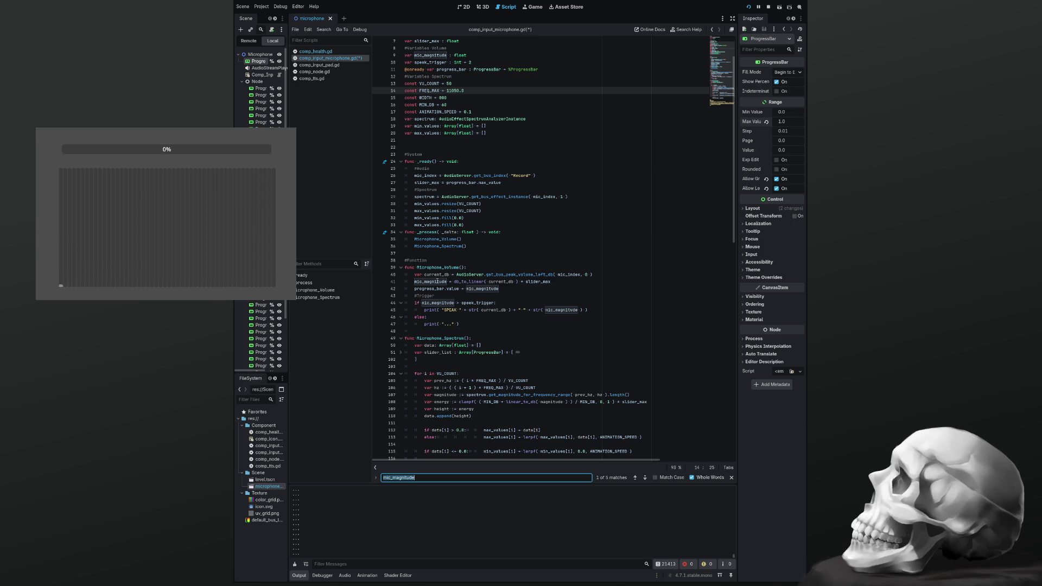
pyautogui.scroll(1, 481, 282)
pyautogui.scroll(1, 501, 310)
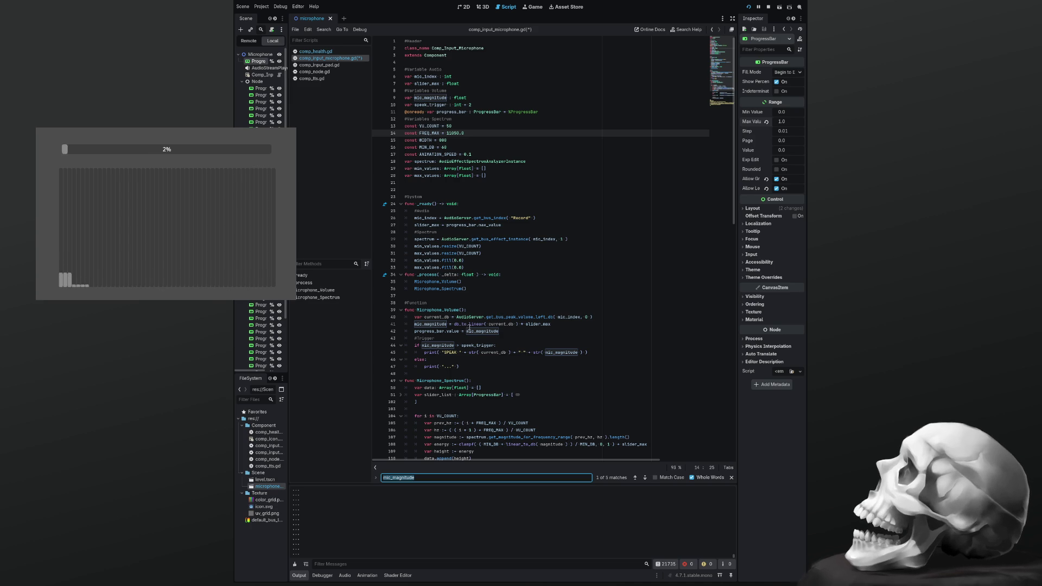
pyautogui.click(559, 323)
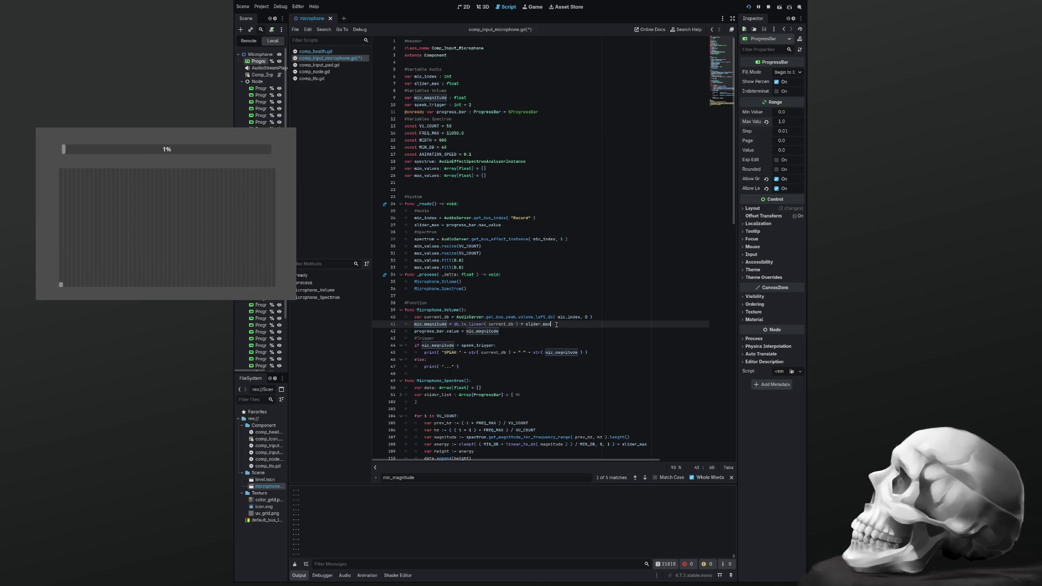
pyautogui.press('Home')
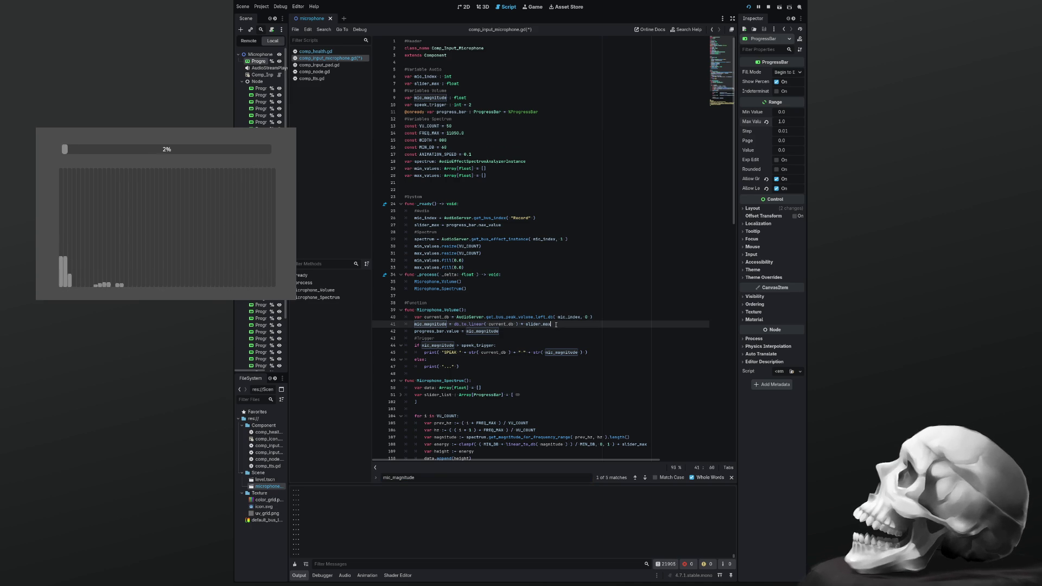
pyautogui.write('var')
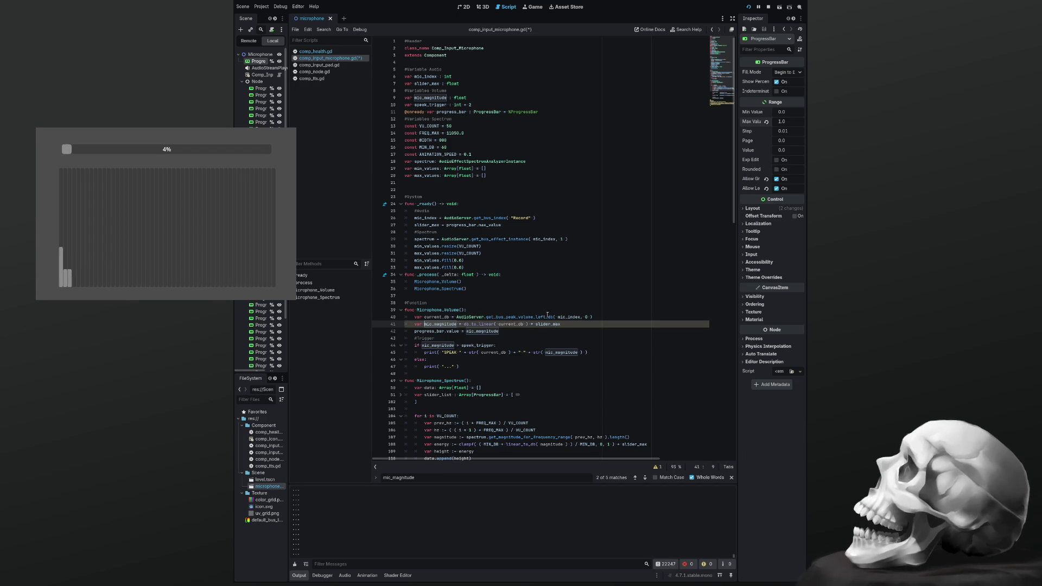
pyautogui.click(468, 98)
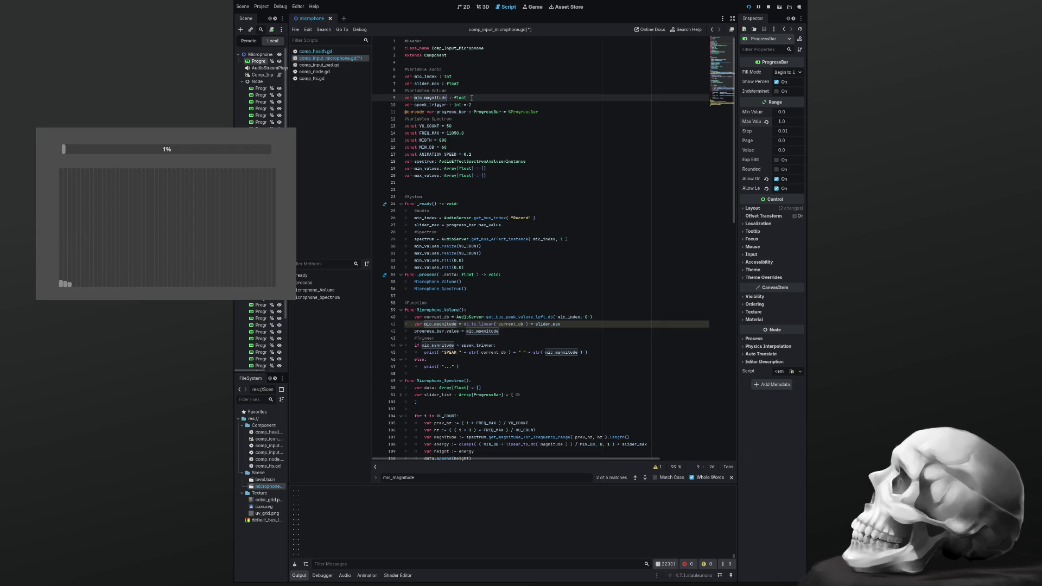
pyautogui.hotkey('ctrl', 'k')
pyautogui.hotkey('ctrl', 's')
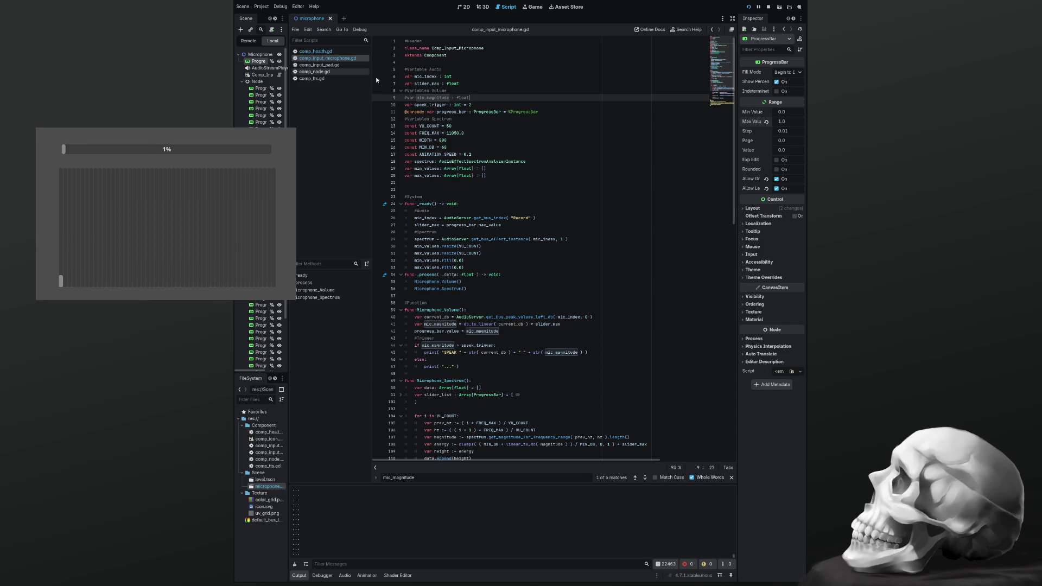
pyautogui.press('F6')
# Confirm mic_magnitude's uses, then delete the commented-out '#var mic_magnitude' line.
pyautogui.scroll(-3, 442, 276)
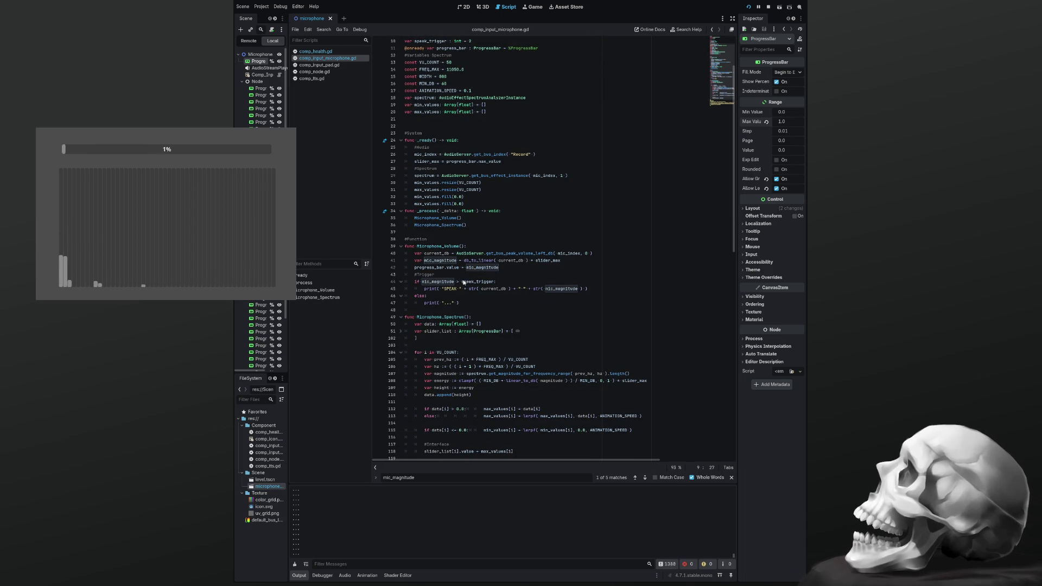
pyautogui.doubleClick(436, 253)
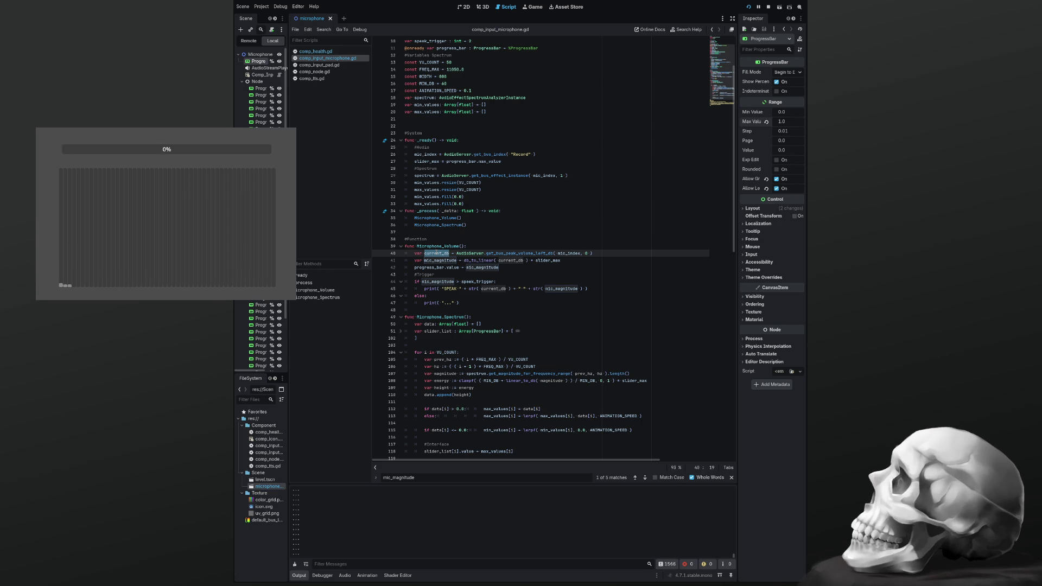
pyautogui.doubleClick(425, 260)
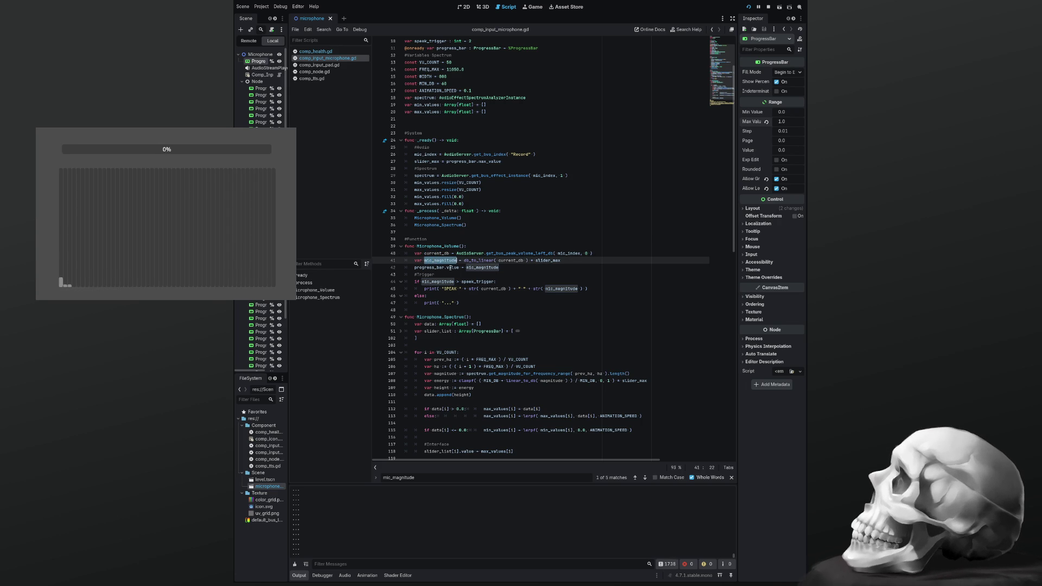
pyautogui.doubleClick(434, 281)
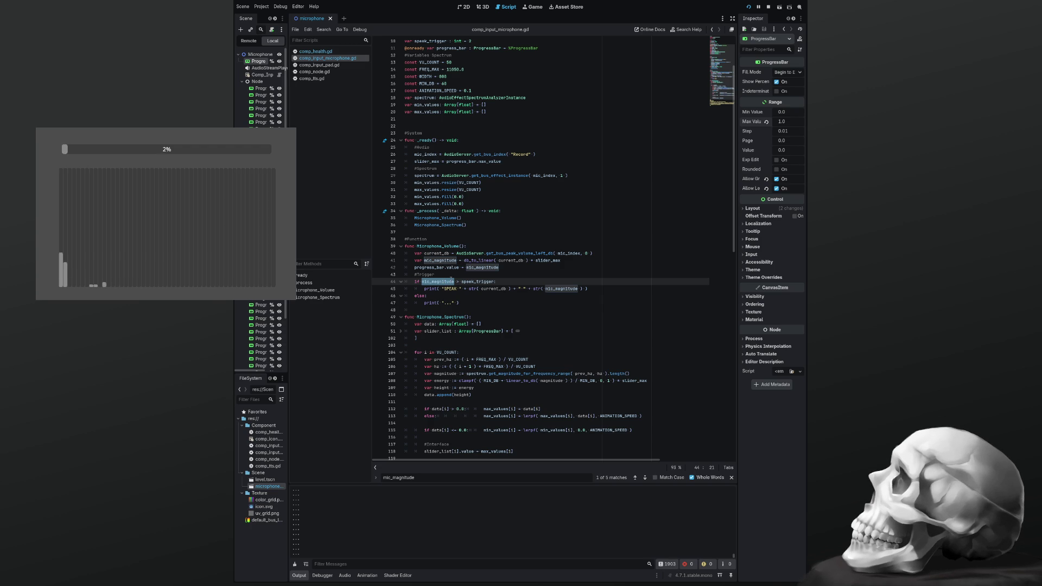
pyautogui.scroll(3, 484, 272)
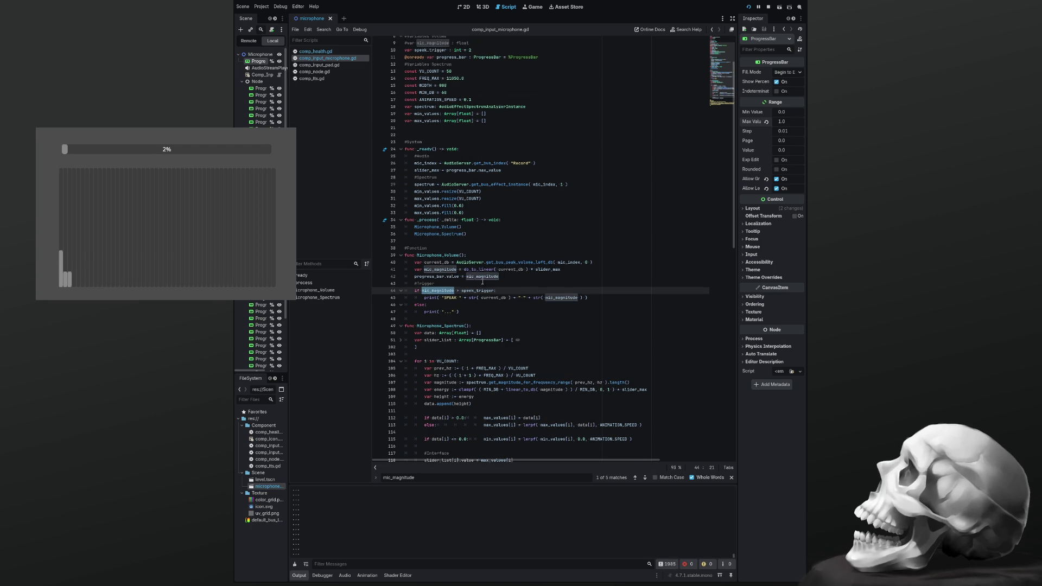
pyautogui.scroll(-3, 487, 281)
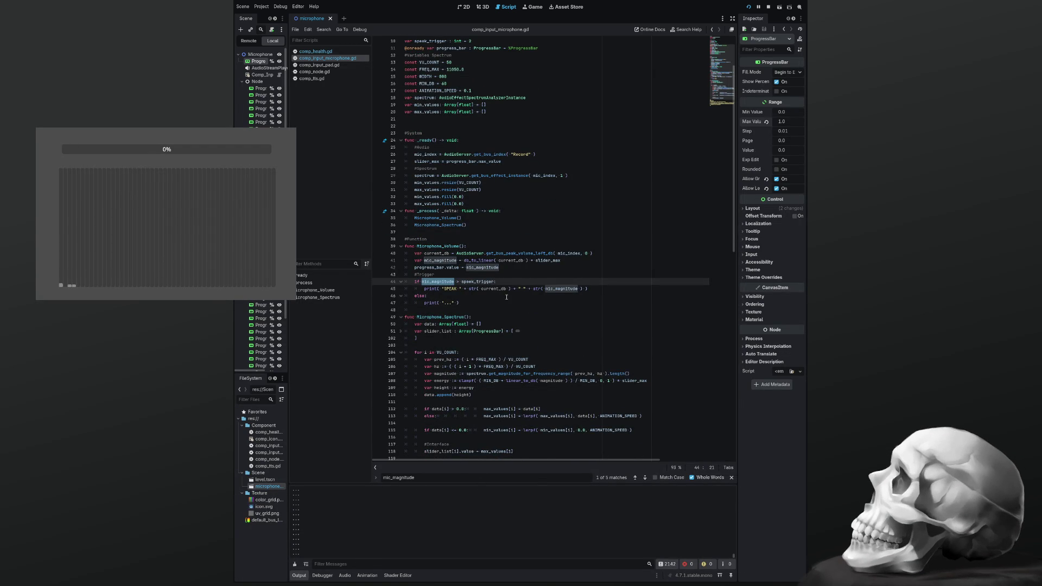
pyautogui.scroll(3, 506, 296)
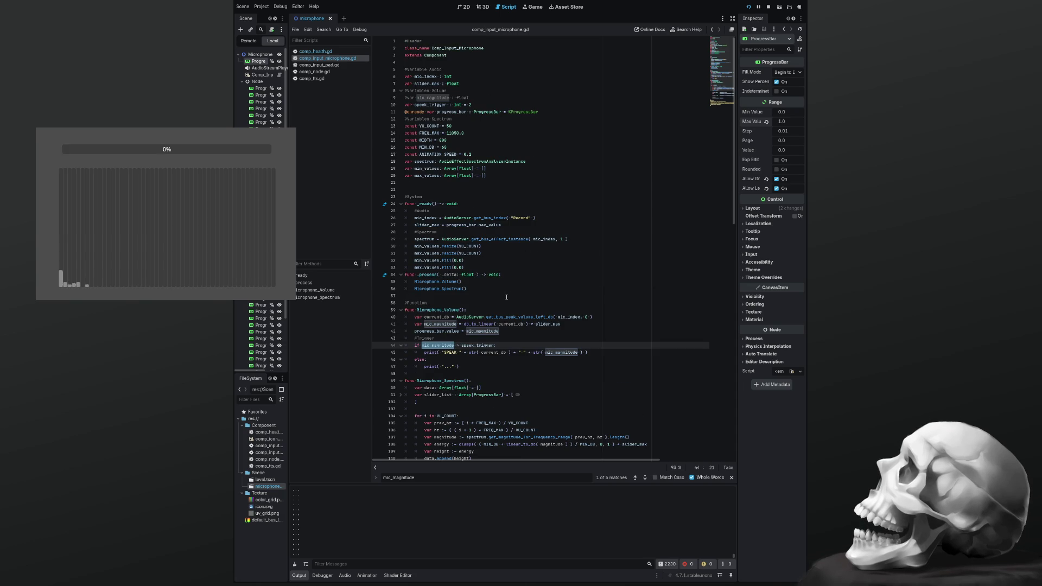
pyautogui.tripleClick(480, 97)
pyautogui.press('BackSpace')
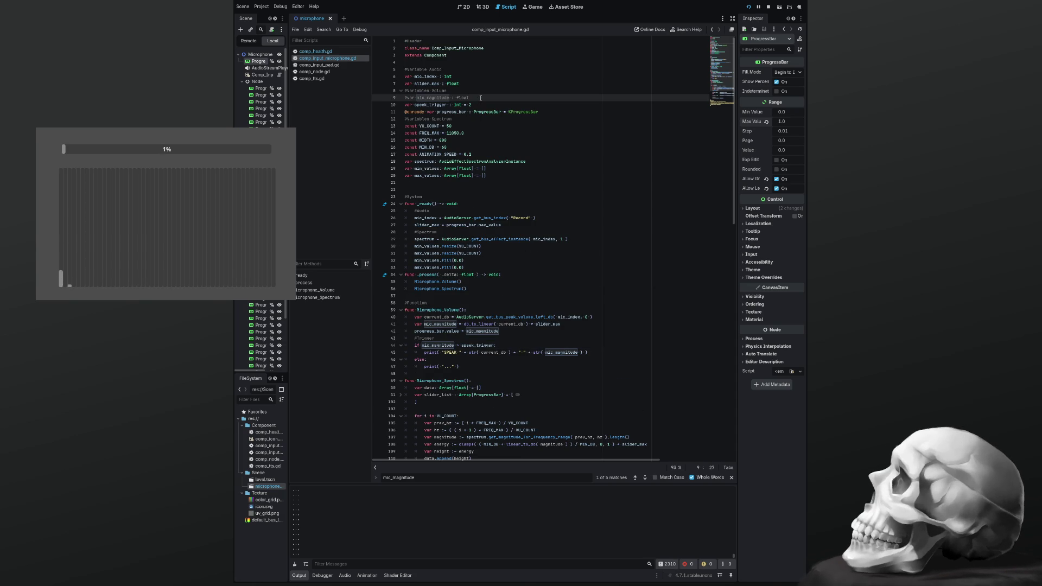
pyautogui.press('Delete')
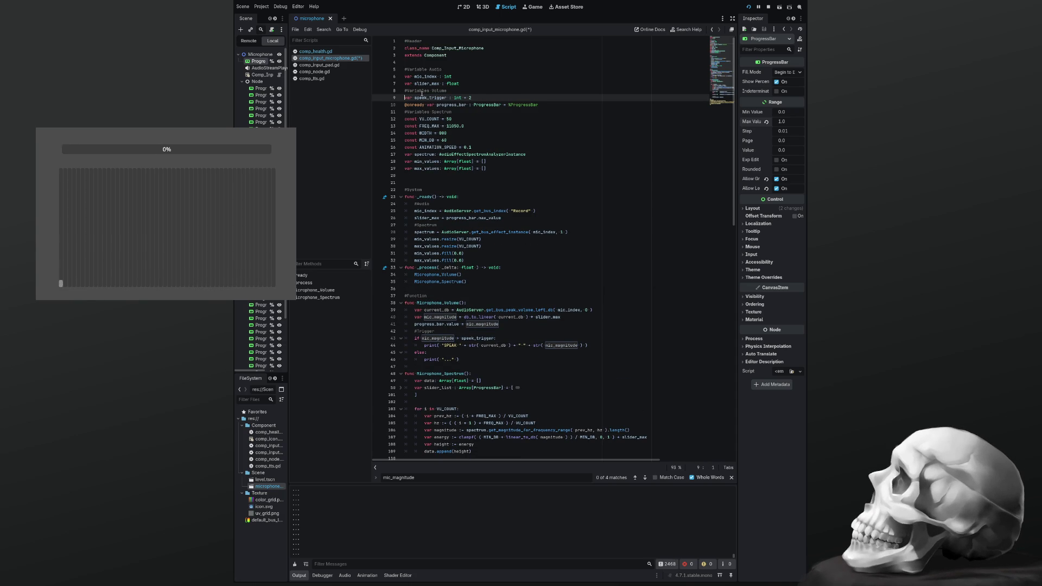
# Look up where speak_trigger, progress_bar and ProgressBar are used in the script.
pyautogui.moveTo(426, 97); pyautogui.dragTo(448, 98)
pyautogui.hotkey('ctrl', 'f')
pyautogui.scroll(-4, 455, 154)
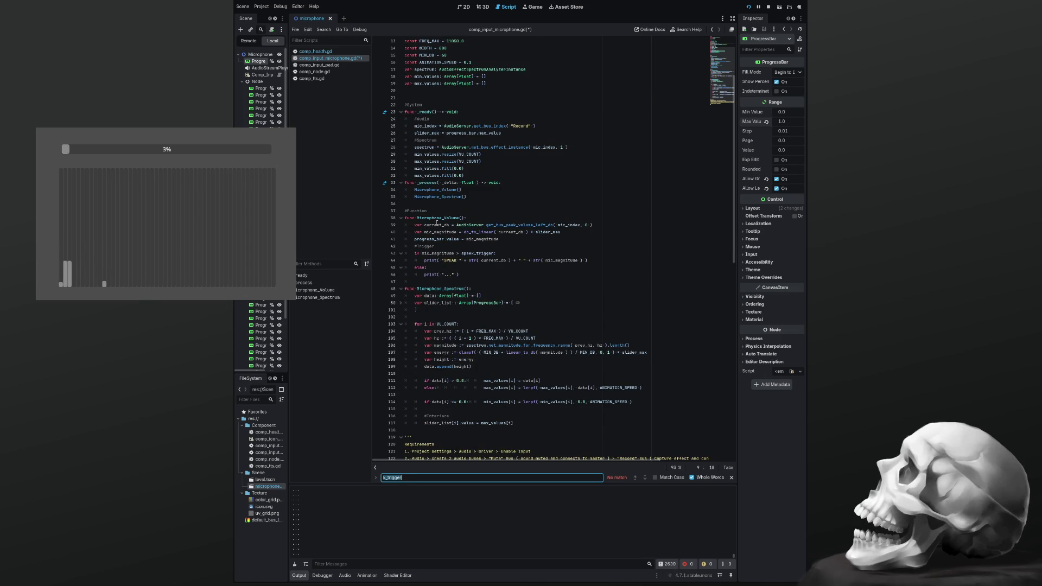
pyautogui.scroll(3, 437, 205)
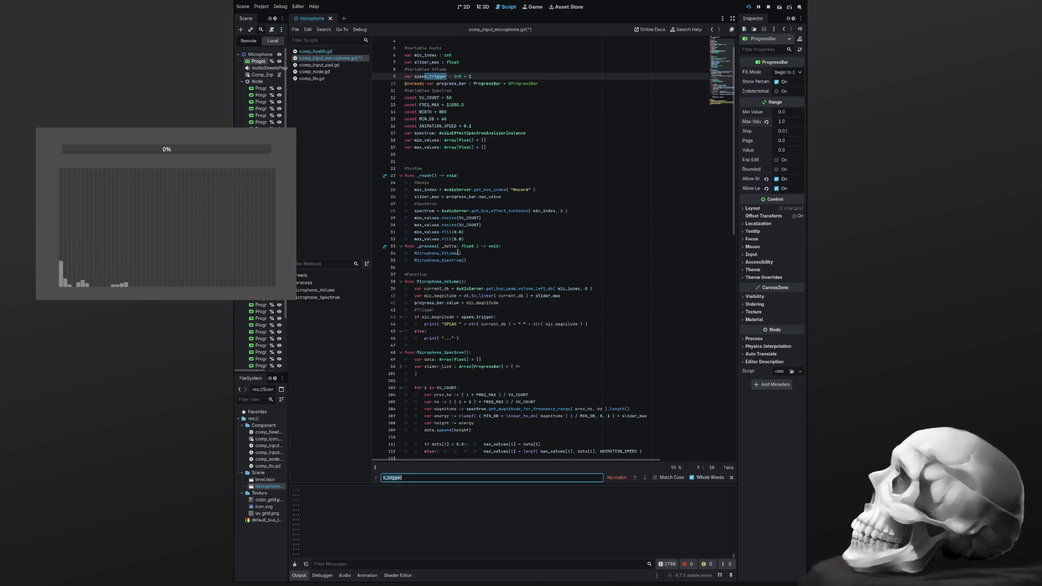
pyautogui.scroll(1, 455, 182)
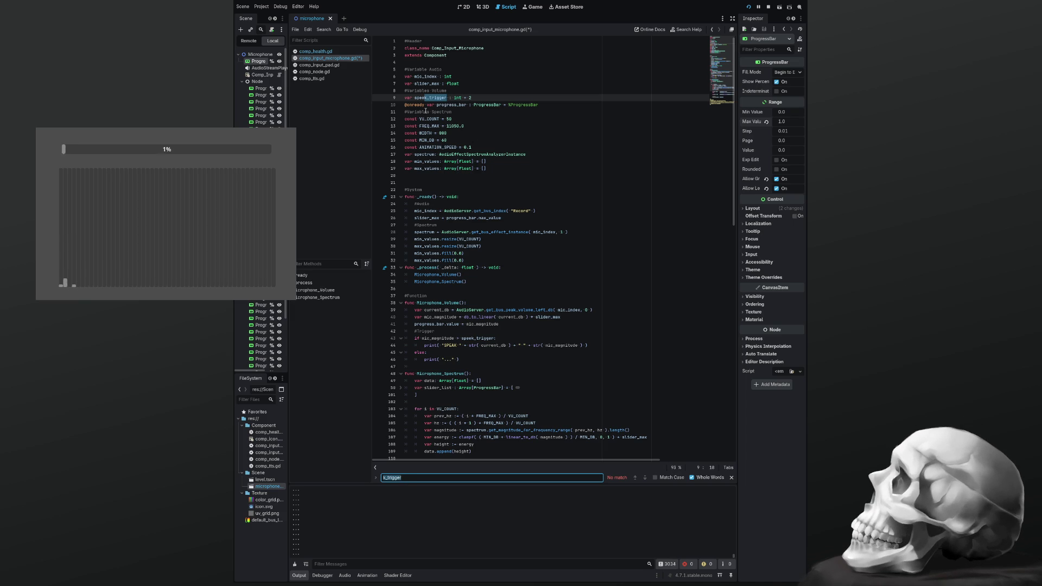
pyautogui.doubleClick(464, 104)
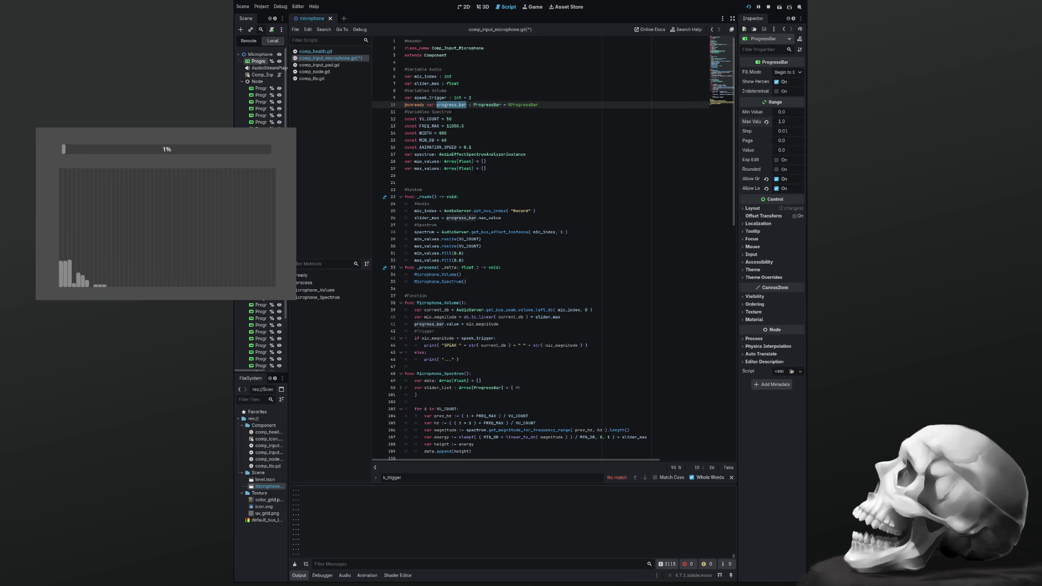
pyautogui.doubleClick(486, 105)
pyautogui.hotkey('ctrl', 'f')
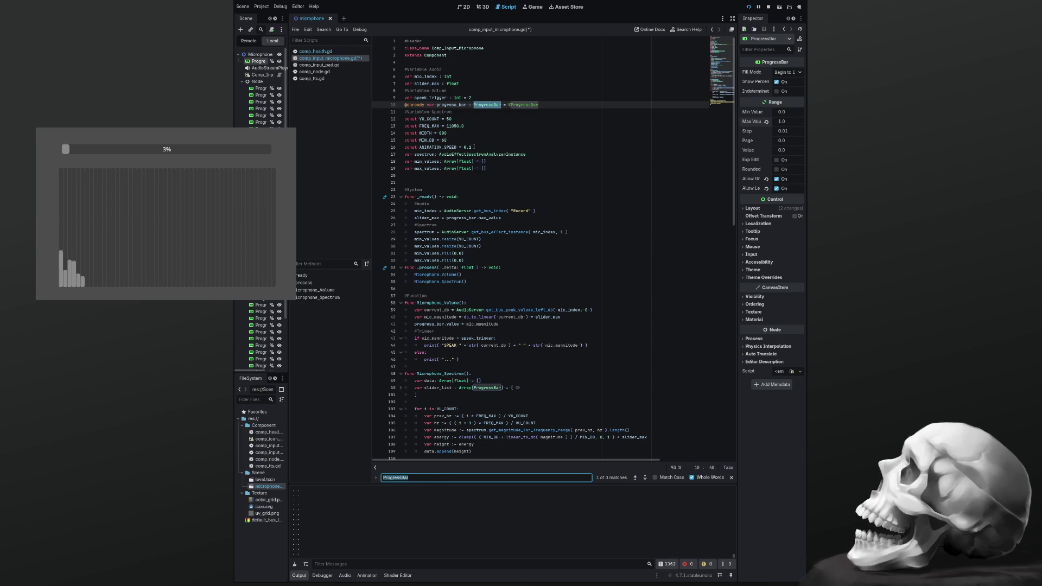
# Move the progress_bar declaration below the spectrum variables and start an Interface comment above it.
pyautogui.click(546, 105)
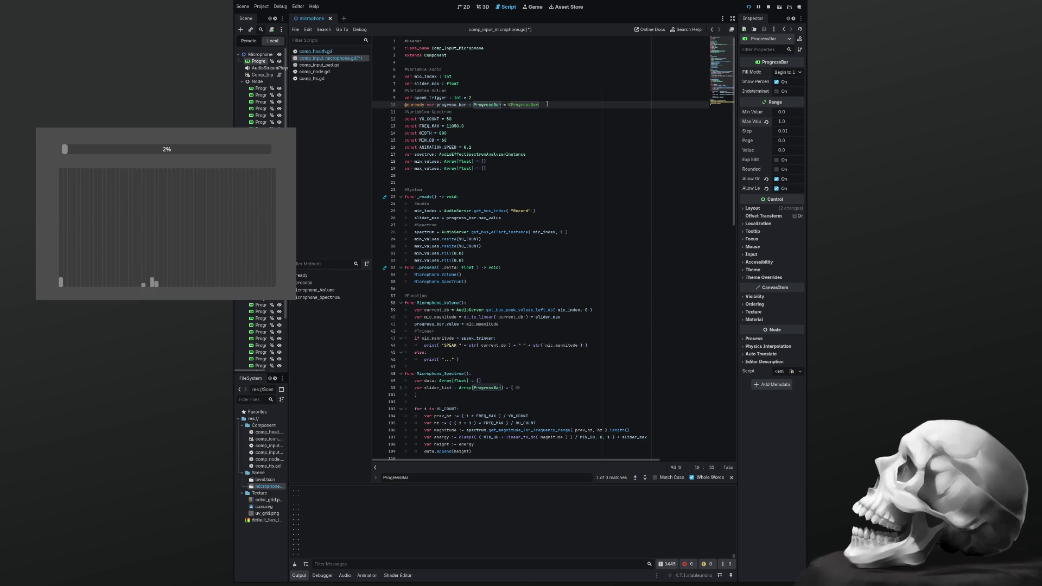
pyautogui.hotkey('alt', 'Down')
pyautogui.hotkey('alt', 'Down')
pyautogui.hotkey('alt', 'Down')
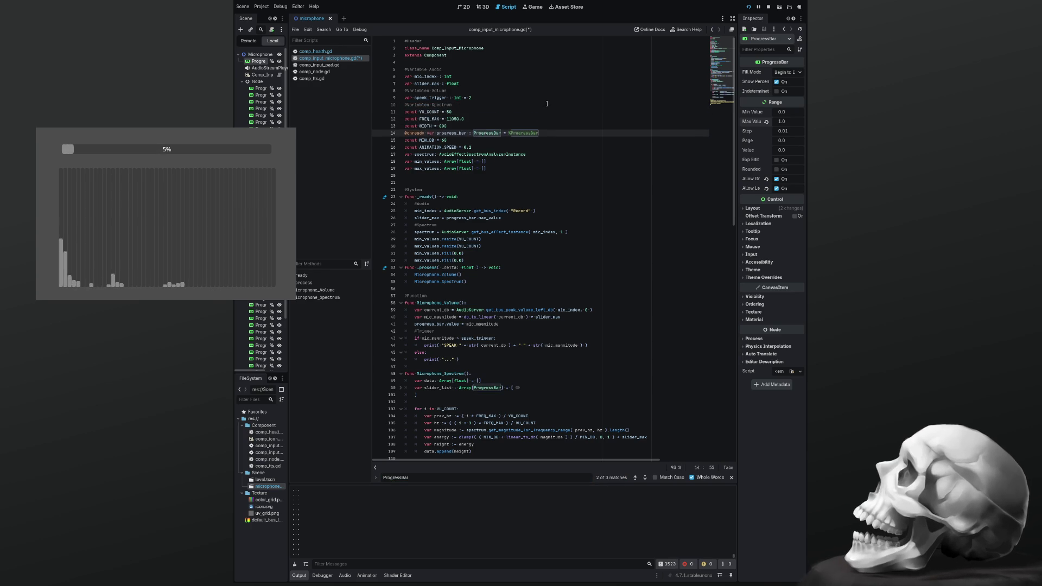
pyautogui.hotkey('ctrl', 'shift', 'Return')
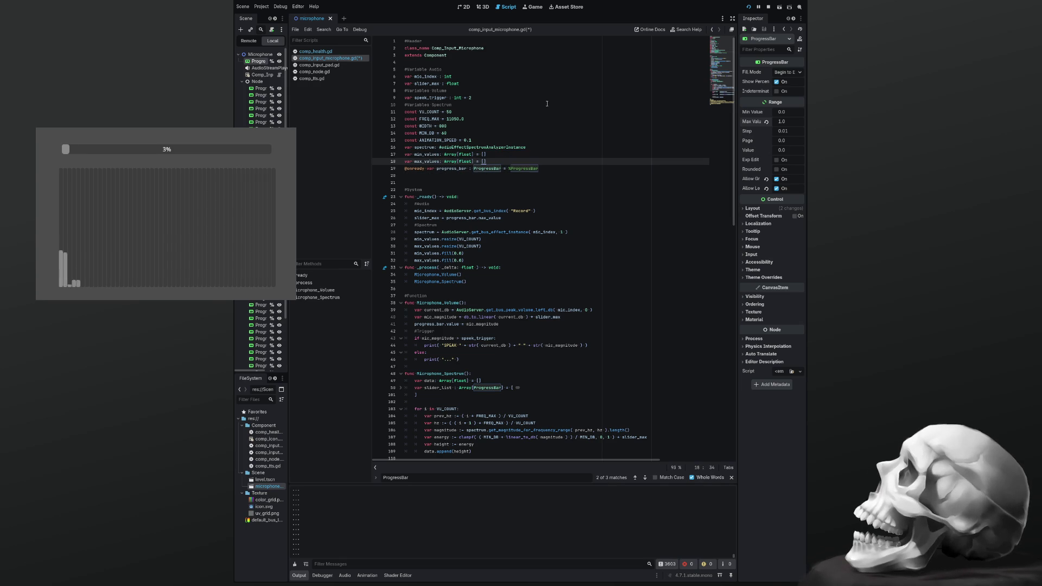
pyautogui.write('u')
pyautogui.press('BackSpace')
pyautogui.write('Interfa')
pyautogui.press('Escape')
pyautogui.press('BackSpace')
pyautogui.press('BackSpace')
pyautogui.press('BackSpace')
# Finish the '#interface' heading, then remove the slider_list array (lines 51–102) and leftover blank lines.
pyautogui.write('#interface')
pyautogui.scroll(-5, 411, 308)
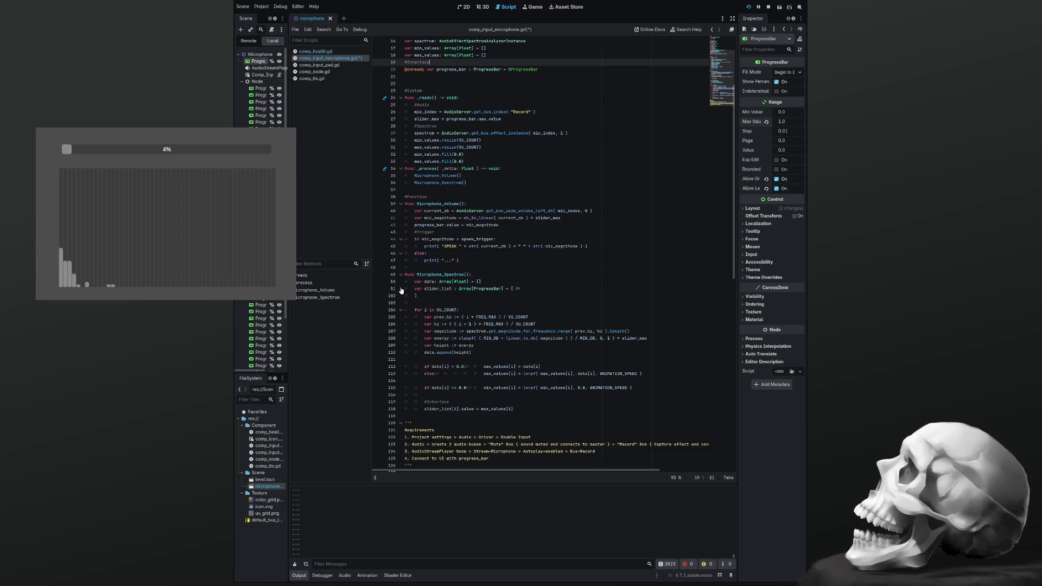
pyautogui.click(401, 288)
pyautogui.scroll(-7, 446, 325)
pyautogui.scroll(-2, 446, 325)
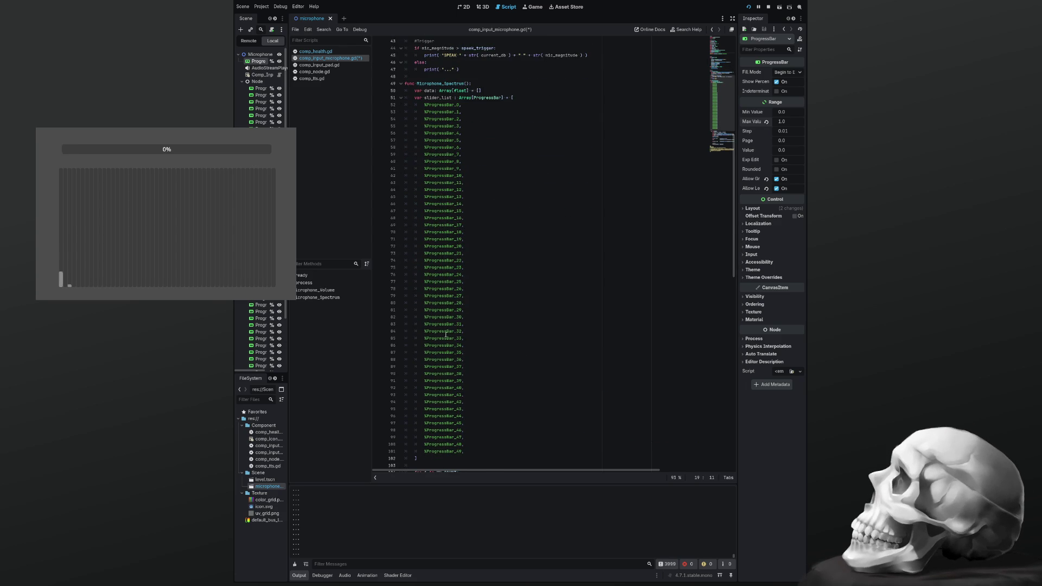
pyautogui.moveTo(417, 459)
pyautogui.mouseDown()
pyautogui.moveTo(408, 177)
pyautogui.moveTo(393, 99)
pyautogui.mouseUp()
pyautogui.hotkey('ctrl', 'c')
pyautogui.press('Delete')
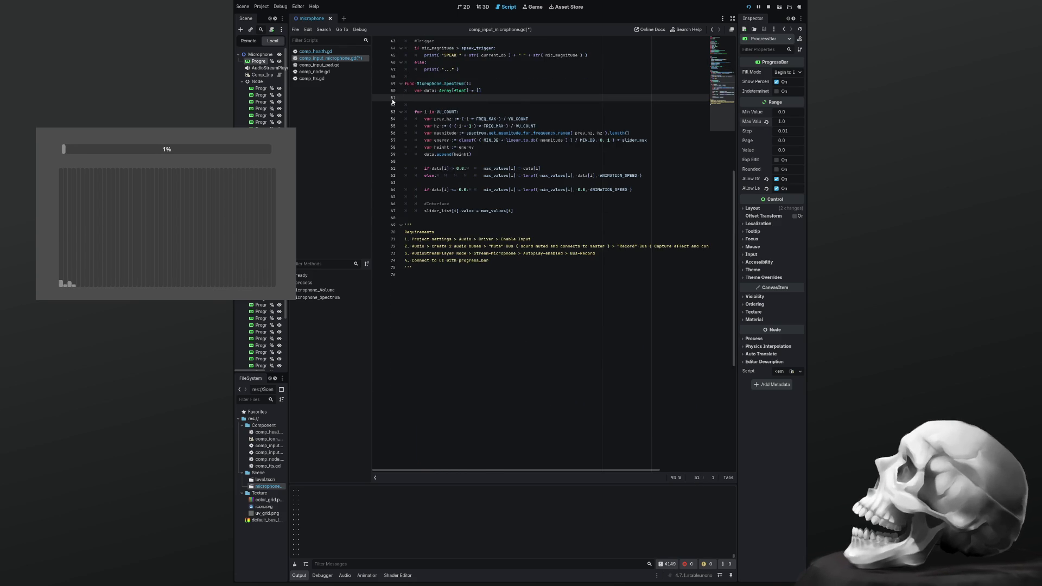
pyautogui.press('Delete')
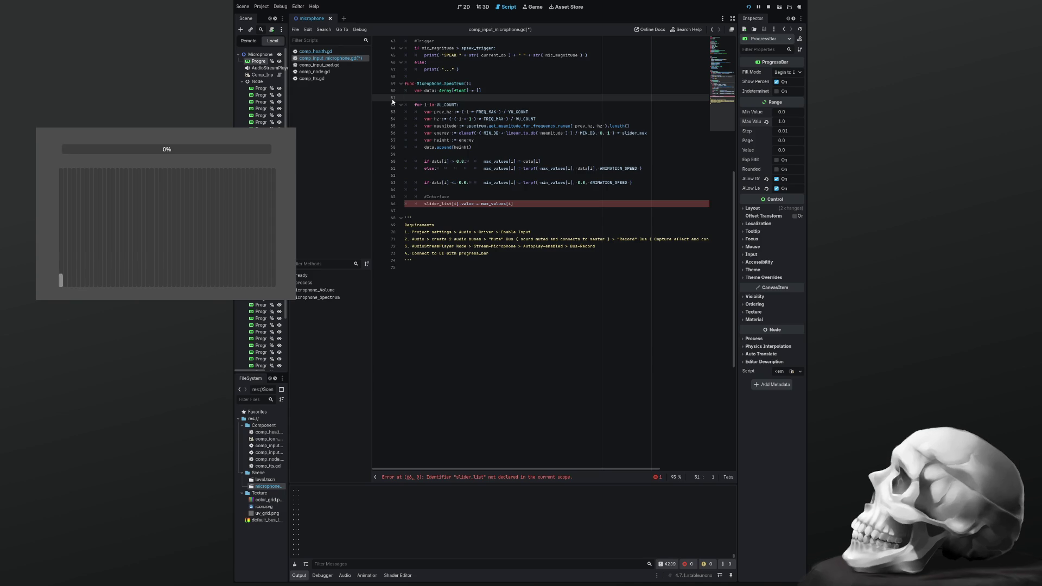
pyautogui.press('Delete')
pyautogui.scroll(2, 404, 127)
pyautogui.scroll(10, 404, 127)
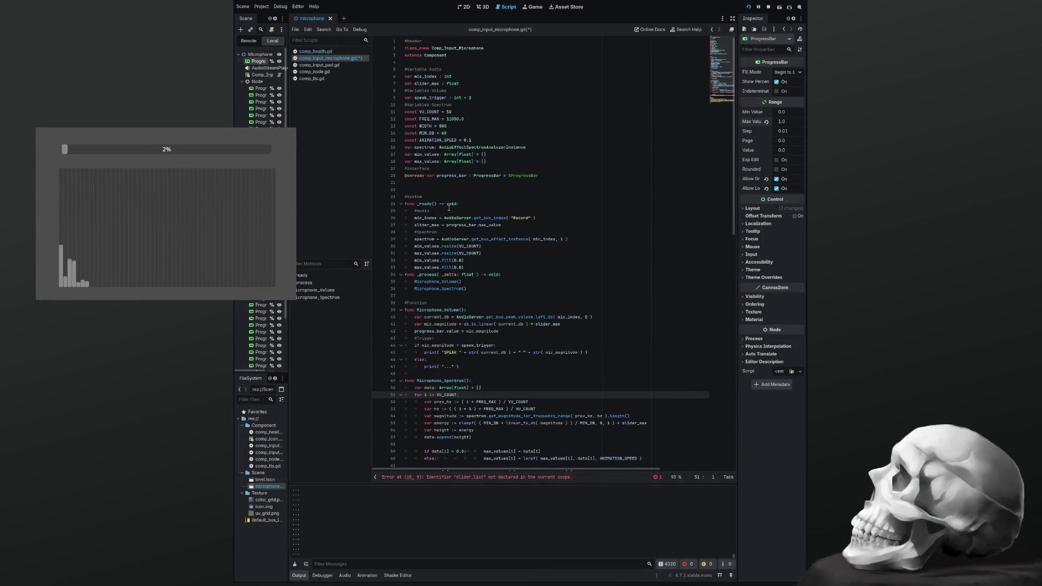
pyautogui.click(412, 184)
pyautogui.hotkey('ctrl', 'v')
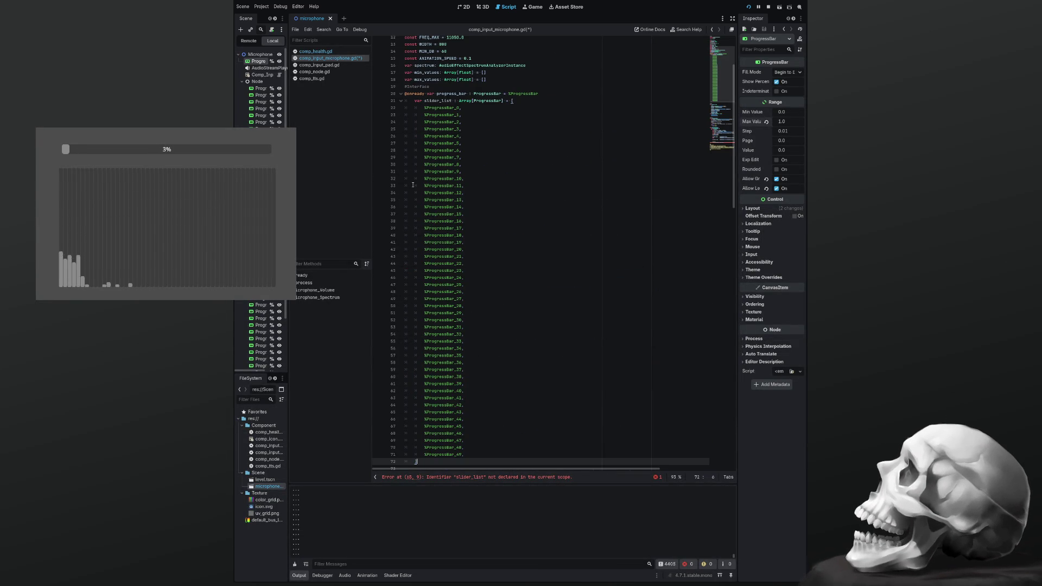
pyautogui.click(539, 102)
pyautogui.press('Home')
pyautogui.press('BackSpace')
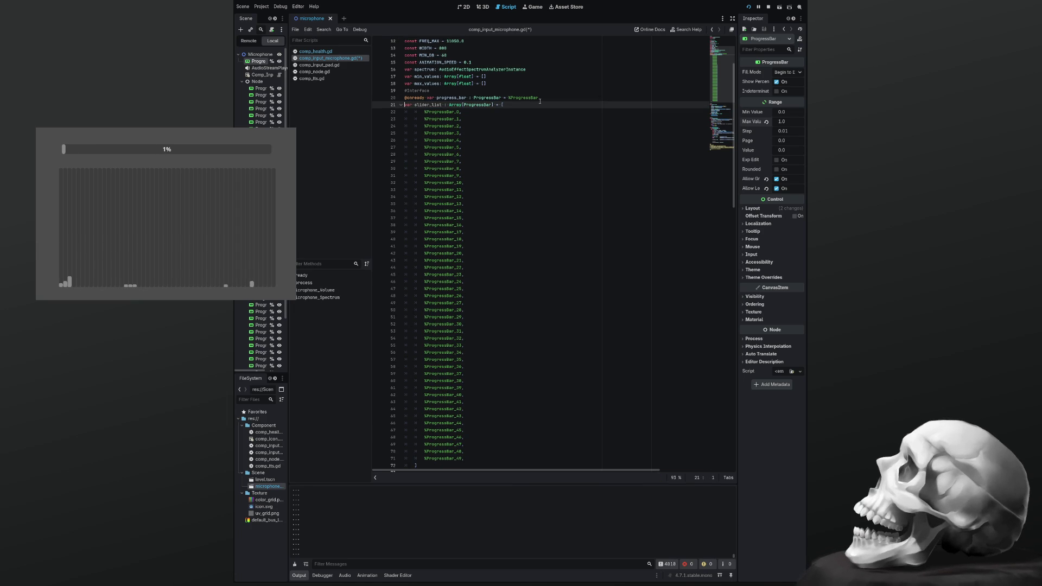
pyautogui.write('@')
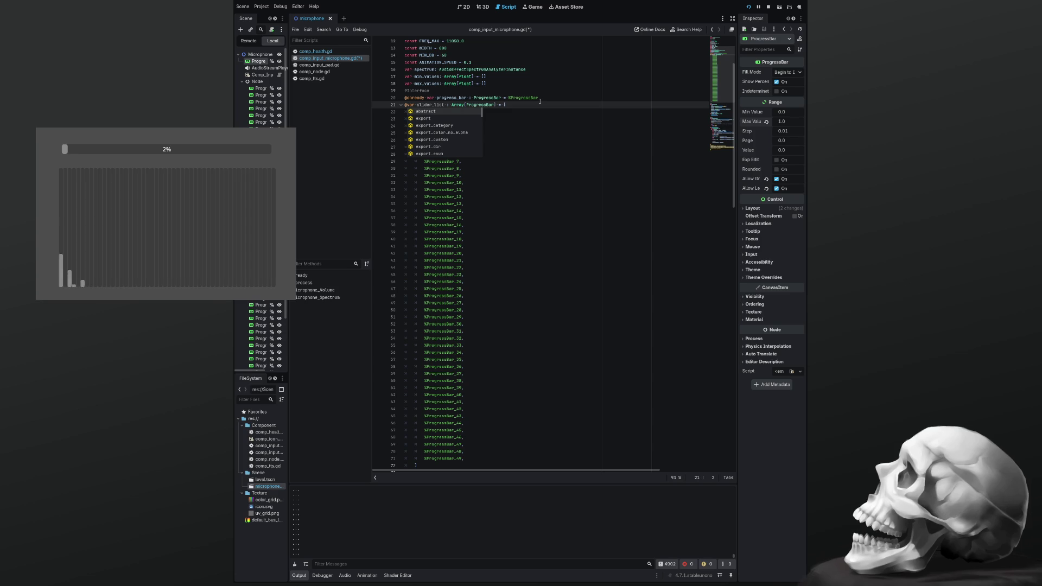
pyautogui.write('onready')
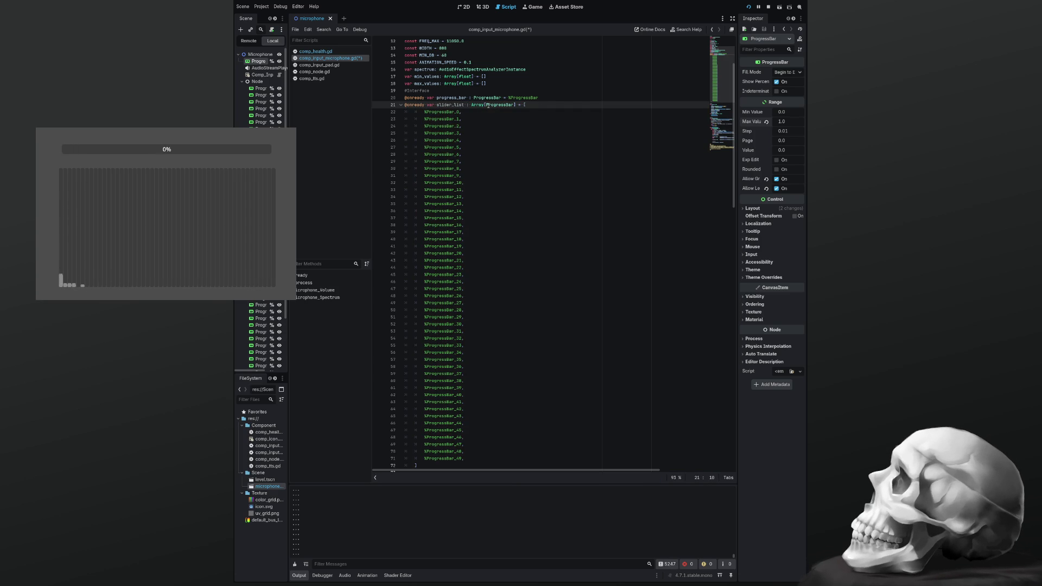
# Rename the slider_list variable to pb_list.
pyautogui.doubleClick(453, 98)
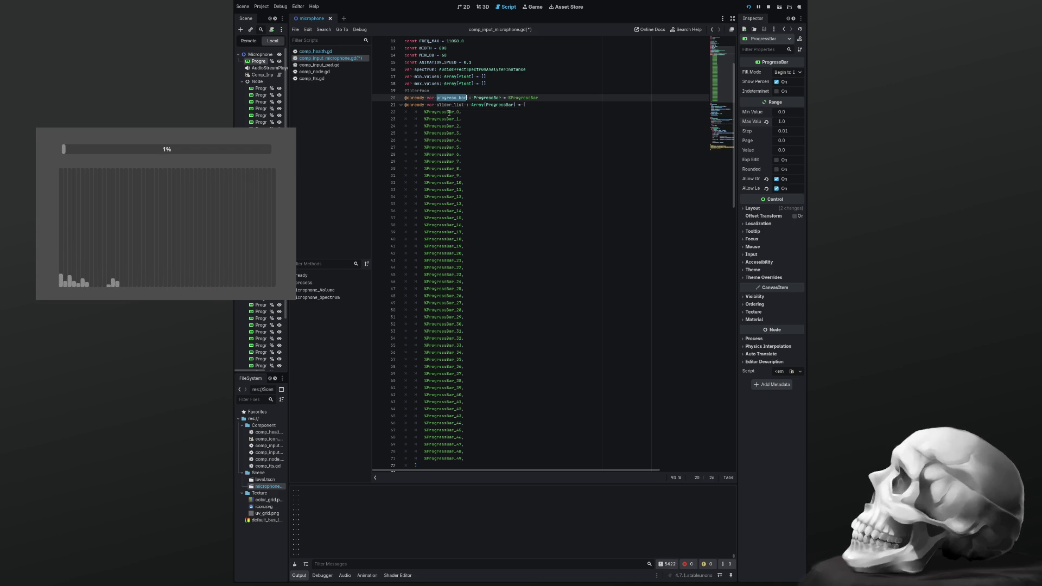
pyautogui.click(449, 105)
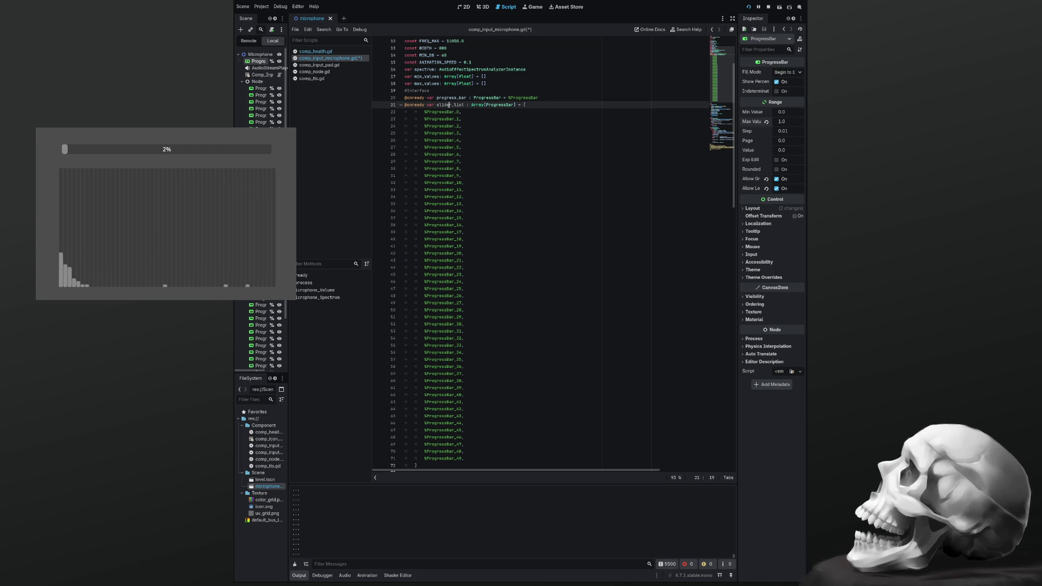
pyautogui.doubleClick(449, 105)
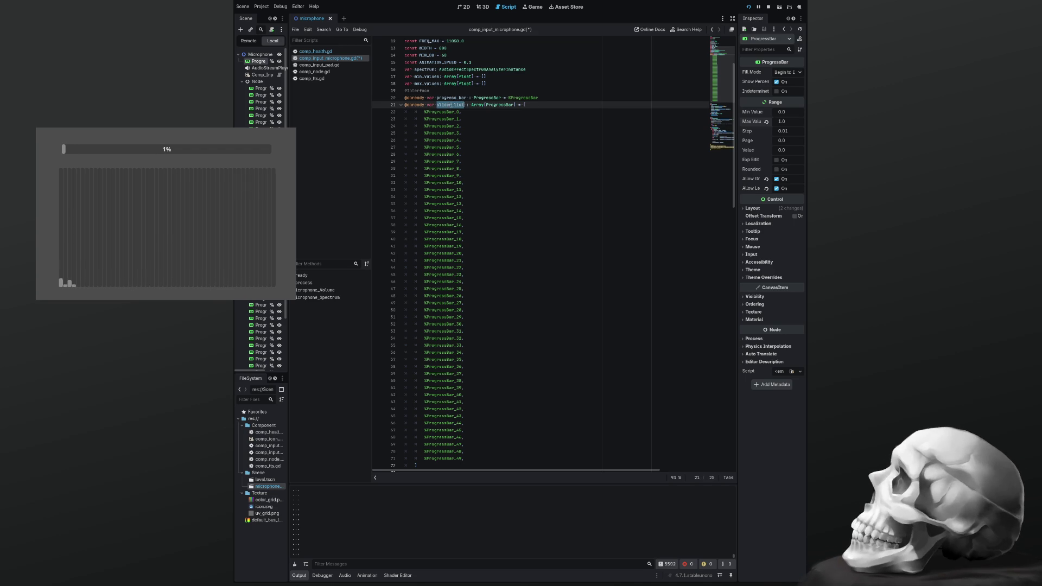
pyautogui.click(451, 105)
pyautogui.press('BackSpace')
pyautogui.press('BackSpace')
pyautogui.press('BackSpace')
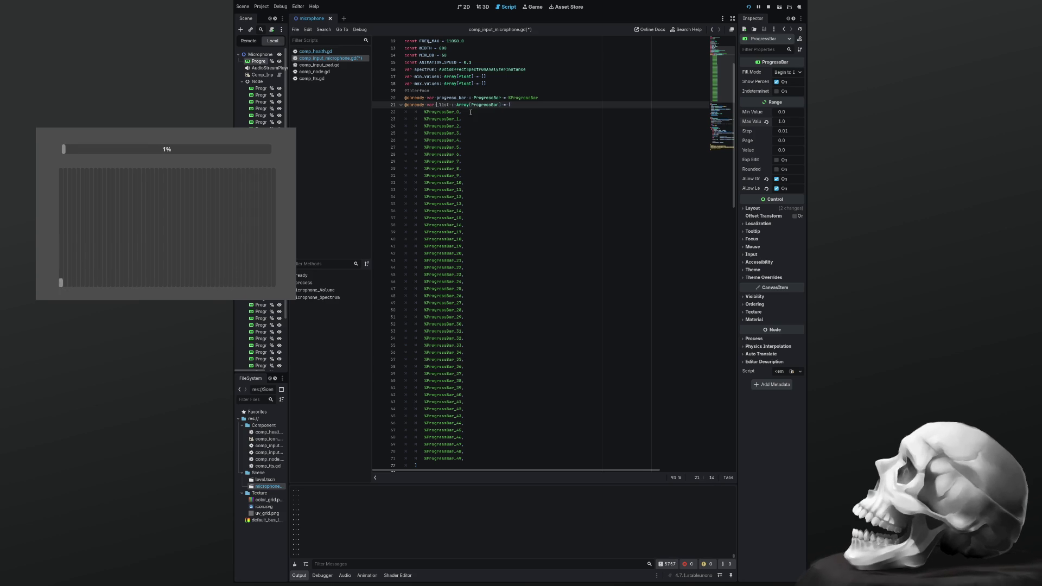
pyautogui.write('pb')
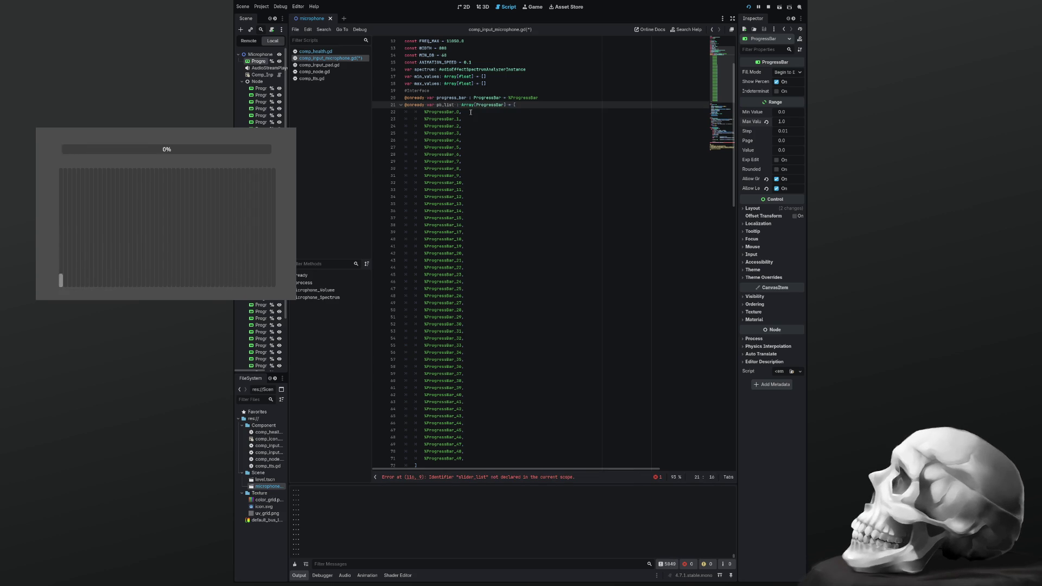
# Replace the slider_list reference on line 116 with pb_list[i].
pyautogui.scroll(-14, 511, 186)
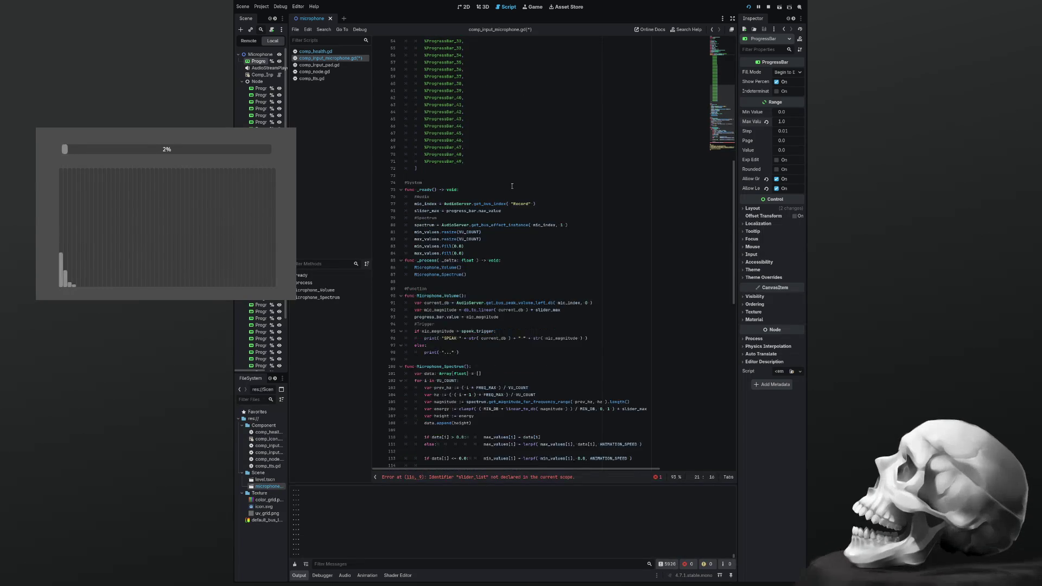
pyautogui.scroll(-3, 512, 186)
pyautogui.doubleClick(438, 416)
pyautogui.write('pb_[i].value = max_values[i')
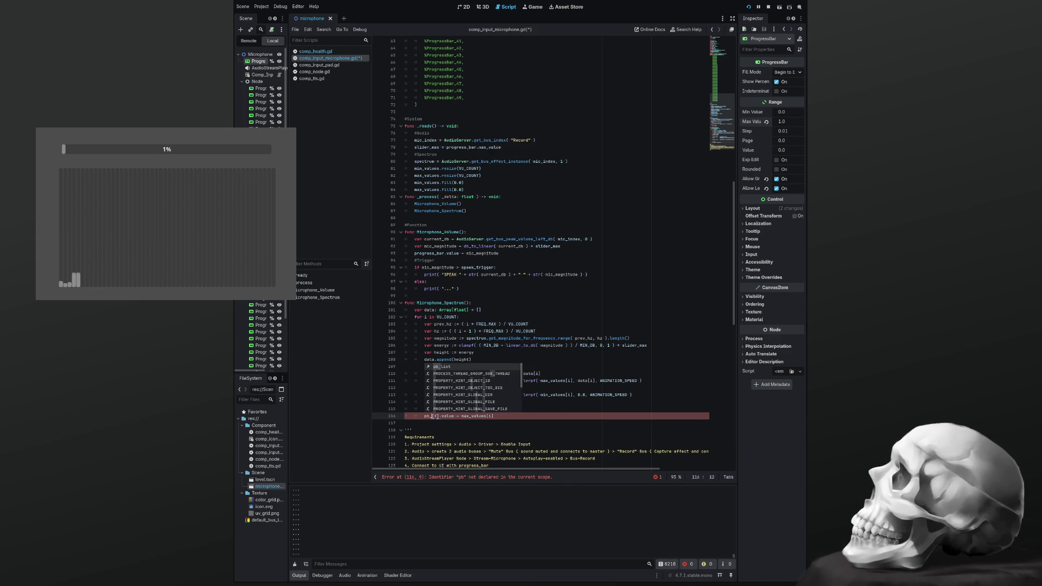
pyautogui.press('Return')
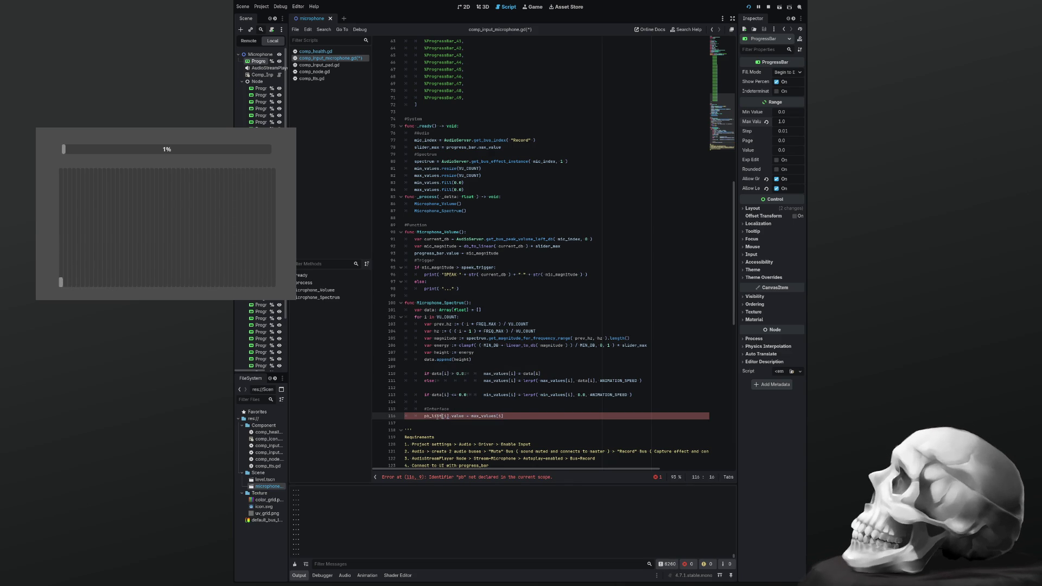
# Save the microphone script and stop the running game with F8.
pyautogui.hotkey('ctrl', 's')
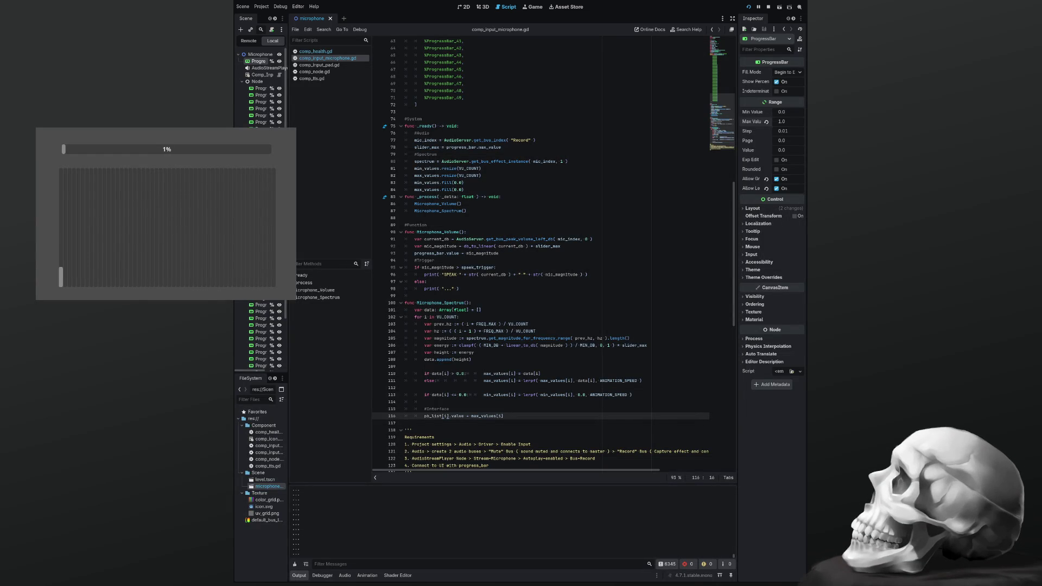
pyautogui.press('F8')
pyautogui.click(518, 309)
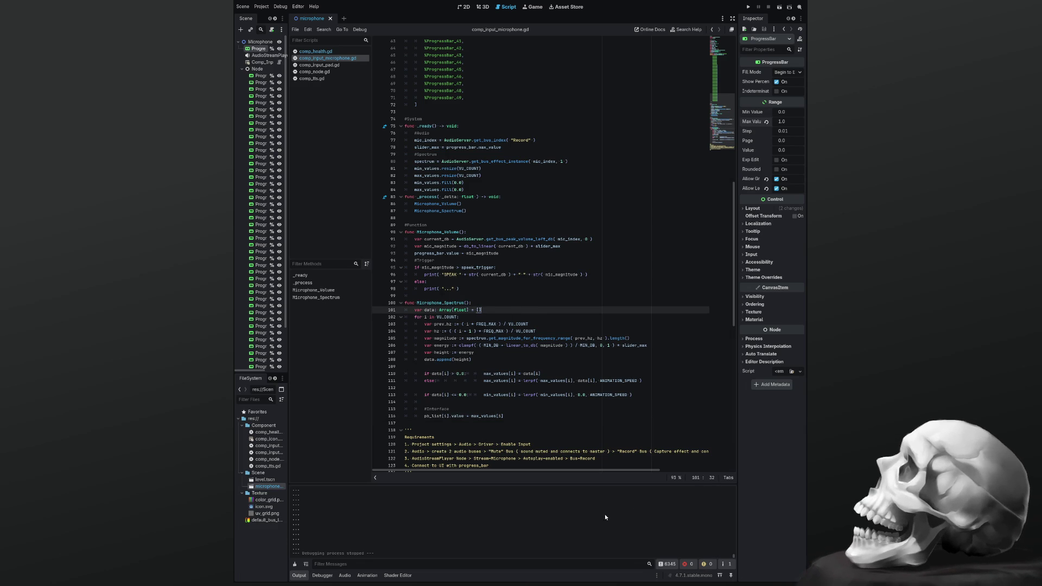
# Clear the Output log and rerun the project with F5 to test the spectrum bars.
pyautogui.click(295, 563)
pyautogui.click(538, 410)
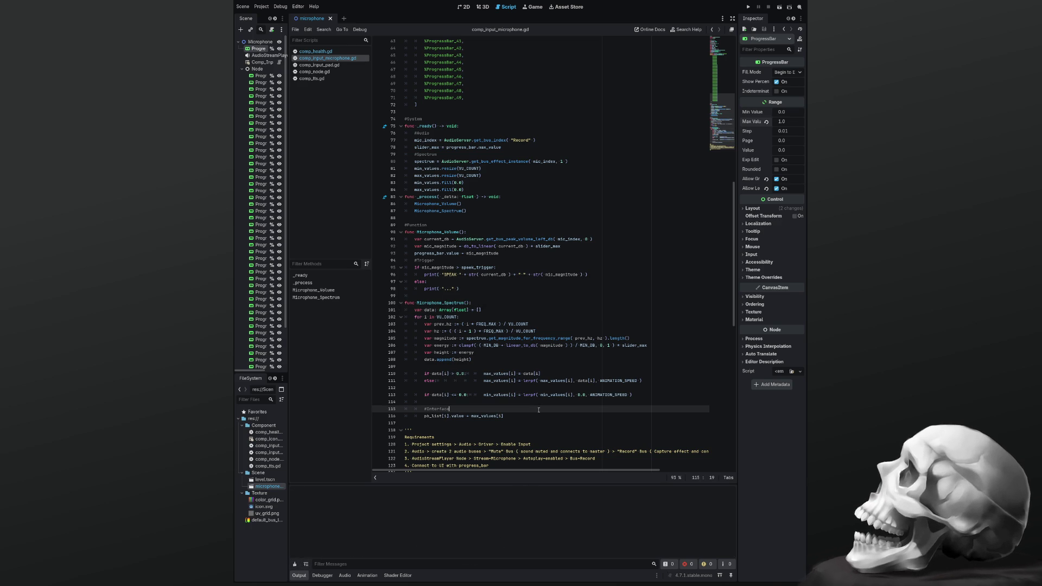
pyautogui.press('F5')
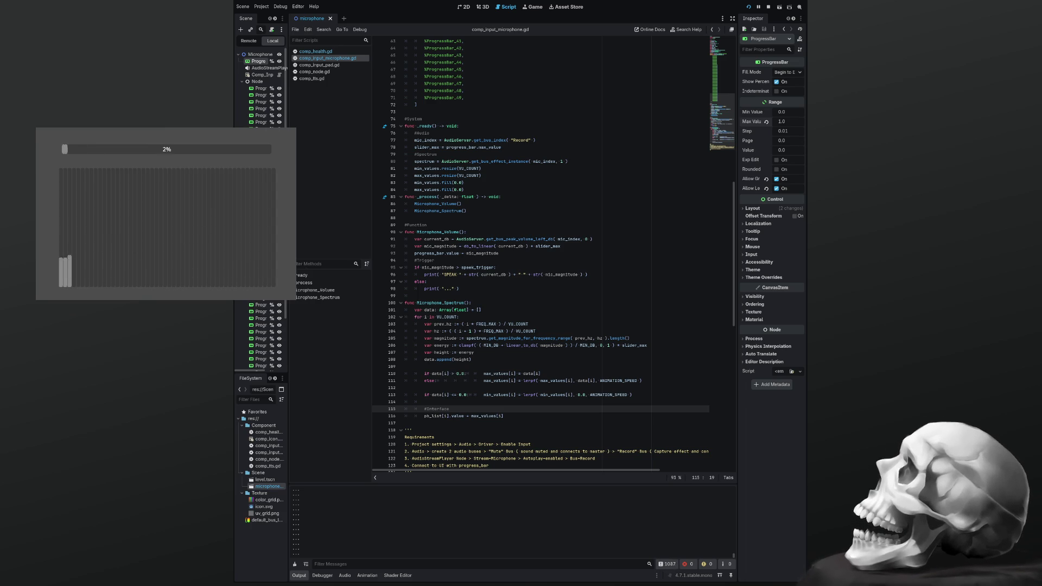
pyautogui.scroll(20, 553, 255)
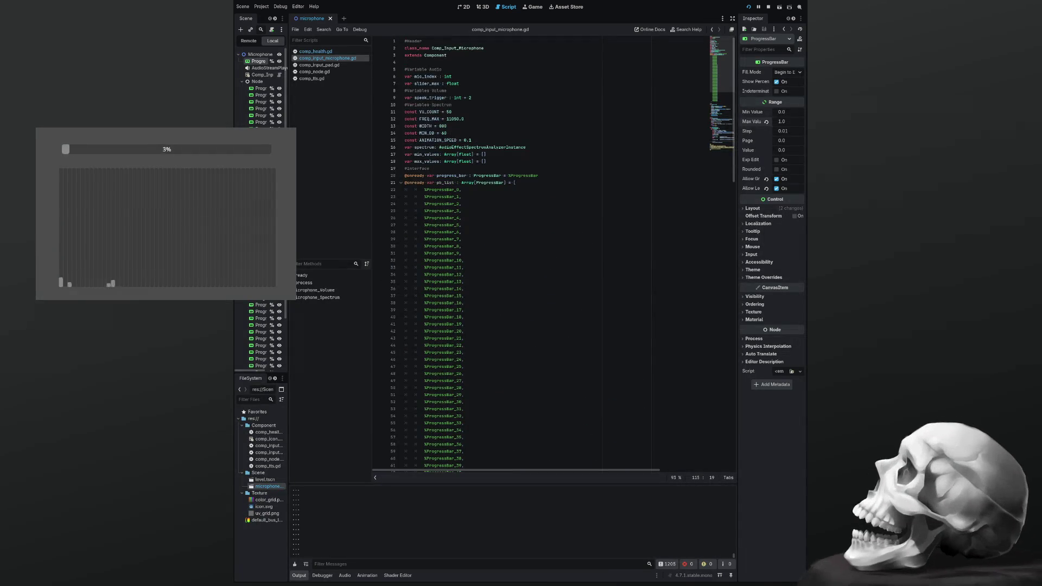
# Fold the pb_list array on line 21 and highlight the slider_max, spectrum and min_values uses.
pyautogui.click(401, 182)
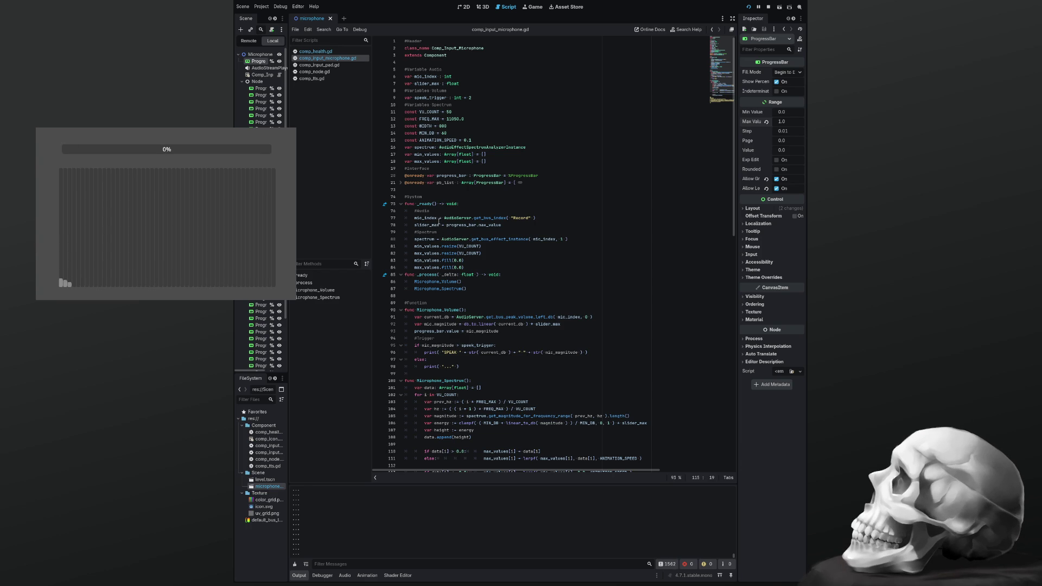
pyautogui.doubleClick(424, 224)
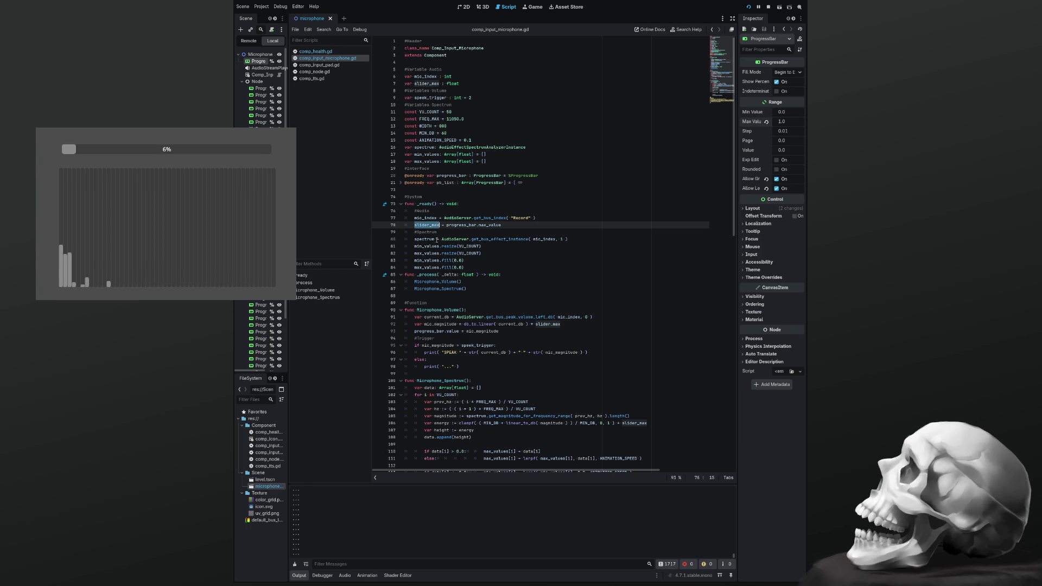
pyautogui.doubleClick(424, 239)
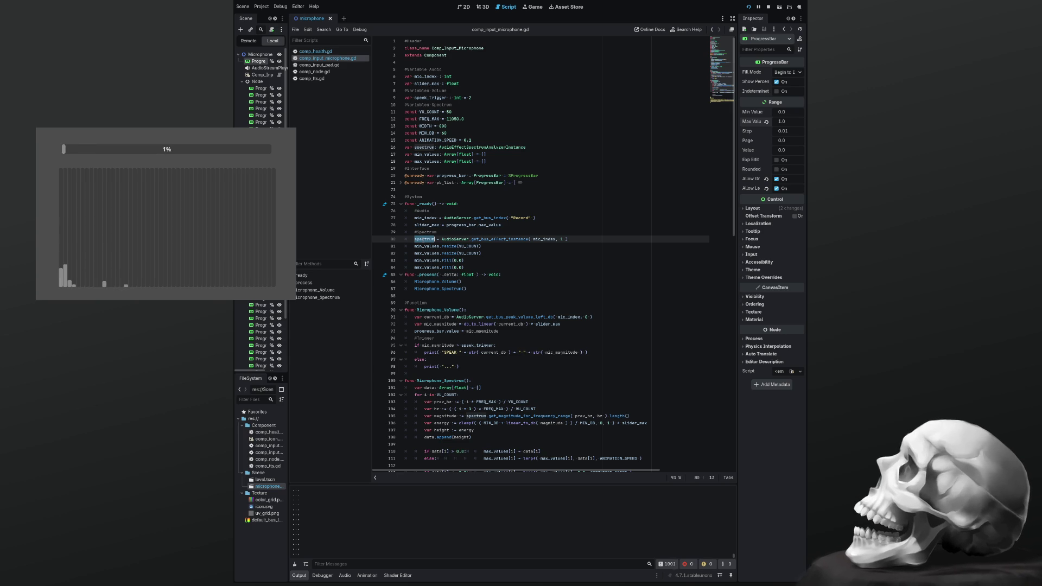
pyautogui.click(465, 234)
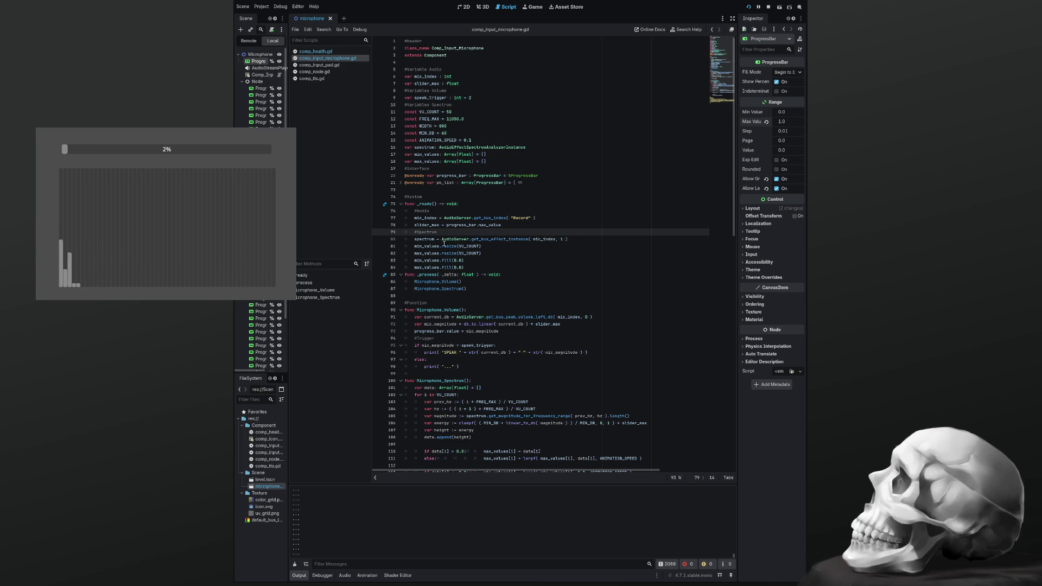
pyautogui.doubleClick(426, 247)
pyautogui.hotkey('ctrl', 'f')
pyautogui.click(503, 246)
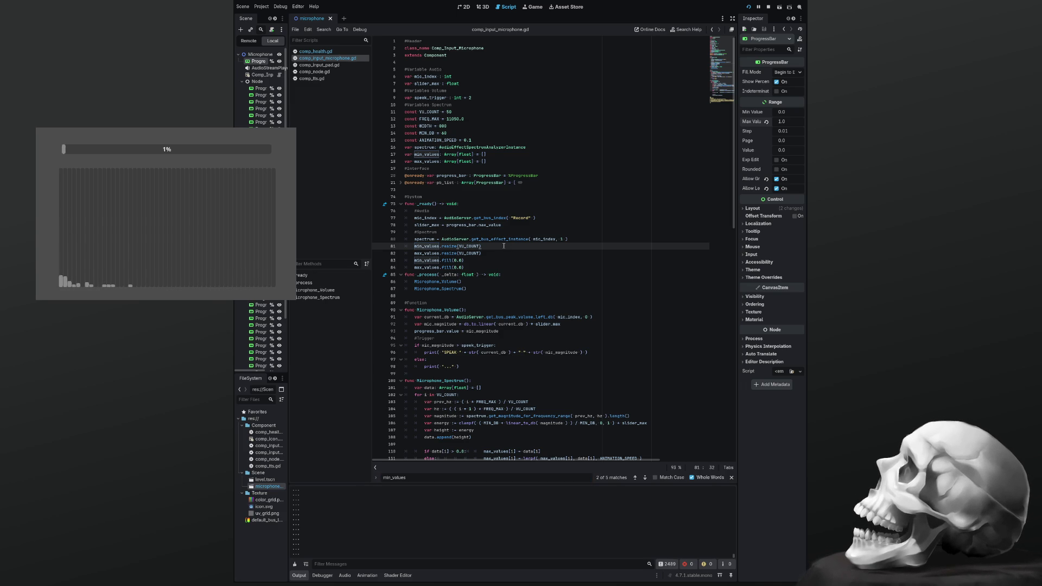
# Inspect the min_values/max_values resize and fill lines 81–84 and the VU_COUNT uses.
pyautogui.scroll(-2, 504, 246)
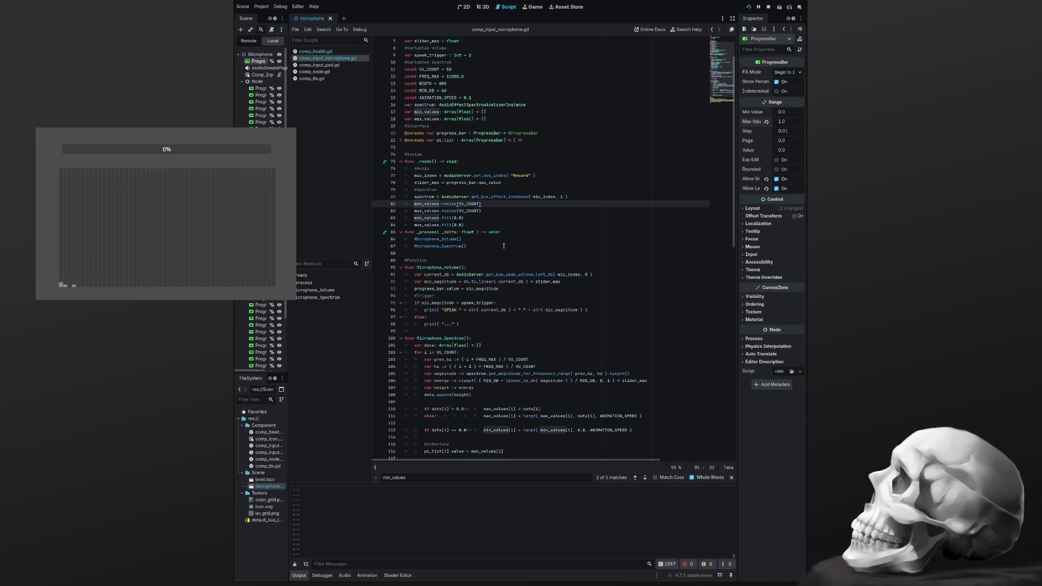
pyautogui.scroll(2, 503, 246)
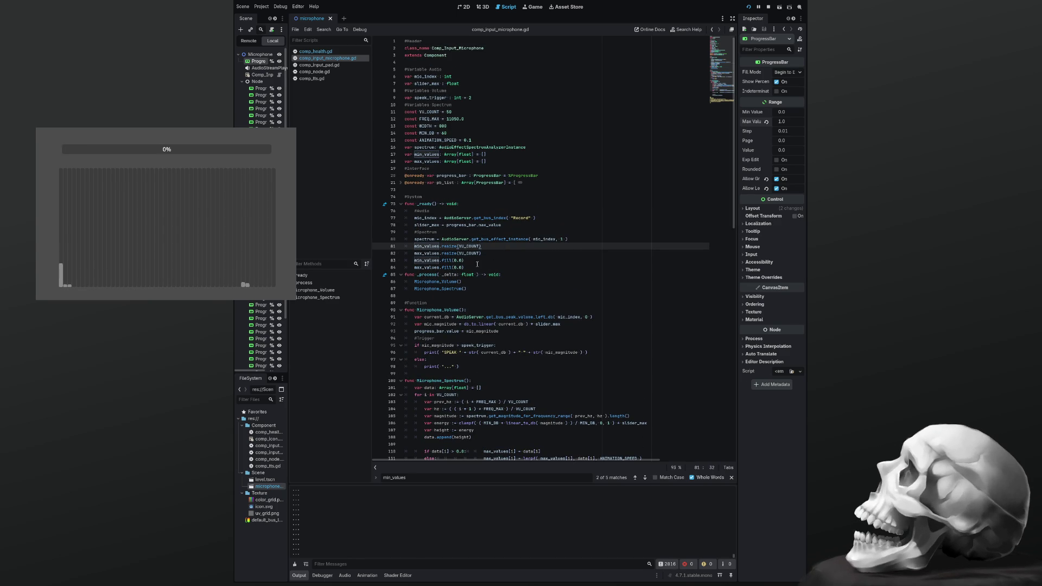
pyautogui.moveTo(477, 265)
pyautogui.mouseDown()
pyautogui.moveTo(415, 261)
pyautogui.moveTo(394, 248)
pyautogui.mouseUp()
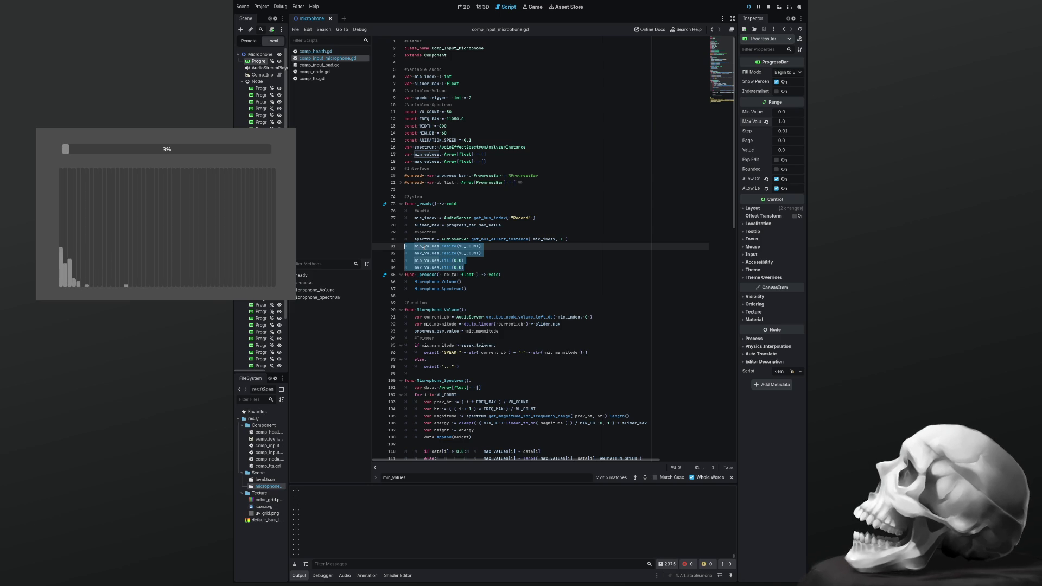
pyautogui.doubleClick(427, 247)
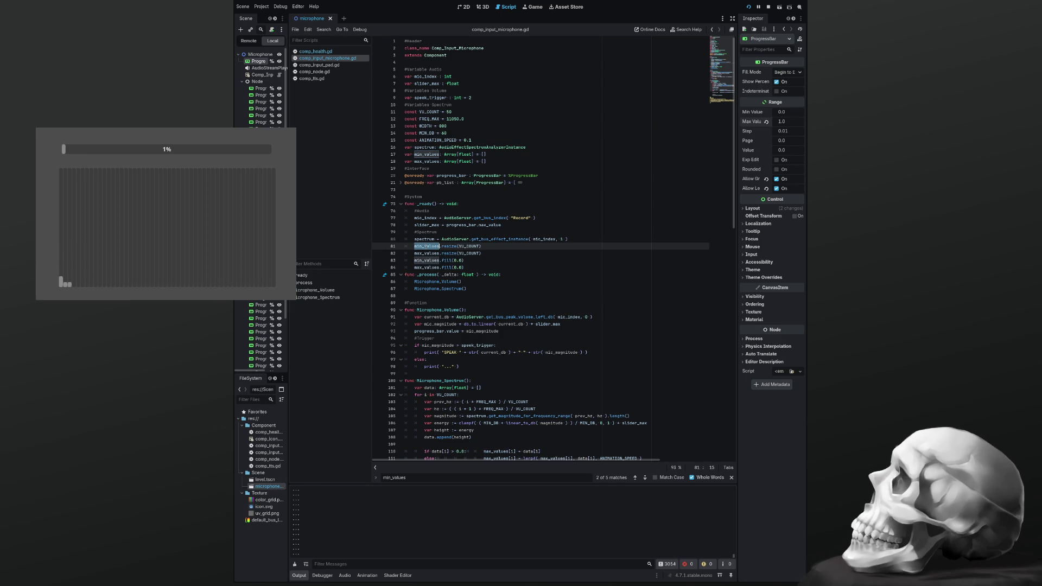
pyautogui.doubleClick(428, 254)
pyautogui.doubleClick(427, 260)
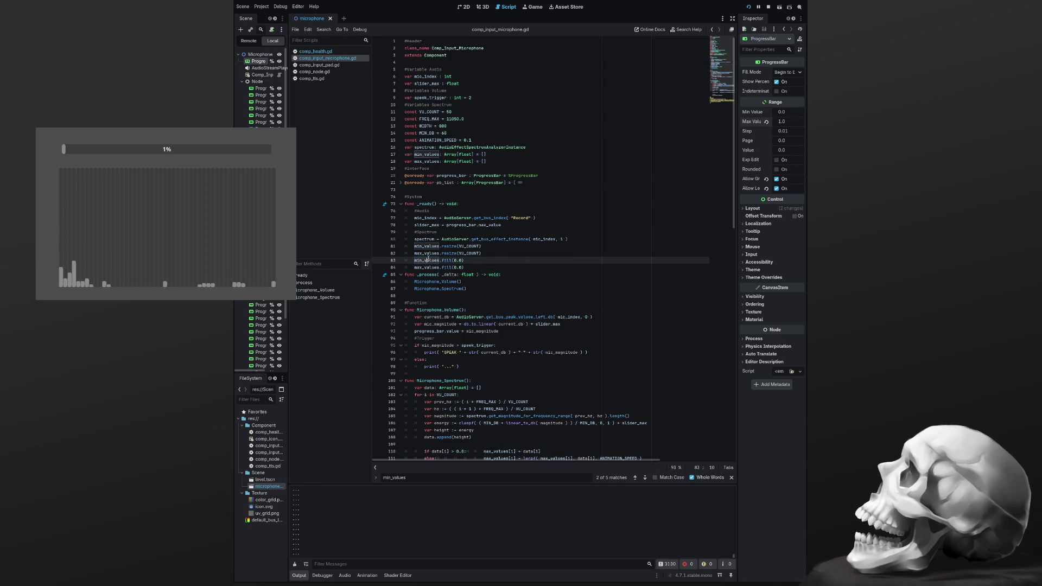
pyautogui.doubleClick(428, 268)
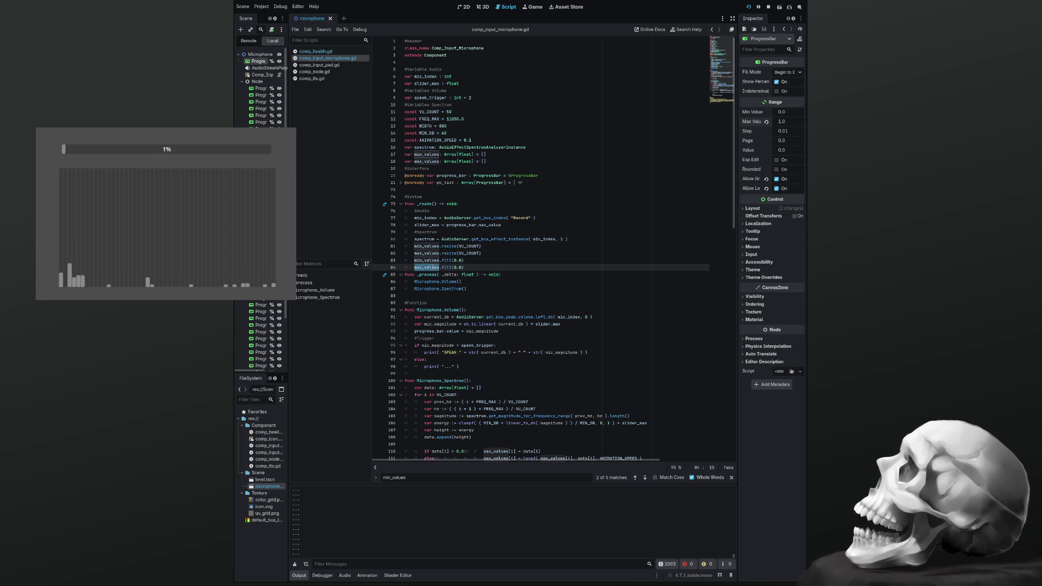
pyautogui.click(490, 265)
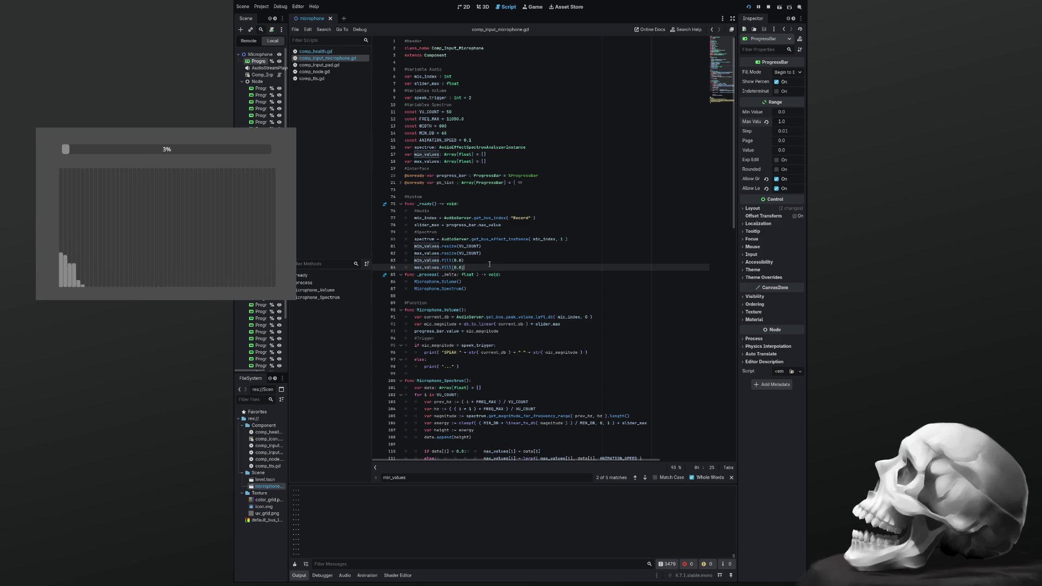
pyautogui.doubleClick(428, 112)
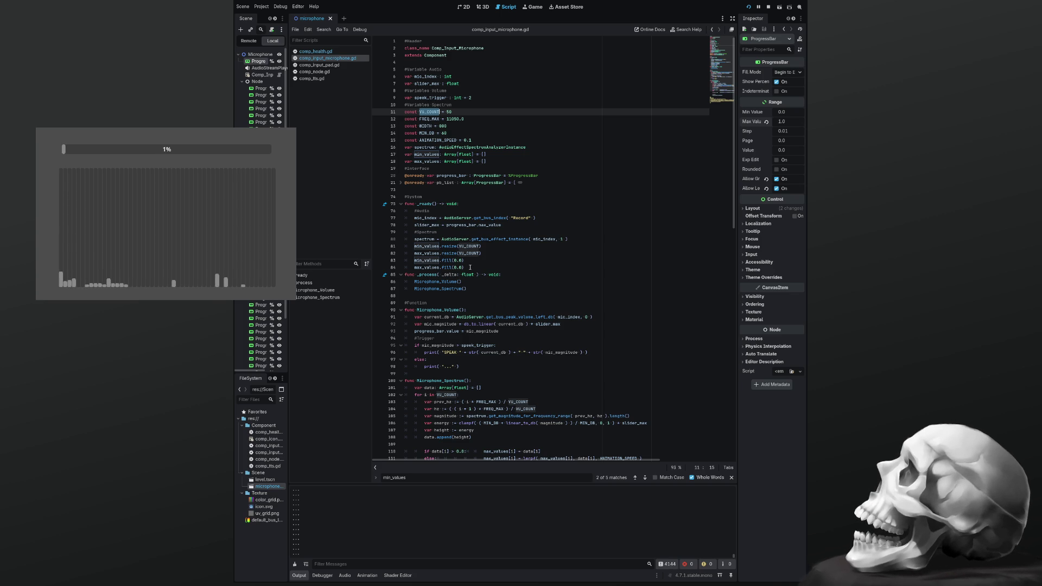
pyautogui.moveTo(470, 267); pyautogui.dragTo(405, 246)
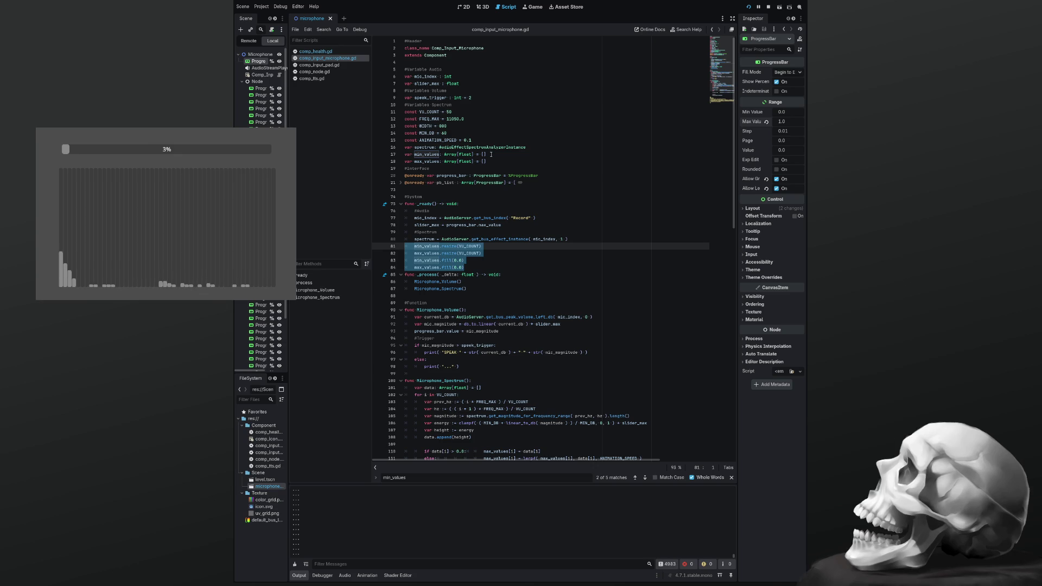
# Comment out lines 81–84 and append .resize( VU_COUNT ).fill( 0.0 ) to both array declarations.
pyautogui.click(481, 268)
pyautogui.moveTo(481, 267); pyautogui.dragTo(448, 247)
pyautogui.hotkey('ctrl', 'k')
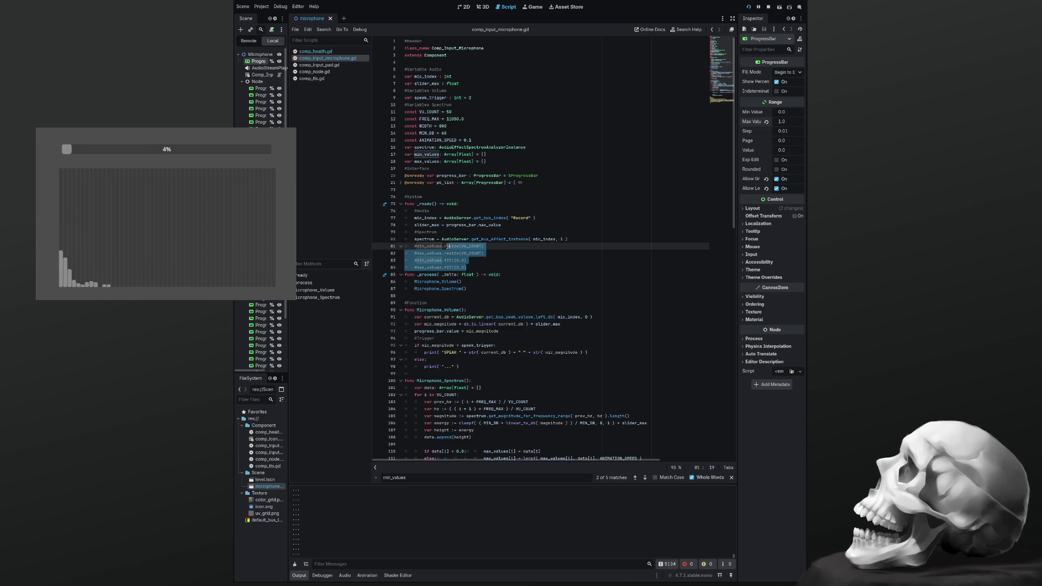
pyautogui.click(493, 154)
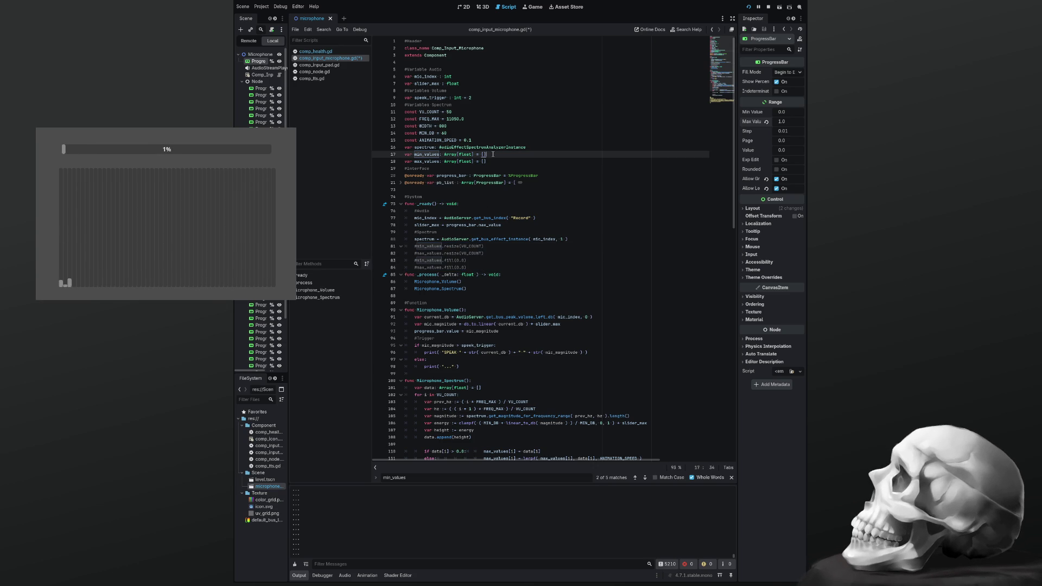
pyautogui.write('resize')
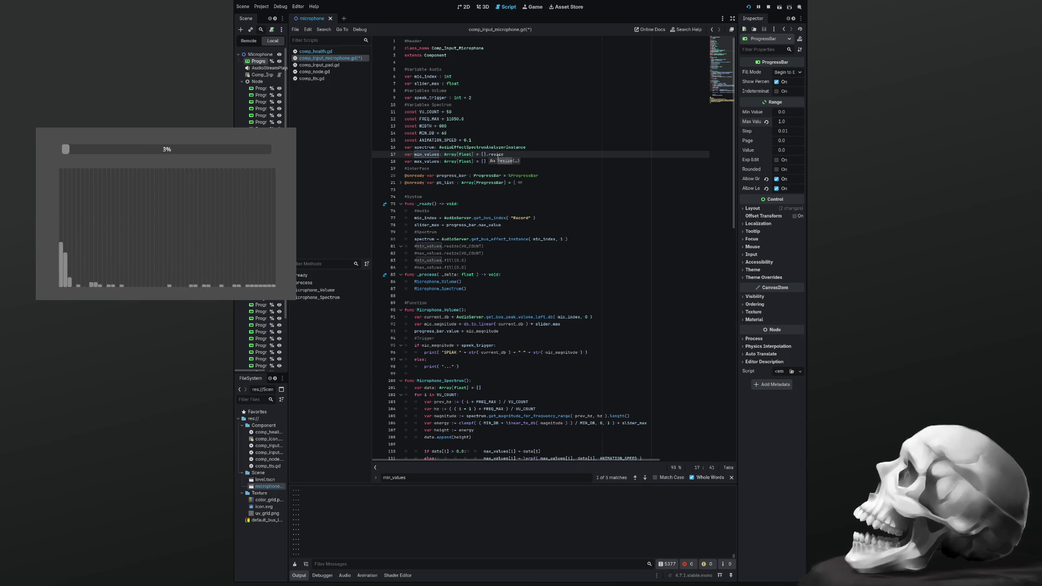
pyautogui.write('(')
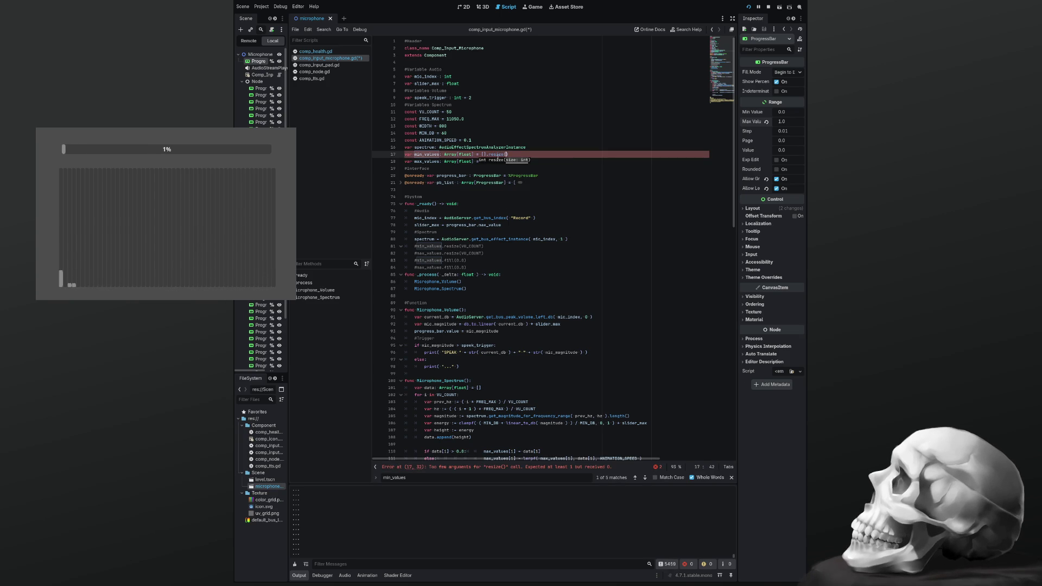
pyautogui.write(' V')
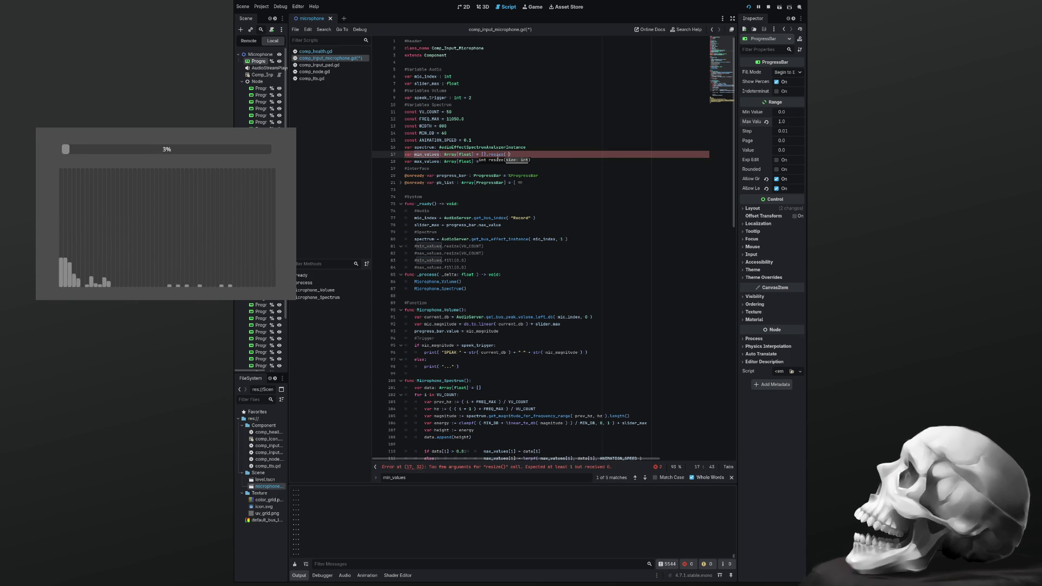
pyautogui.write('U_')
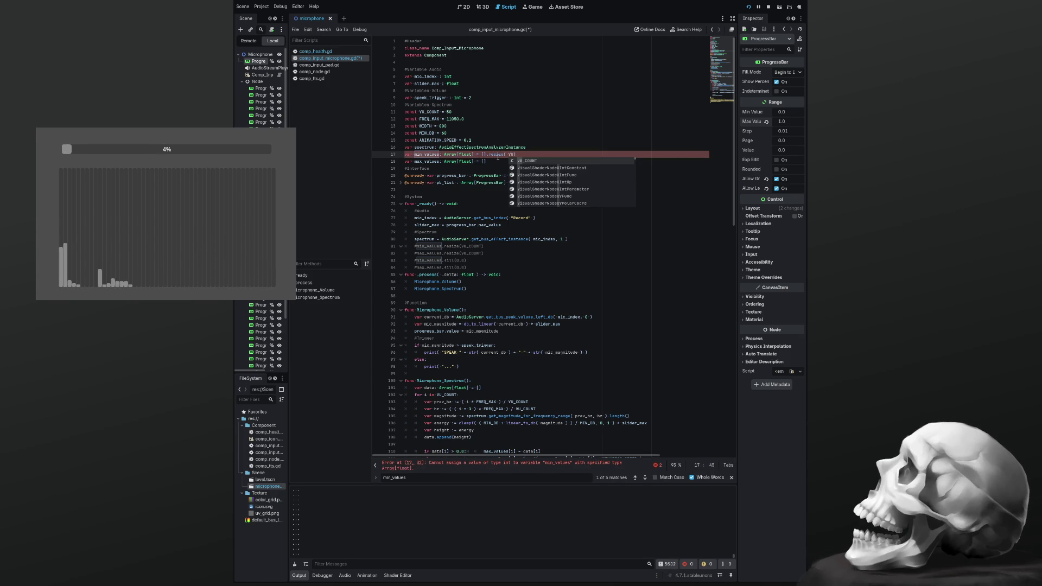
pyautogui.write('COUN')
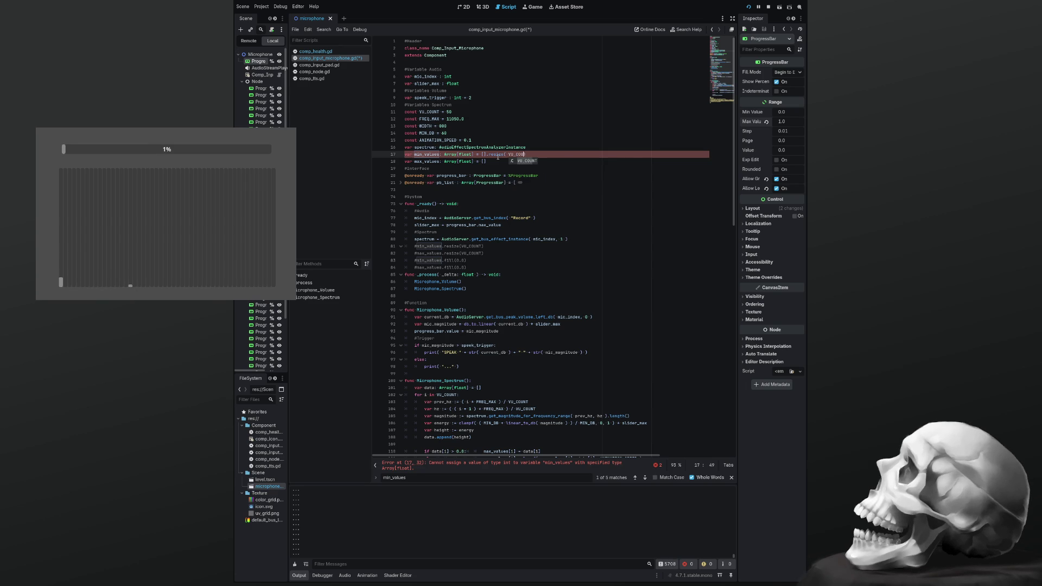
pyautogui.write('T ).')
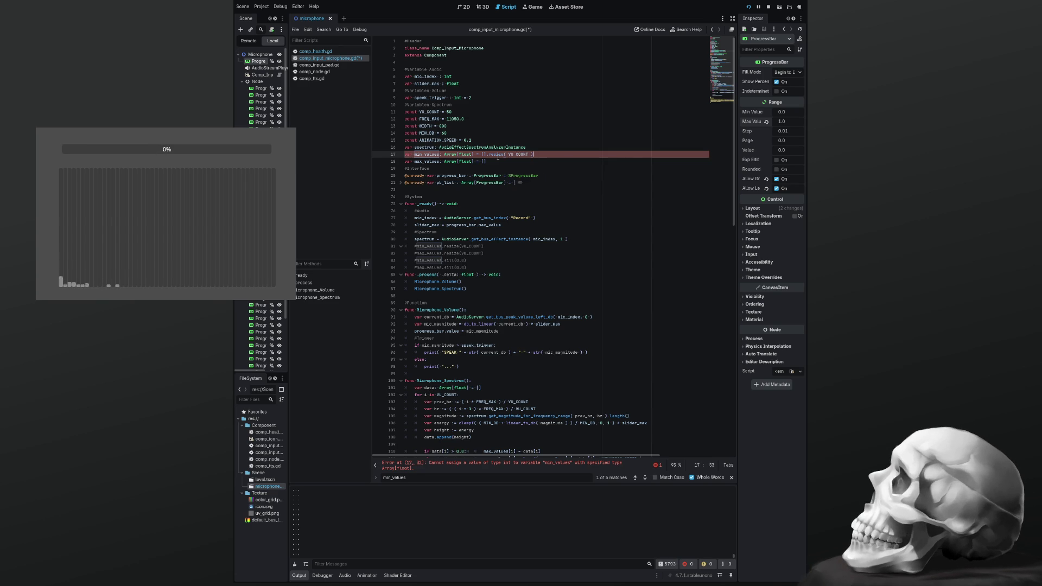
pyautogui.write('fill(')
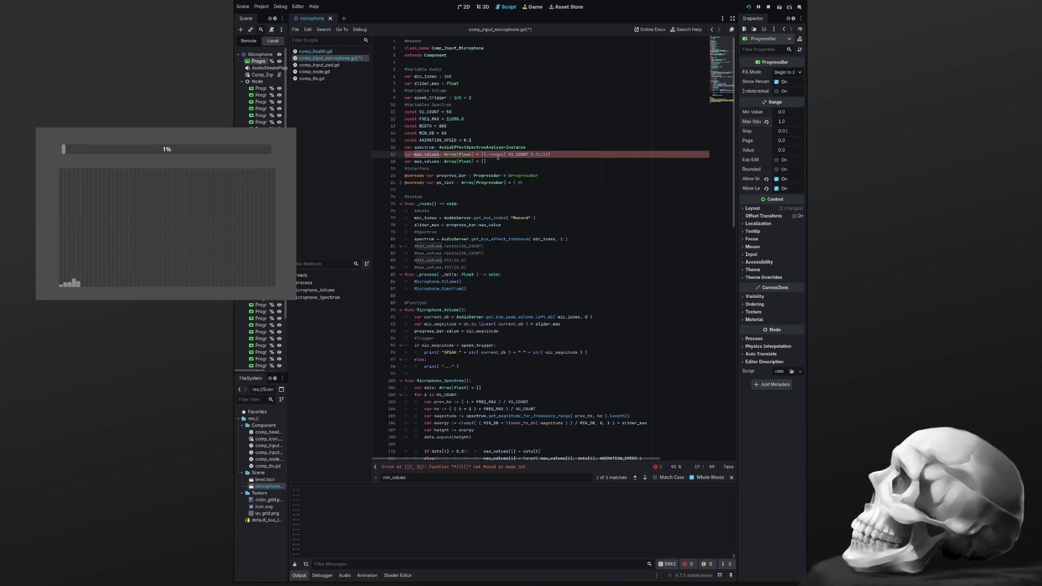
pyautogui.write(' 0.0')
pyautogui.hotkey('ctrl', 'shift', 'Left')
pyautogui.hotkey('ctrl', 'shift', 'Left')
pyautogui.hotkey('ctrl', 'shift', 'Left')
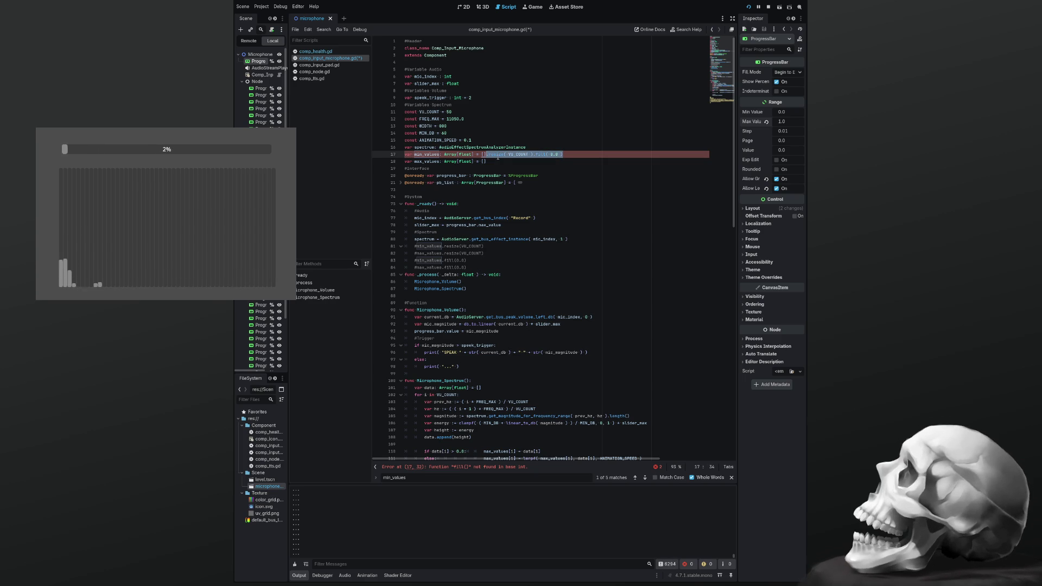
pyautogui.hotkey('ctrl', 'c')
pyautogui.press('Down')
pyautogui.hotkey('ctrl', 'v')
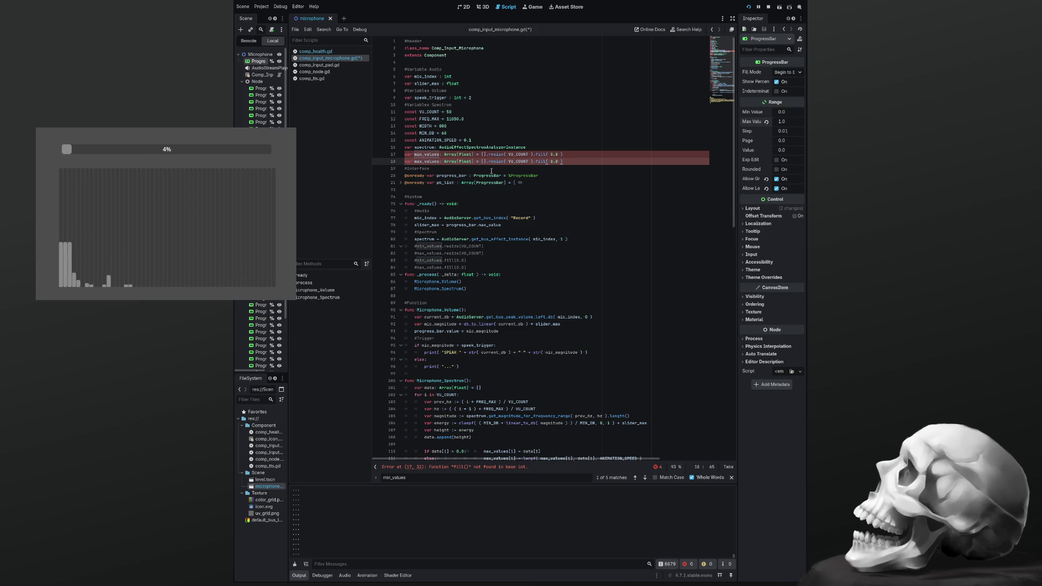
# Strip the resize and fill chain, briefly trying [ 0.0 ] * VU_COUNT, leaving both as Array[float] = [].
pyautogui.doubleClick(450, 261)
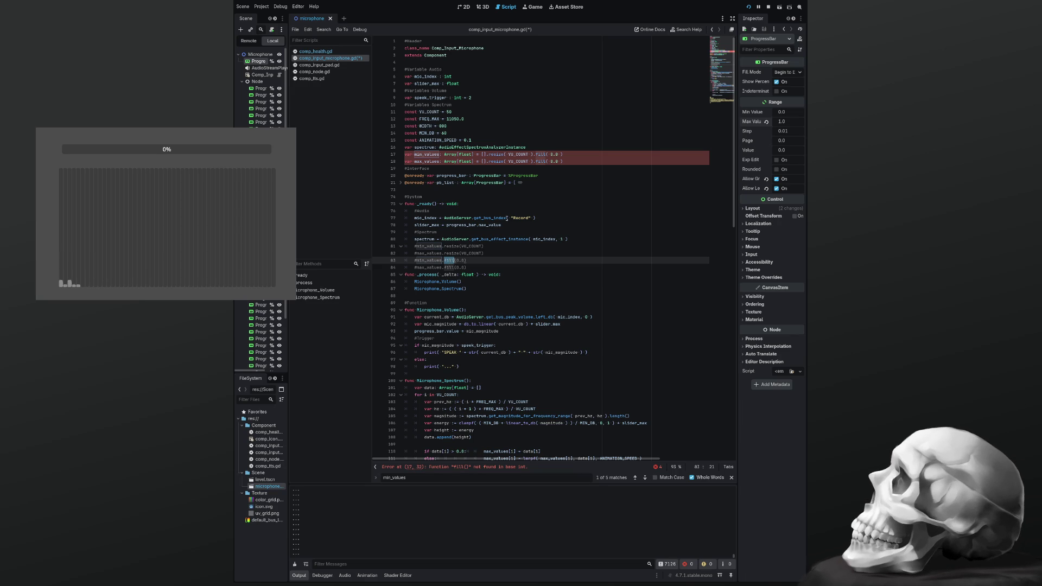
pyautogui.click(574, 160)
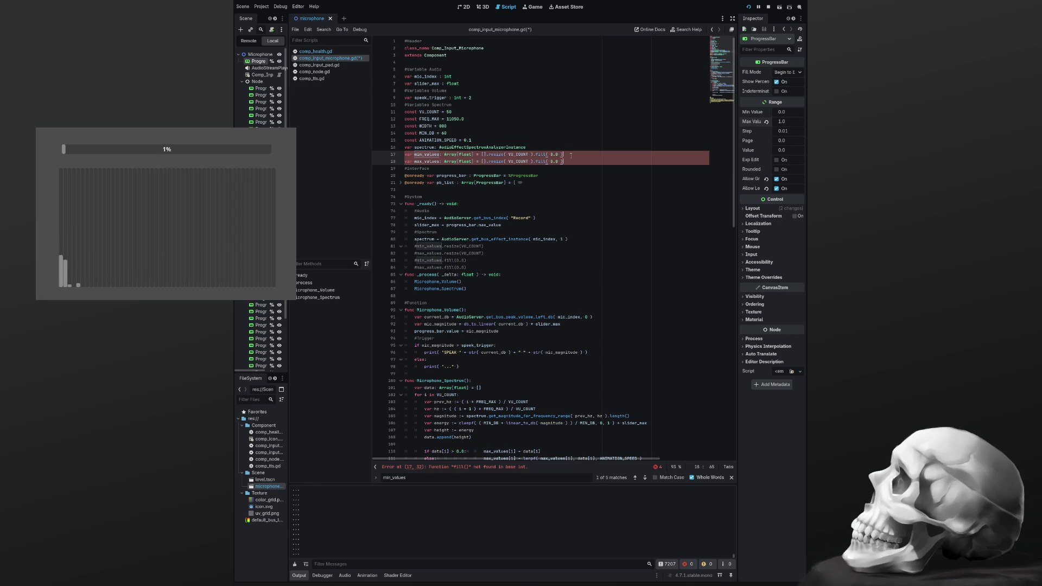
pyautogui.press('BackSpace')
pyautogui.press('BackSpace')
pyautogui.press('BackSpace')
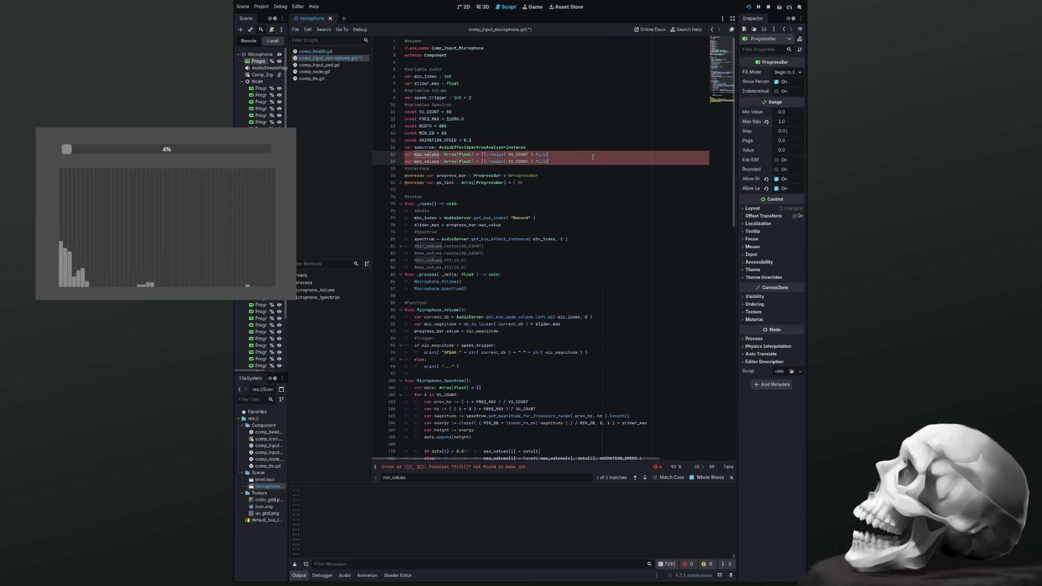
pyautogui.press('BackSpace')
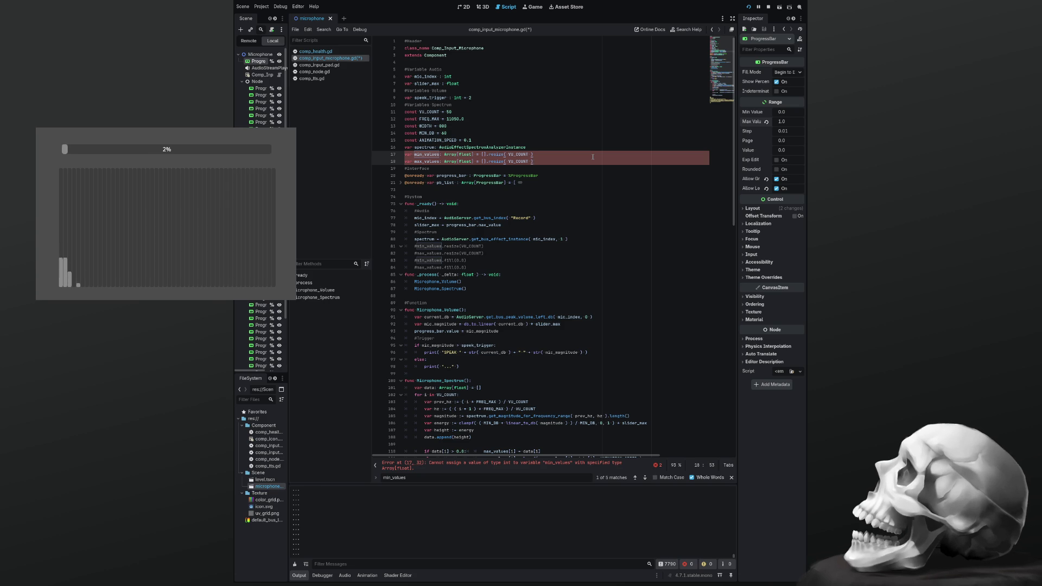
pyautogui.press('BackSpace')
pyautogui.press('BackSpace')
pyautogui.press('BackSpace')
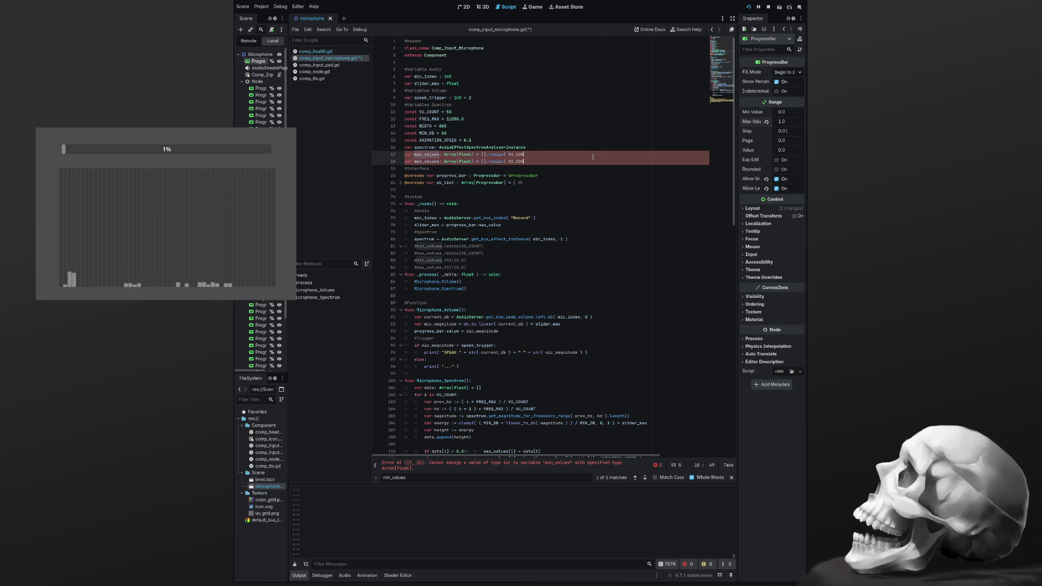
pyautogui.press('BackSpace')
pyautogui.press('BackSpace')
pyautogui.press('BackSpace')
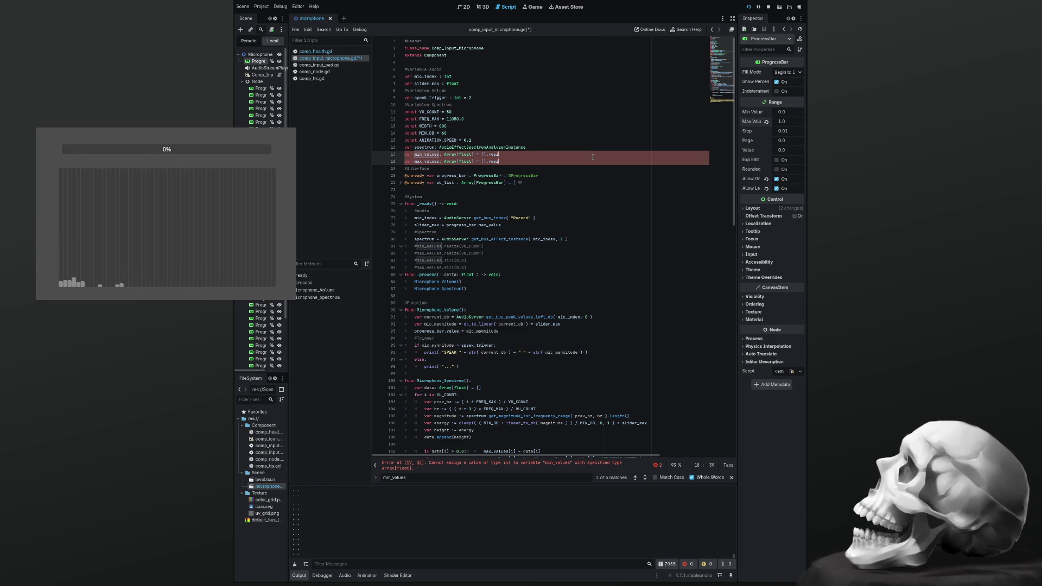
pyautogui.write('0.0 ')
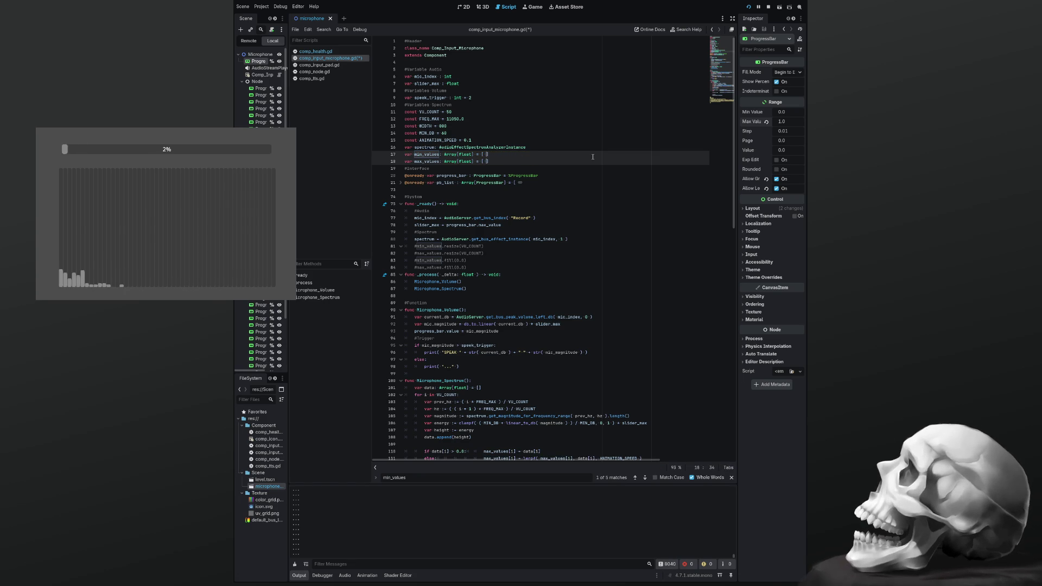
pyautogui.write('] * ')
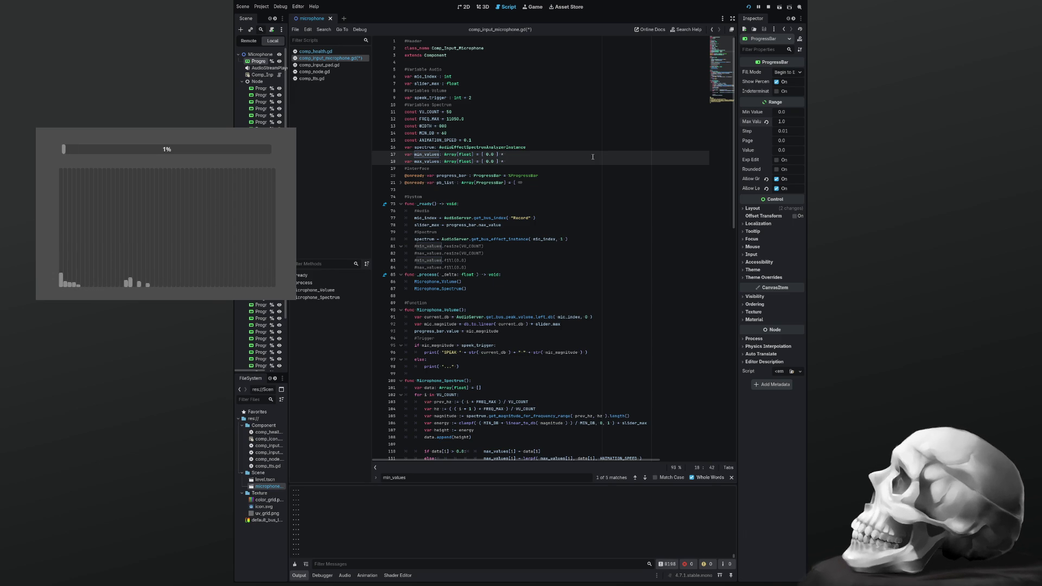
pyautogui.write('VU_COUNT')
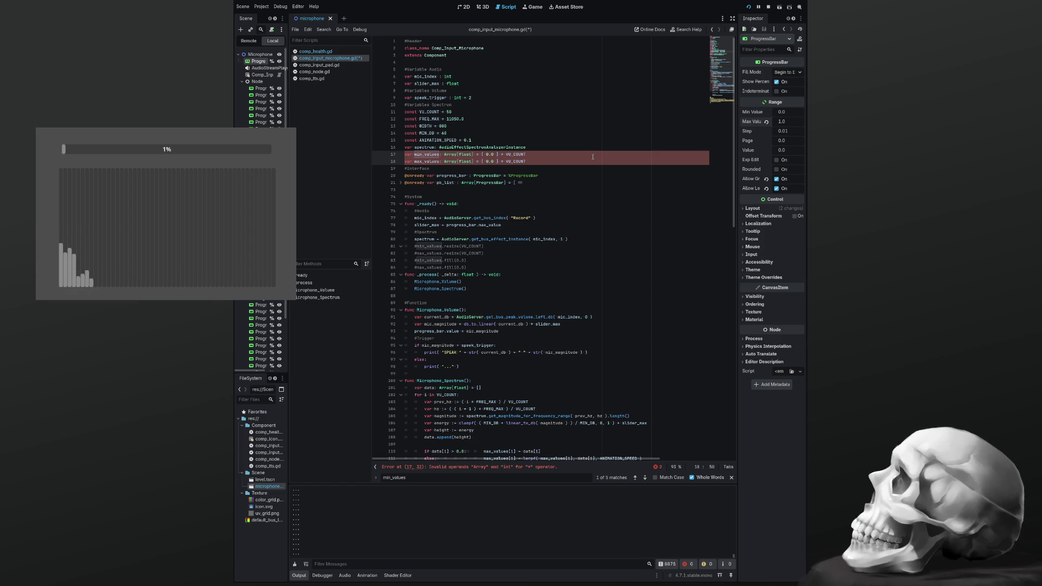
pyautogui.press('BackSpace')
pyautogui.press('BackSpace')
pyautogui.press('BackSpace')
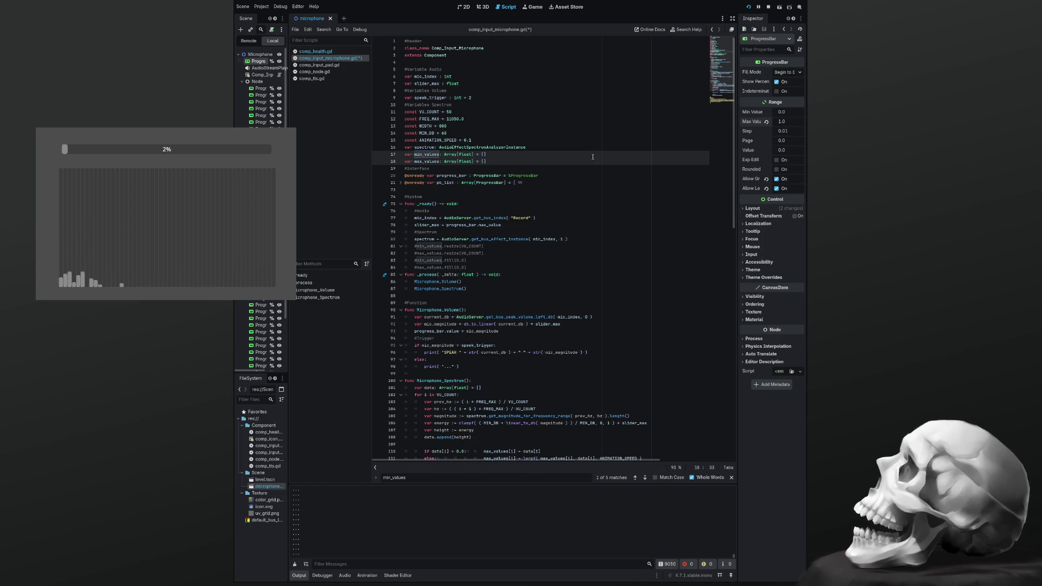
# Uncomment the resize and fill lines 81–84, then fold the _ready() and _process() functions.
pyautogui.moveTo(473, 267); pyautogui.dragTo(433, 247)
pyautogui.hotkey('ctrl', 'k')
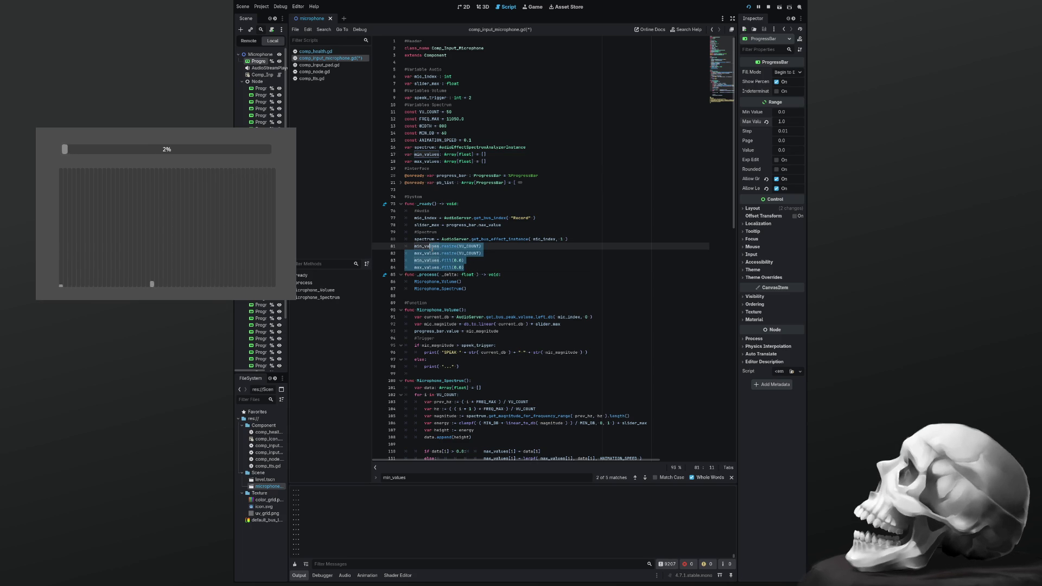
pyautogui.click(432, 247)
pyautogui.press('Up')
pyautogui.press('Up')
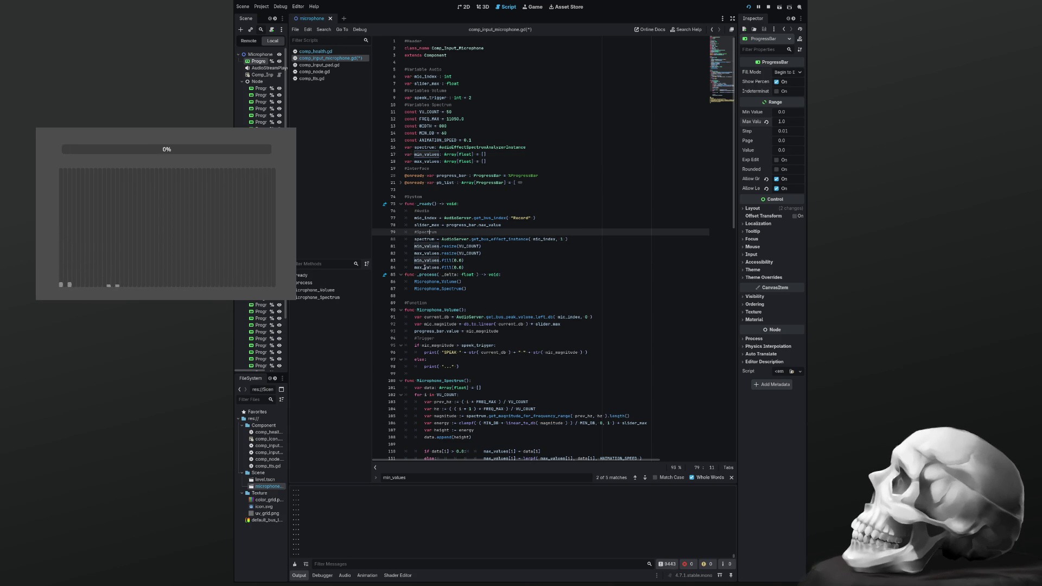
pyautogui.click(401, 204)
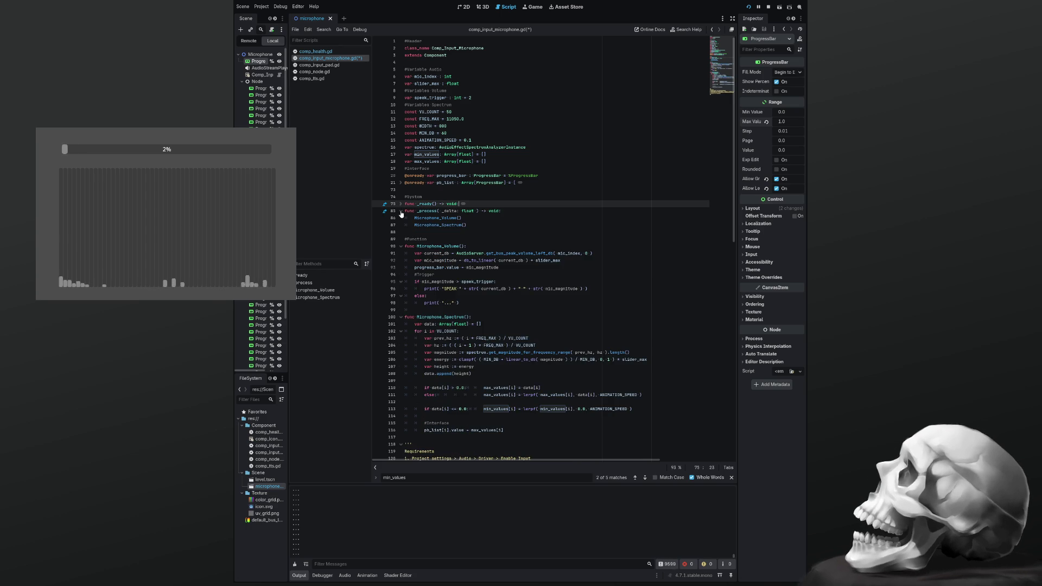
pyautogui.click(401, 211)
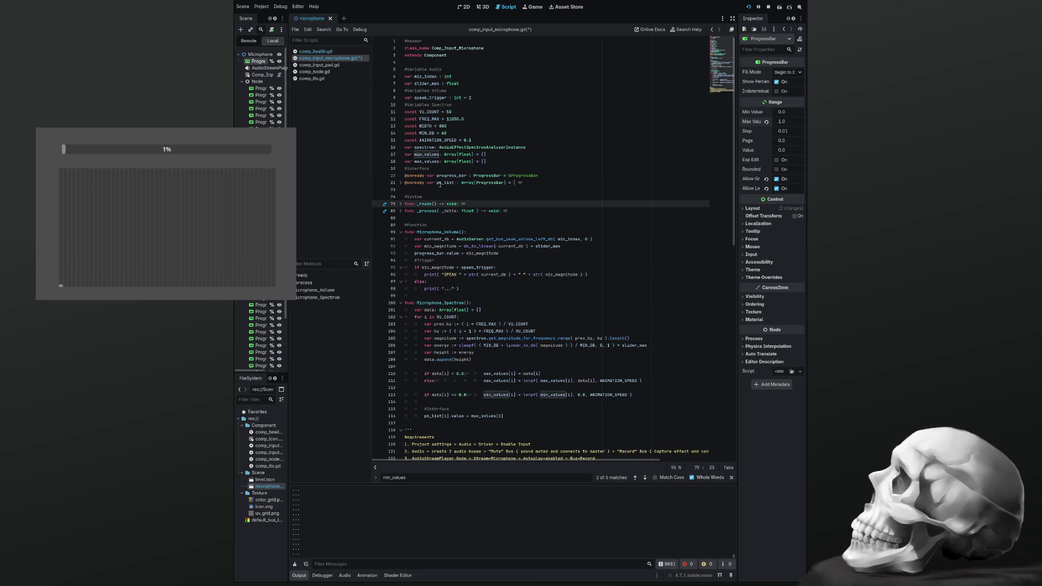
pyautogui.click(439, 154)
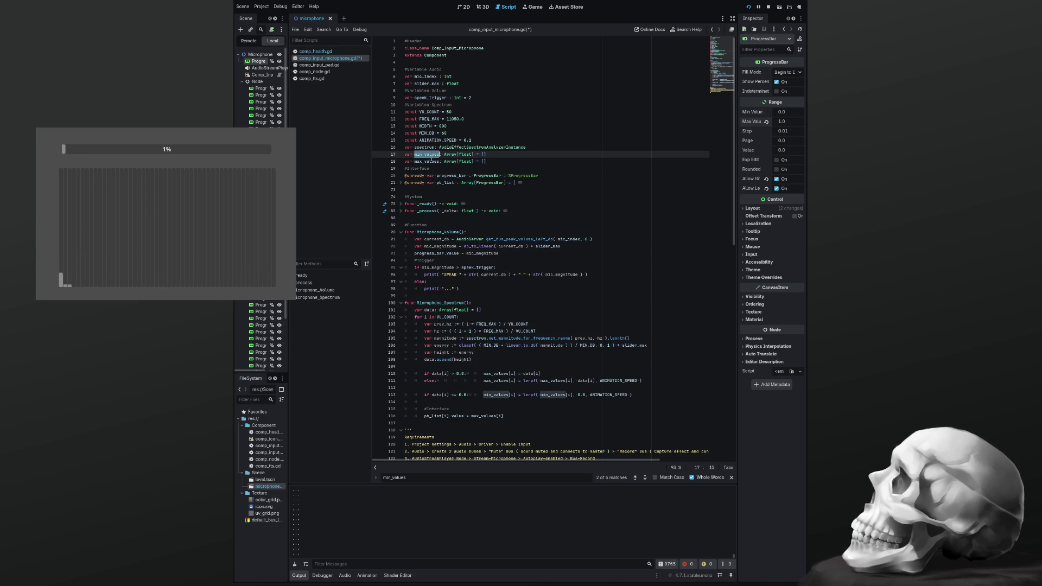
# Search the uses of data, then insert a new line after the Microphone_Volume header.
pyautogui.click(432, 310)
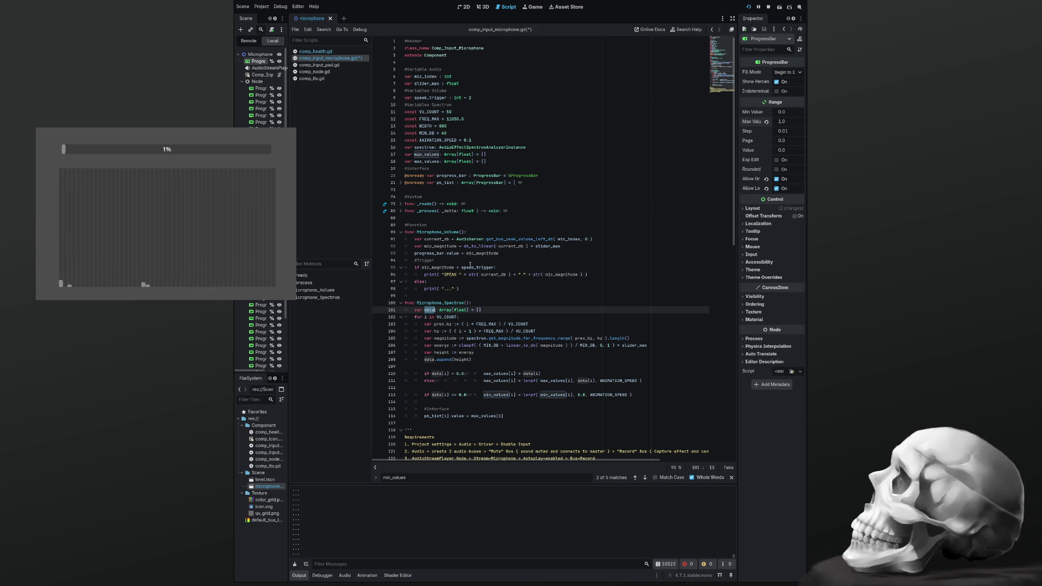
pyautogui.click(401, 211)
pyautogui.click(448, 309)
pyautogui.click(434, 309)
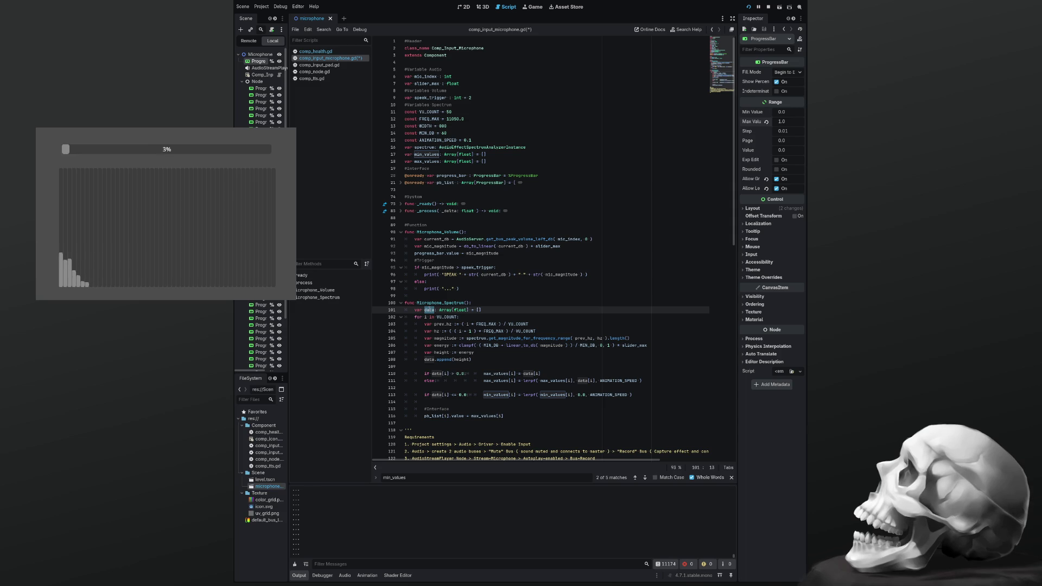
pyautogui.hotkey('ctrl', 'f')
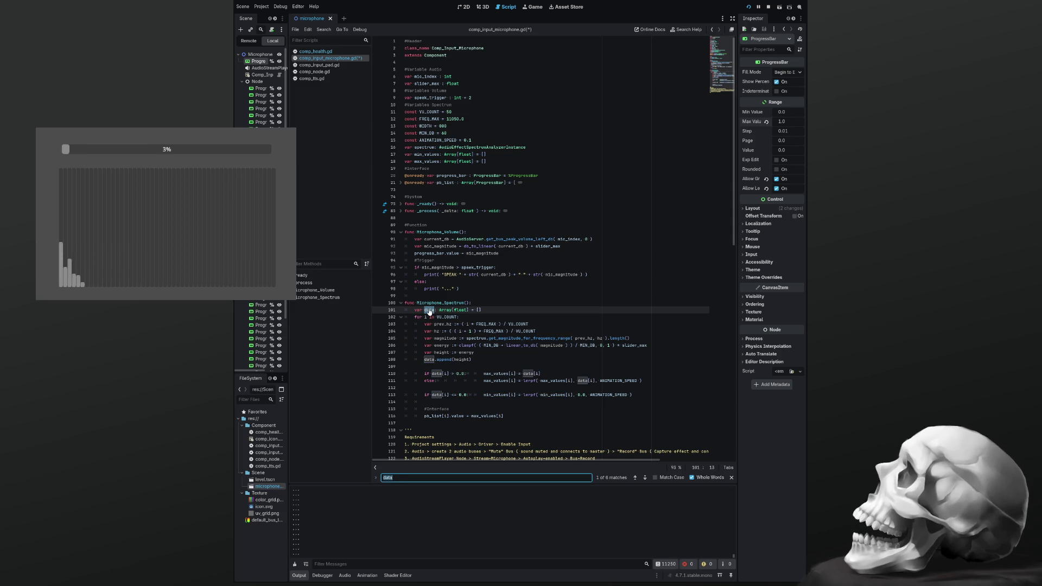
pyautogui.click(518, 232)
pyautogui.press('Return')
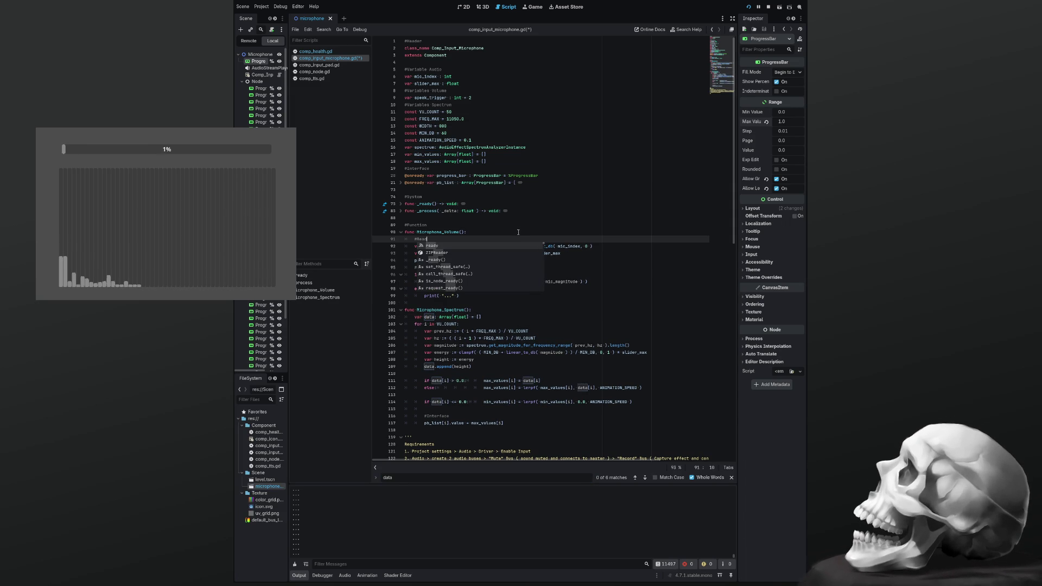
# Turn the new line into a #Read comment and select the #Trigger comment below it.
pyautogui.press('Escape')
pyautogui.hotkey('ctrl', 'k')
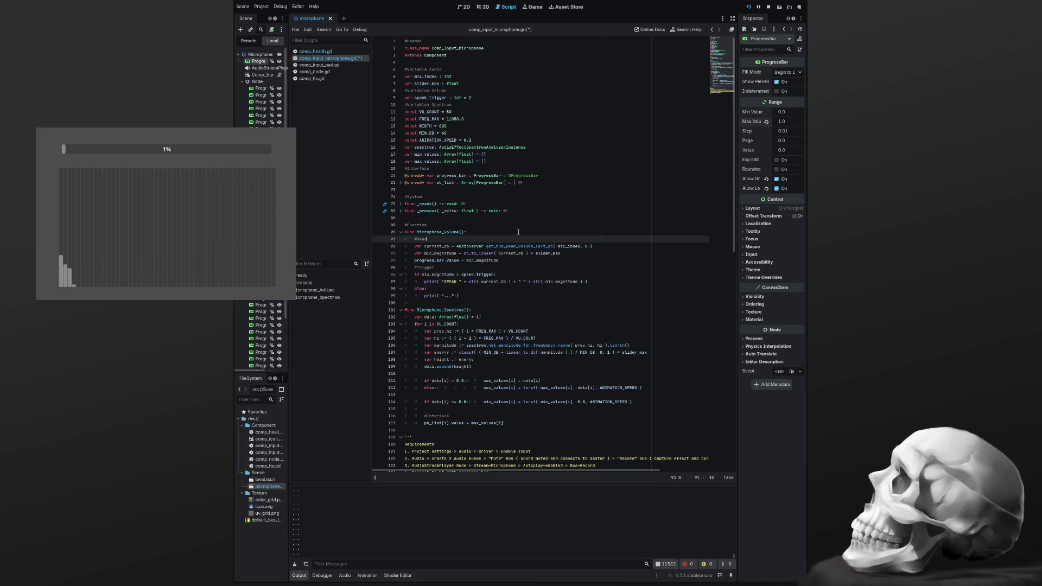
pyautogui.press('Down')
pyautogui.press('Down')
pyautogui.press('Down')
pyautogui.press('End')
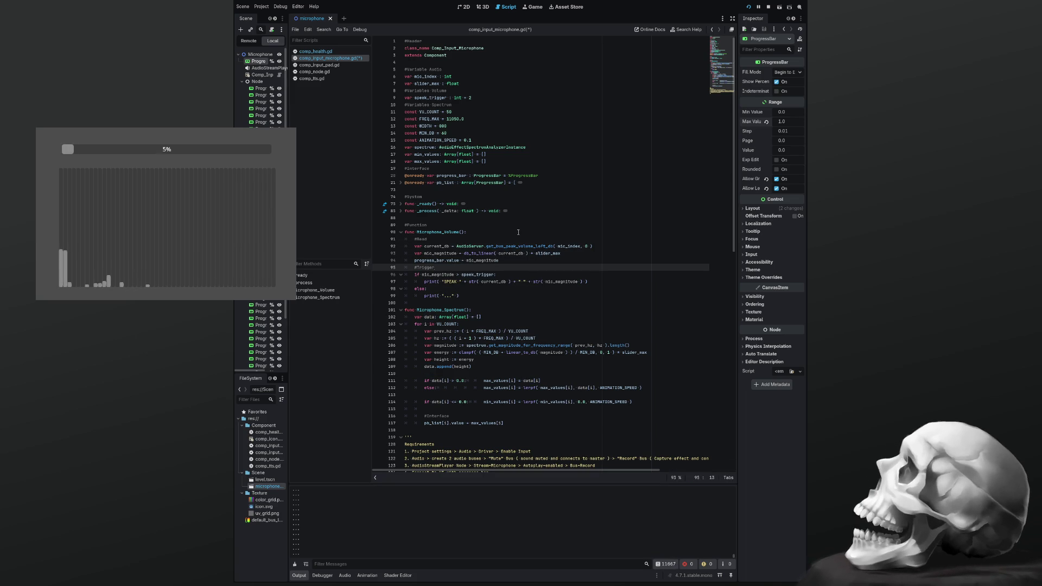
pyautogui.hotkey('shift', 'Home')
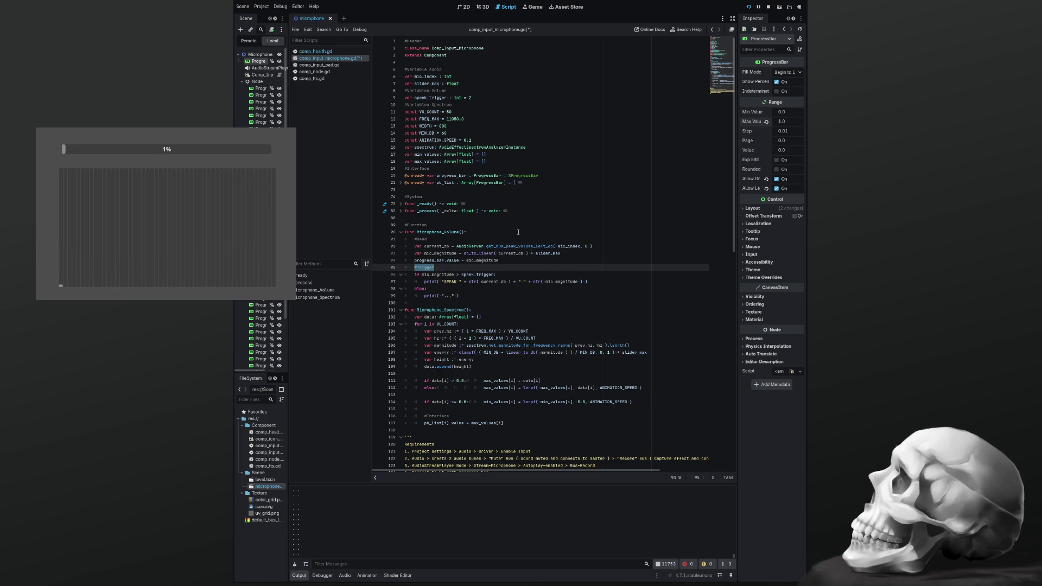
# Join the SPEAK print onto the if line and the else print onto the else line.
pyautogui.press('Down')
pyautogui.press('End')
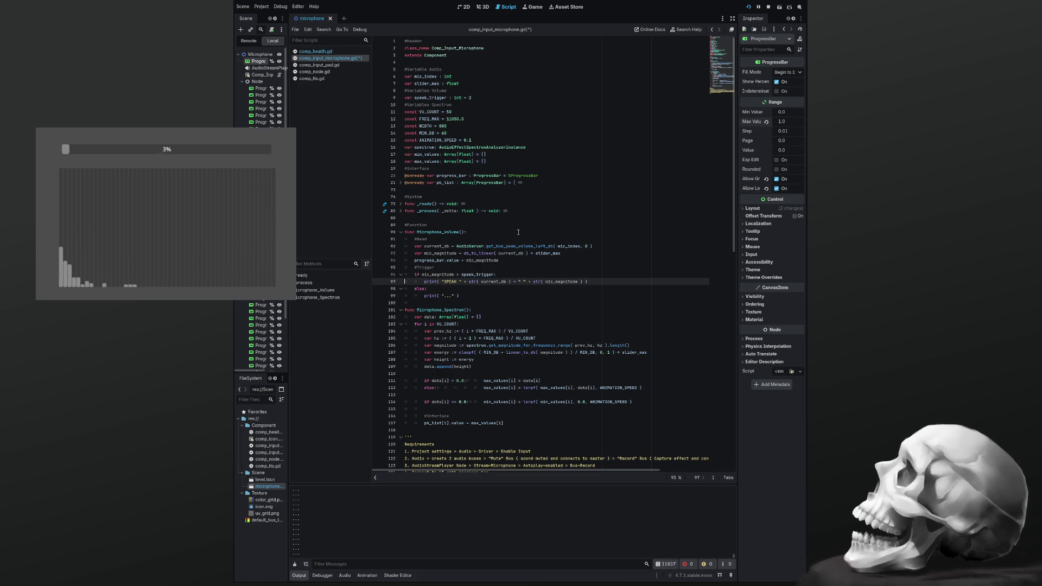
pyautogui.press('Delete')
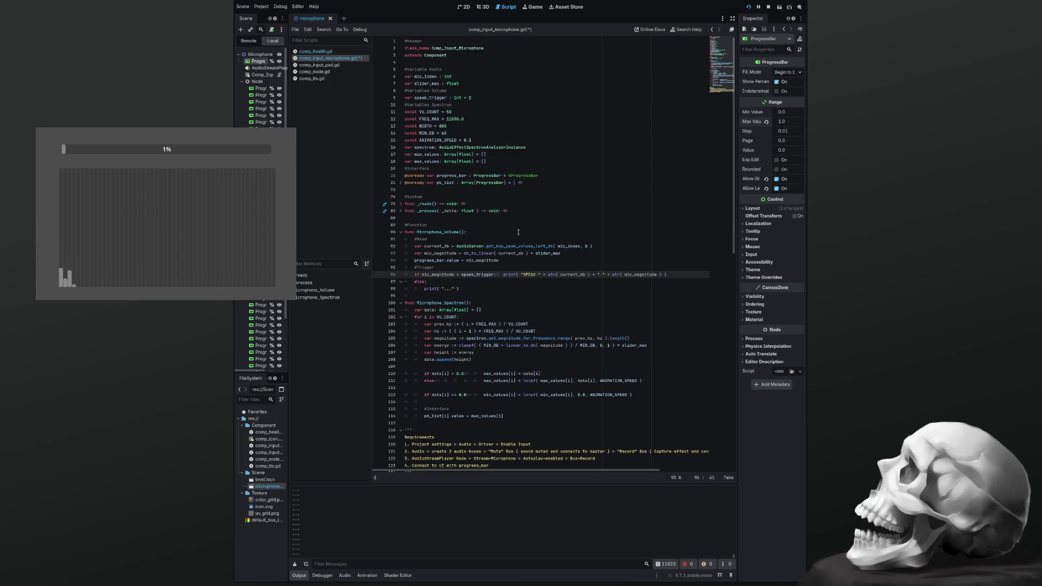
pyautogui.press('Down')
pyautogui.press('End')
pyautogui.press('Delete')
pyautogui.press('Tab')
pyautogui.press('Tab')
pyautogui.press('Tab')
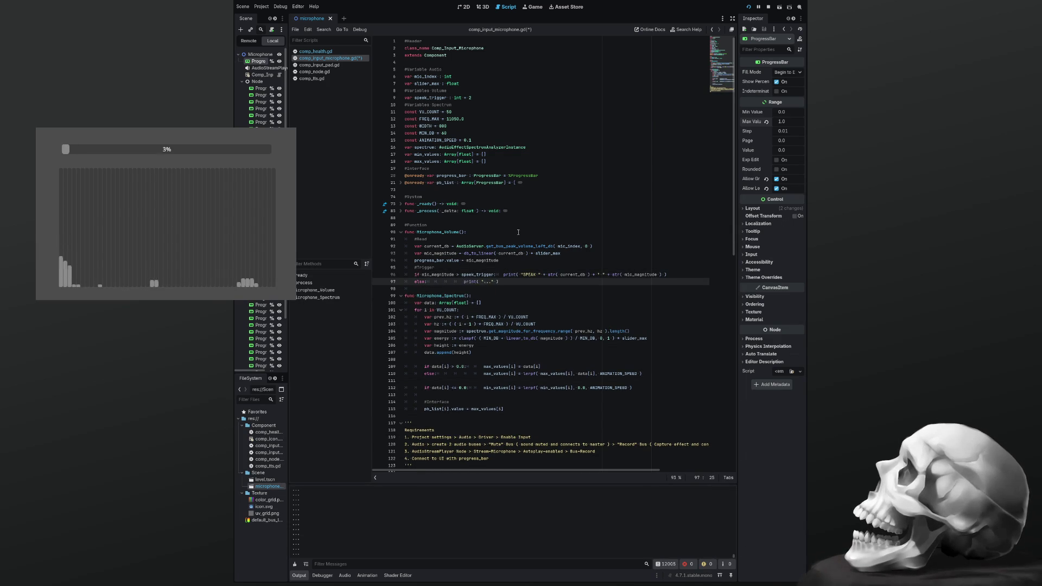
pyautogui.press('Tab')
pyautogui.press('Tab')
pyautogui.press('BackSpace')
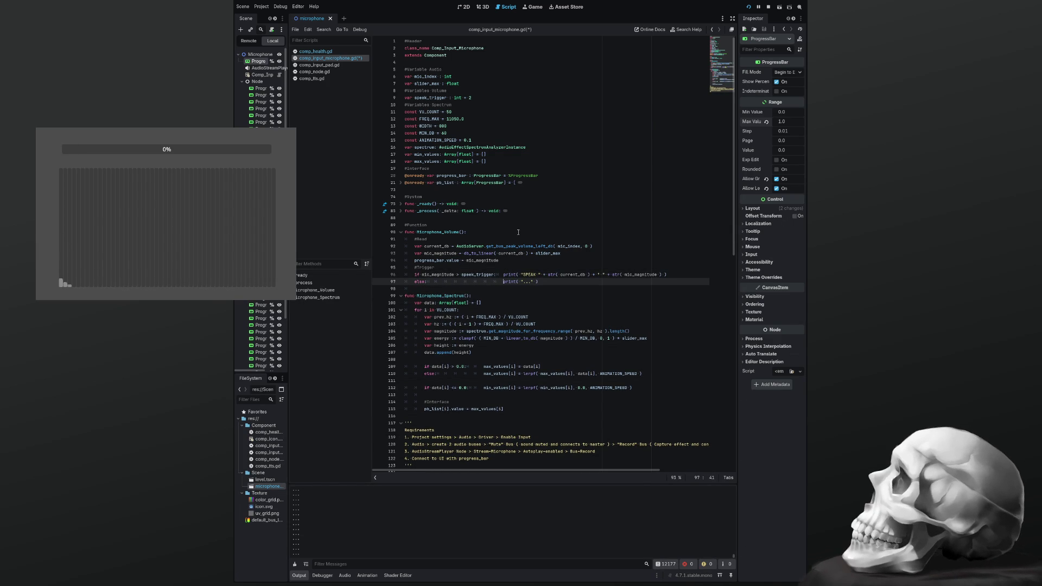
# Add a #Variables comment at the top of Microphone_Spectrum.
pyautogui.press('Down')
pyautogui.press('Down')
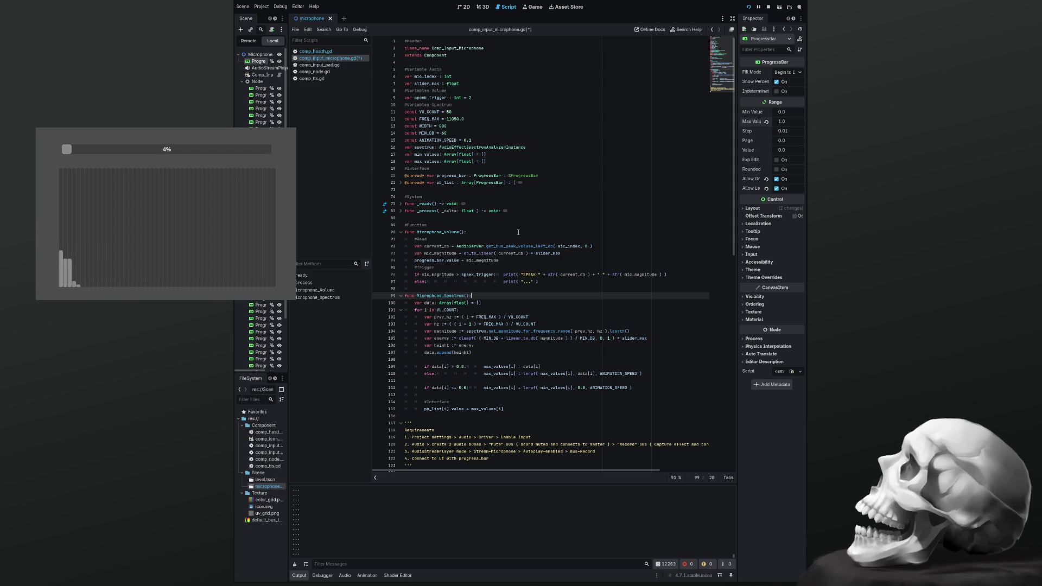
pyautogui.press('Return')
pyautogui.write('Variab')
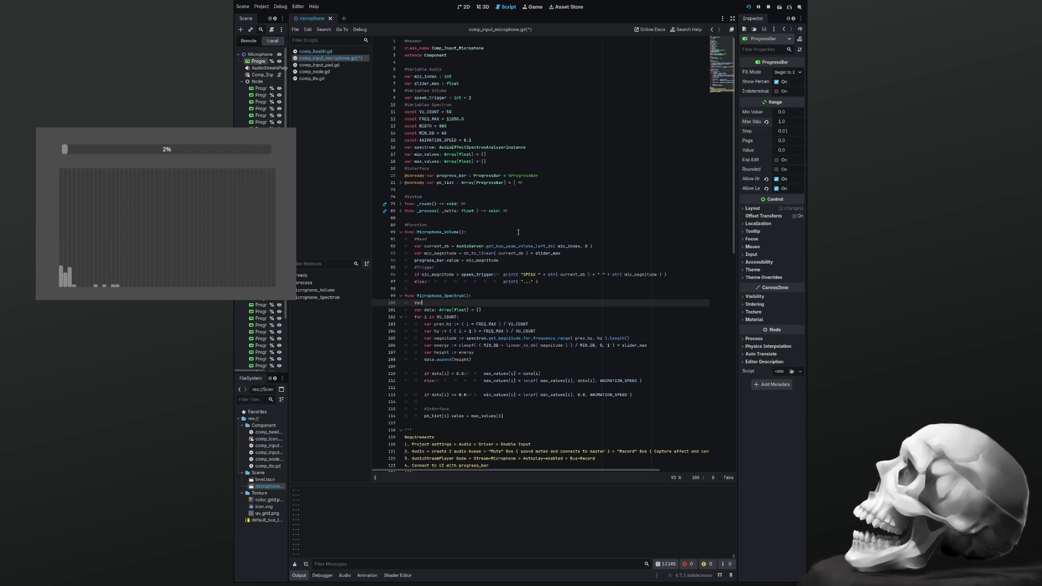
pyautogui.write('les')
pyautogui.press('Home')
pyautogui.write('#')
pyautogui.press('End')
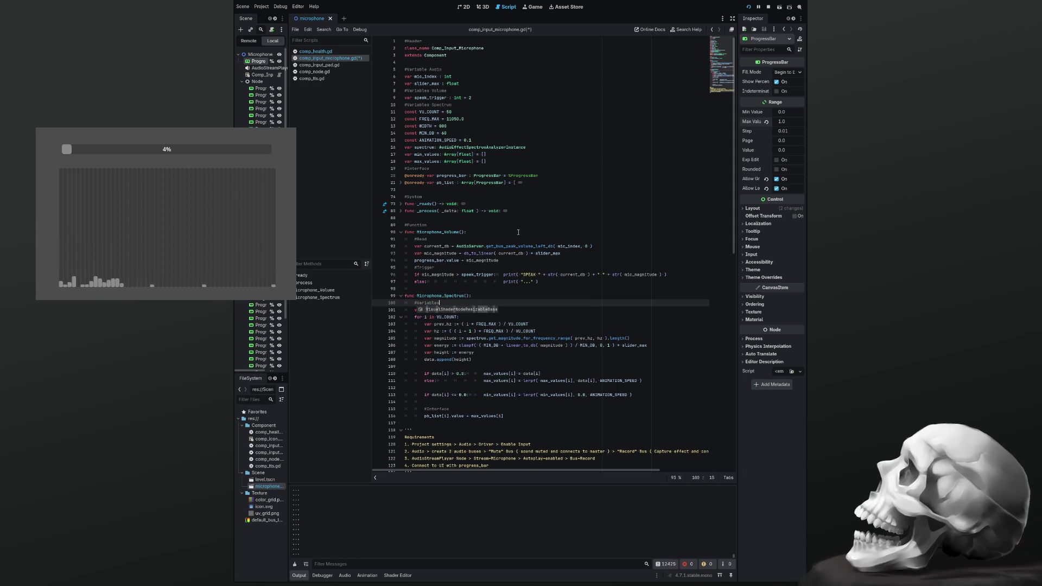
# Add a #cycle comment below the data declaration.
pyautogui.press('Down')
pyautogui.press('End')
pyautogui.press('Return')
pyautogui.write('cv')
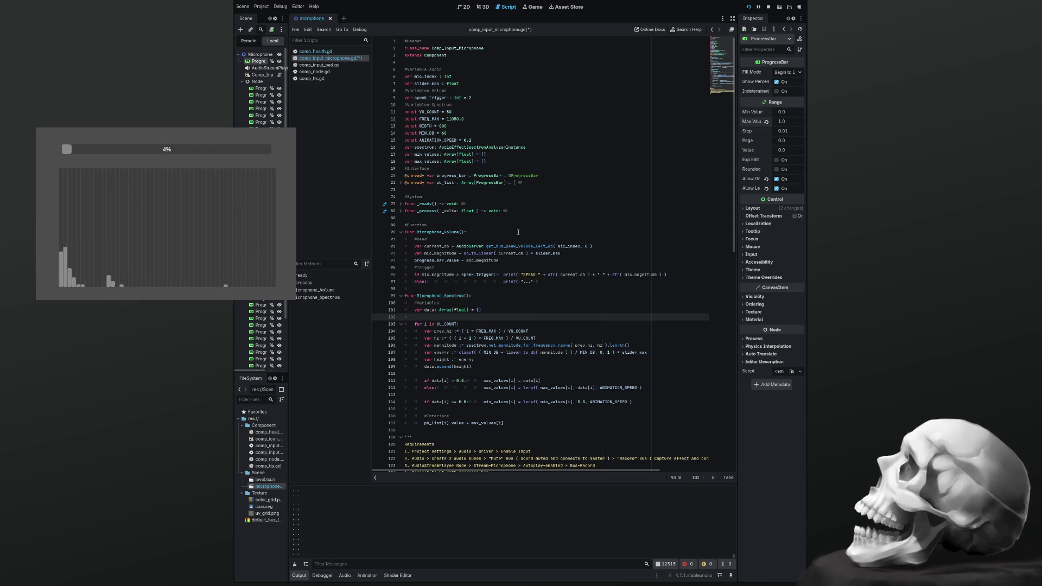
pyautogui.press('BackSpace')
pyautogui.write('ycle')
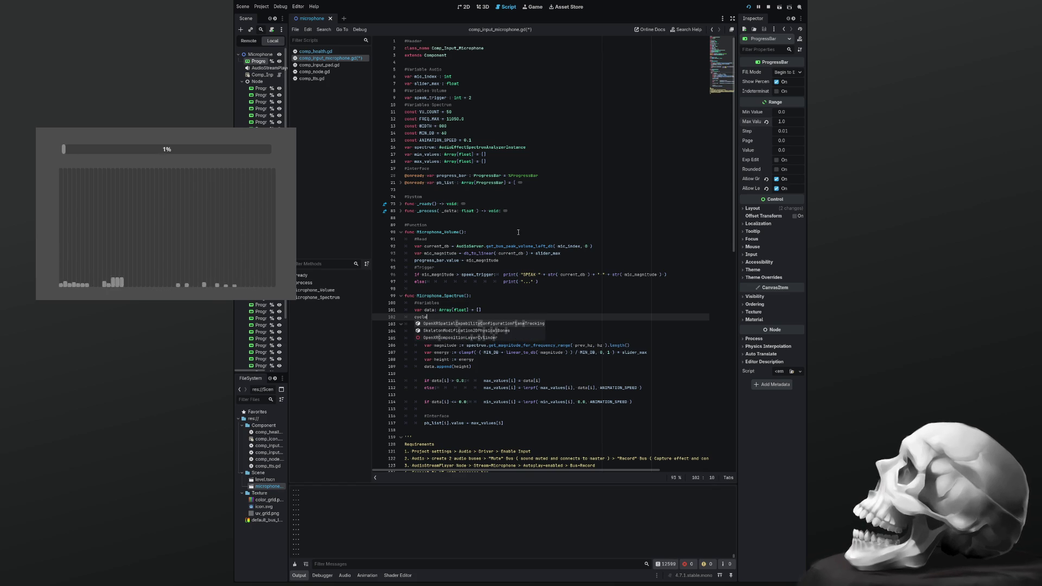
pyautogui.press('Home')
pyautogui.write('#')
pyautogui.press('End')
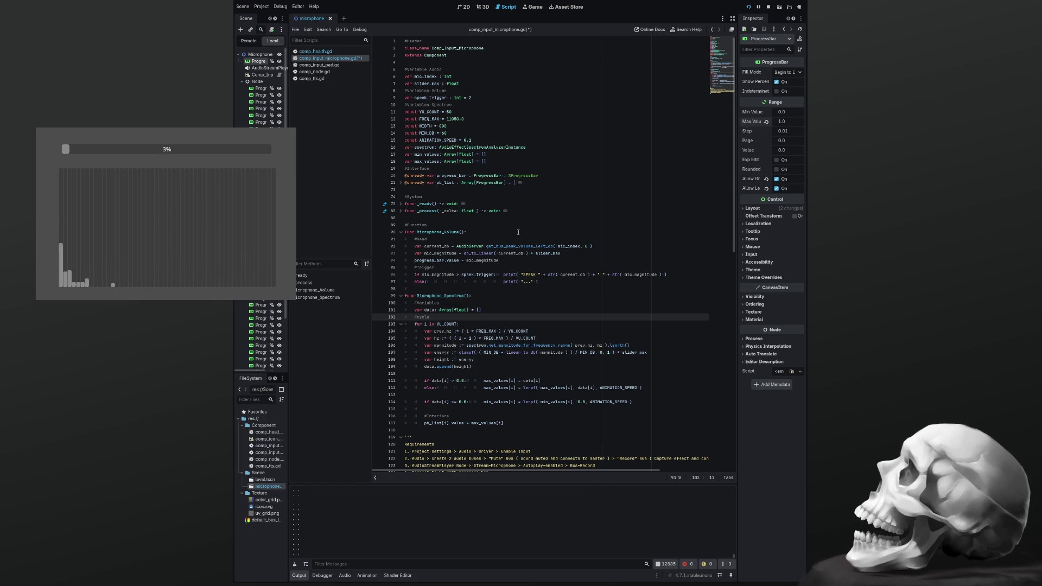
# Delete the blank lines before #Interface and between the max/min updates, then save the script.
pyautogui.press('Down')
pyautogui.press('Down')
pyautogui.press('Down')
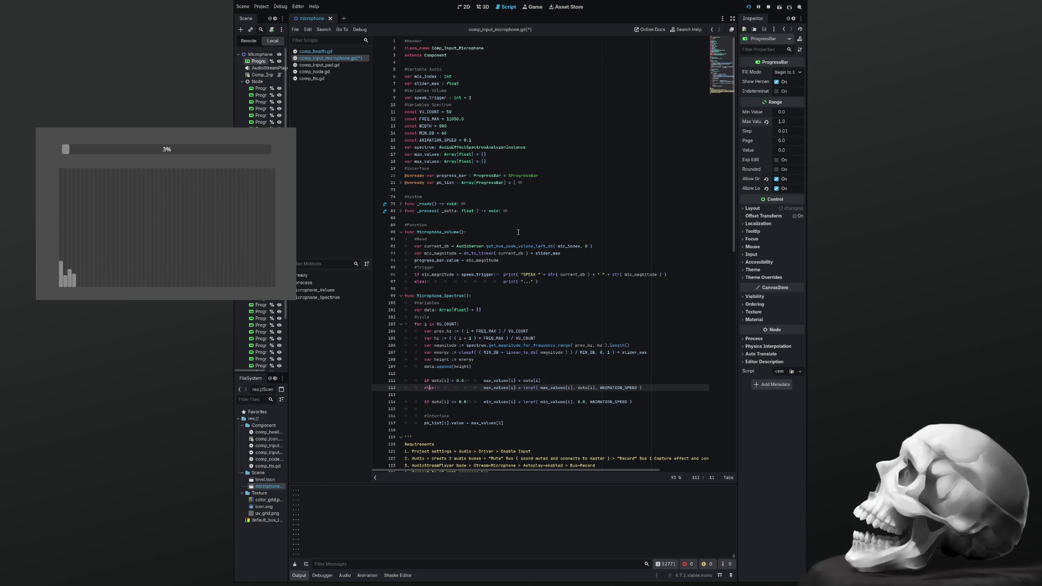
pyautogui.press('Down')
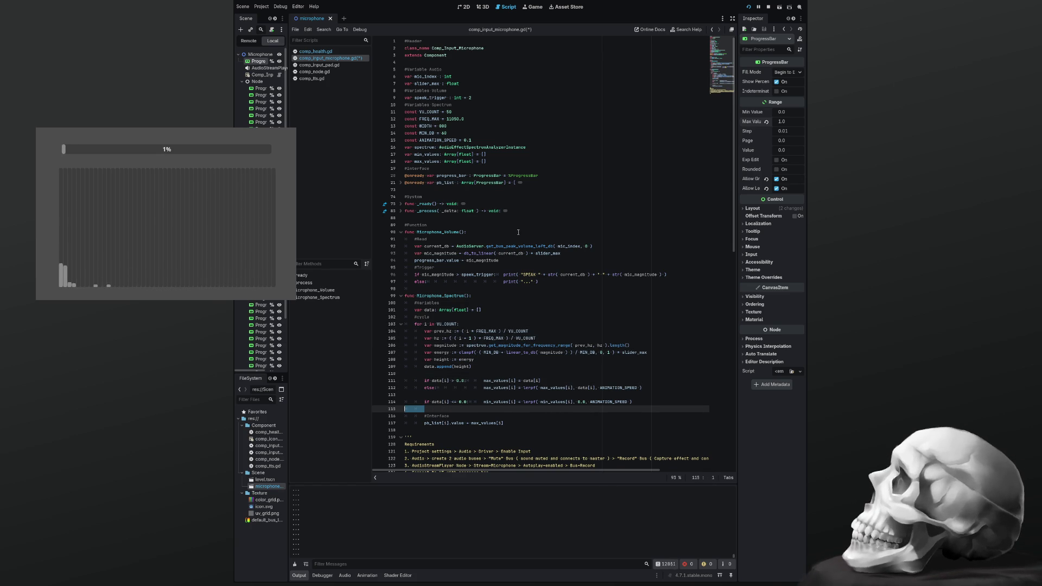
pyautogui.press('Delete')
pyautogui.press('Up')
pyautogui.press('Up')
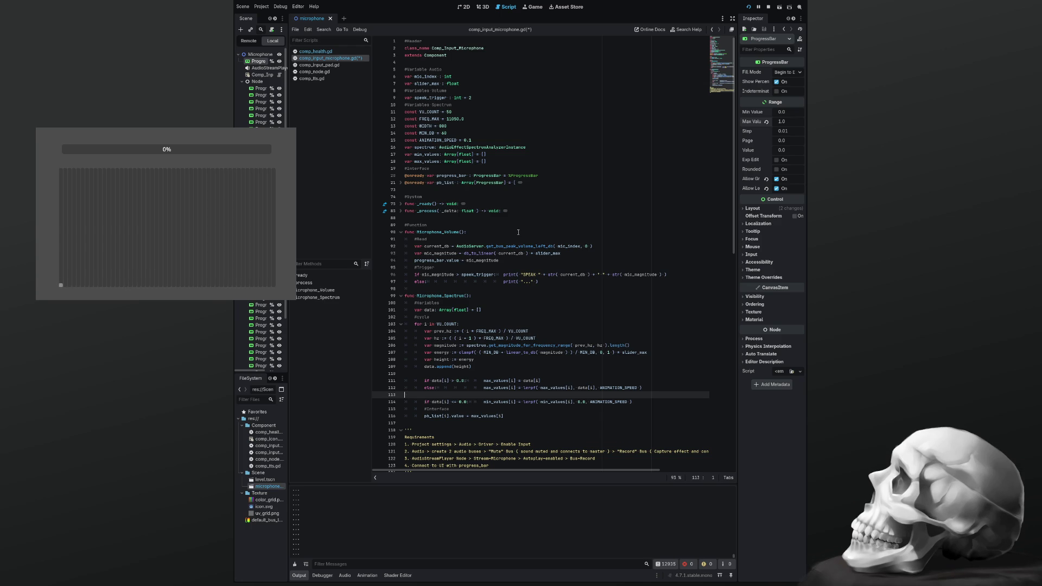
pyautogui.press('Delete')
pyautogui.press('Up')
pyautogui.press('Up')
pyautogui.press('Up')
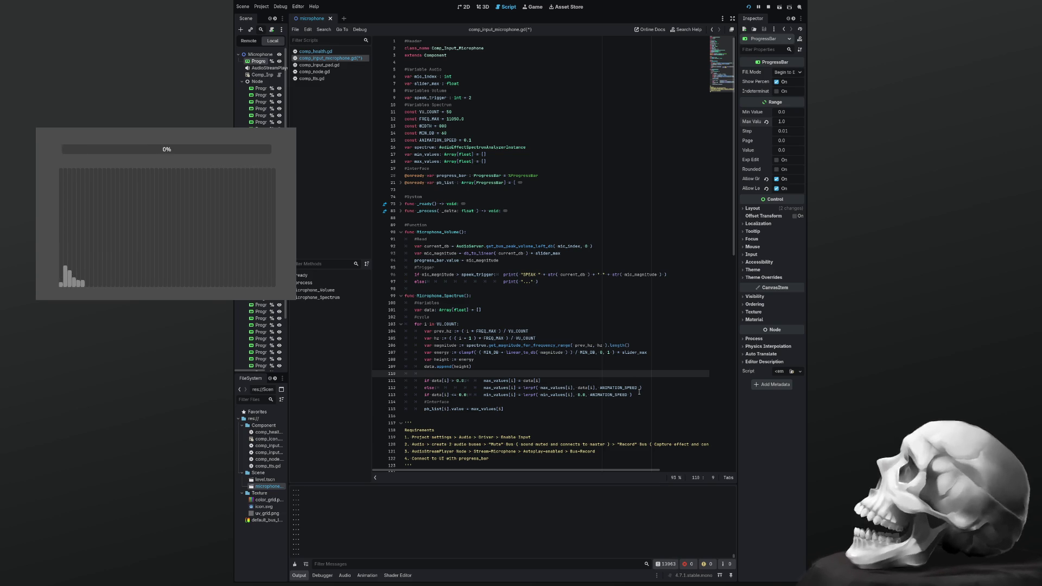
pyautogui.hotkey('ctrl', 's')
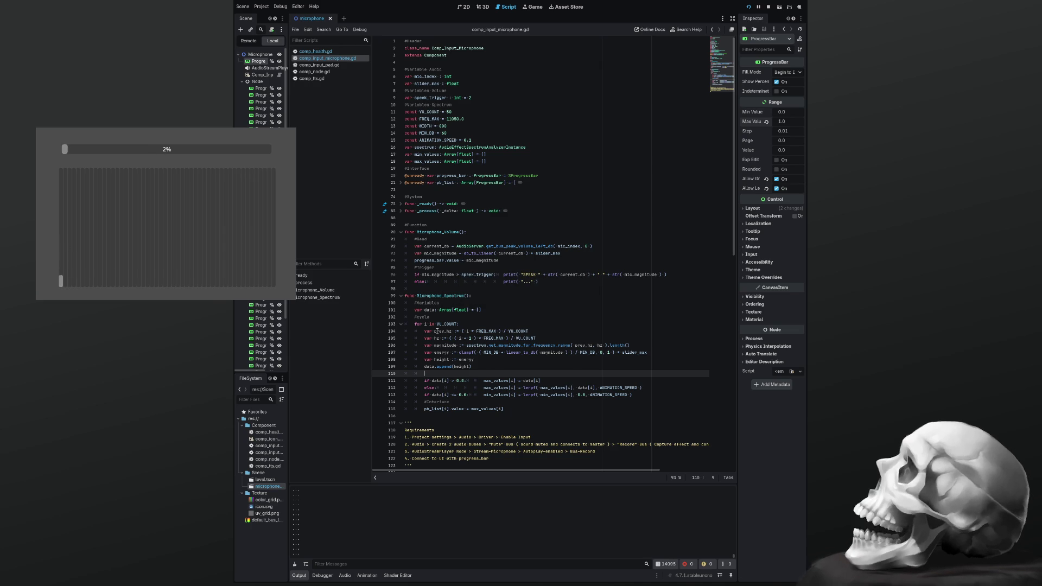
pyautogui.doubleClick(447, 324)
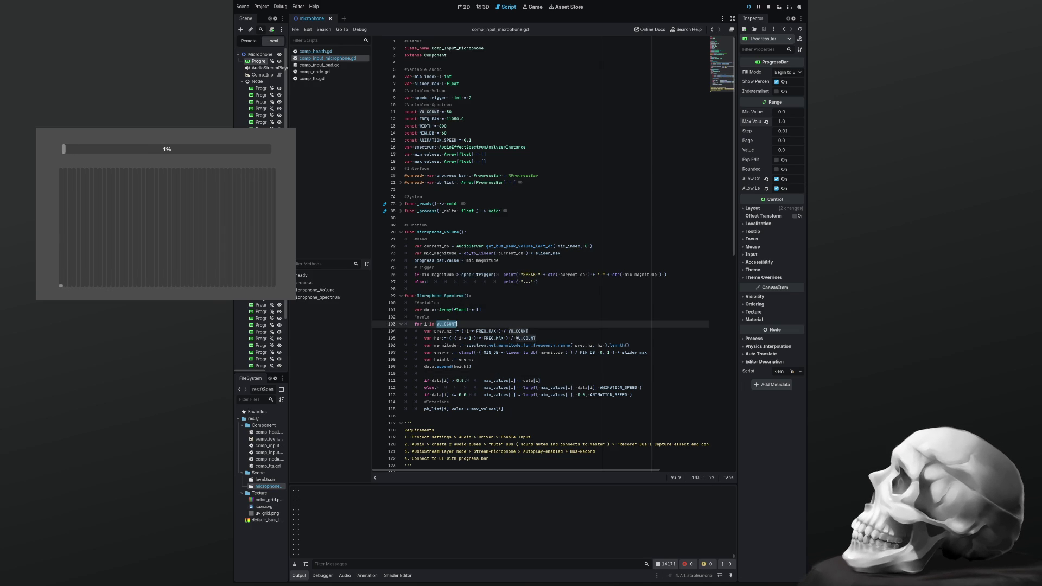
# Find VU_COUNT and Replace All six occurrences with spectrum_count.
pyautogui.hotkey('ctrl', 'f')
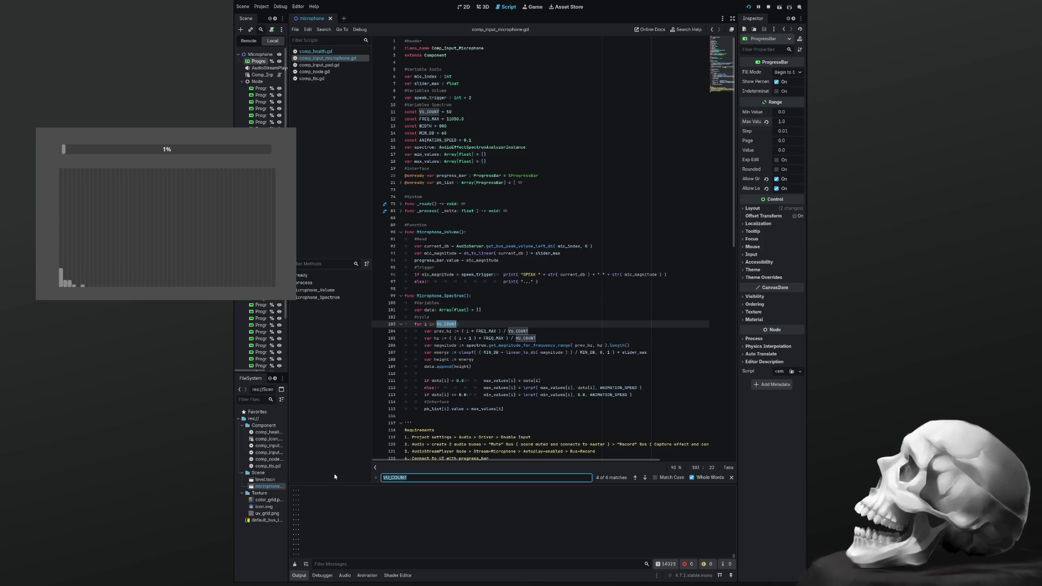
pyautogui.click(375, 477)
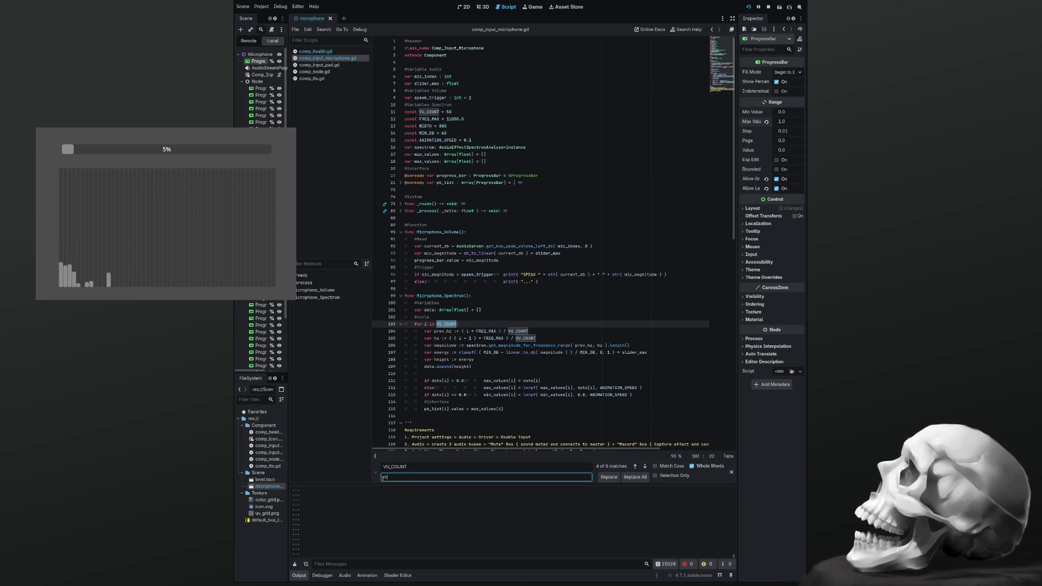
pyautogui.write('mic')
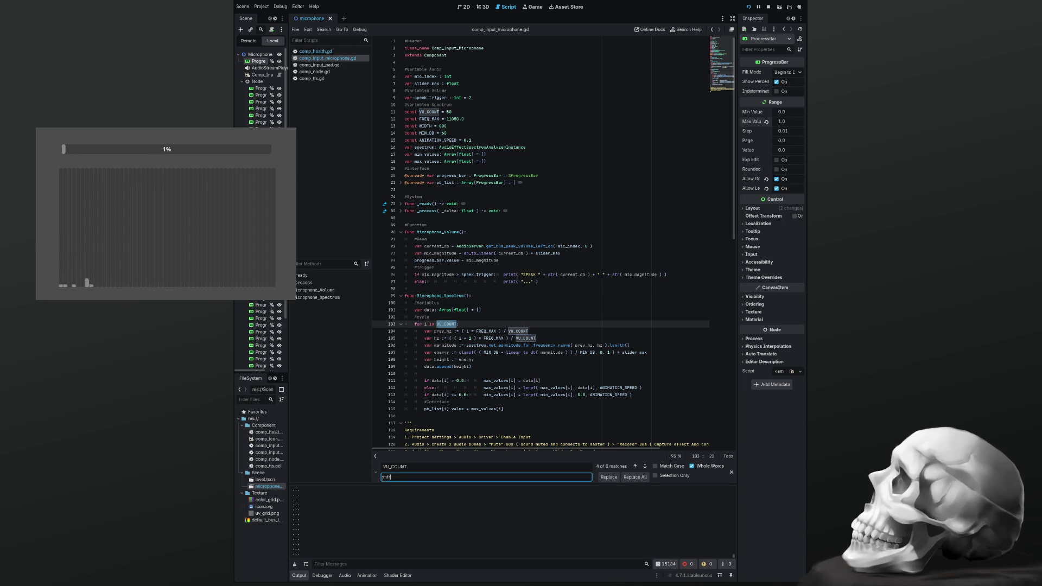
pyautogui.write('_')
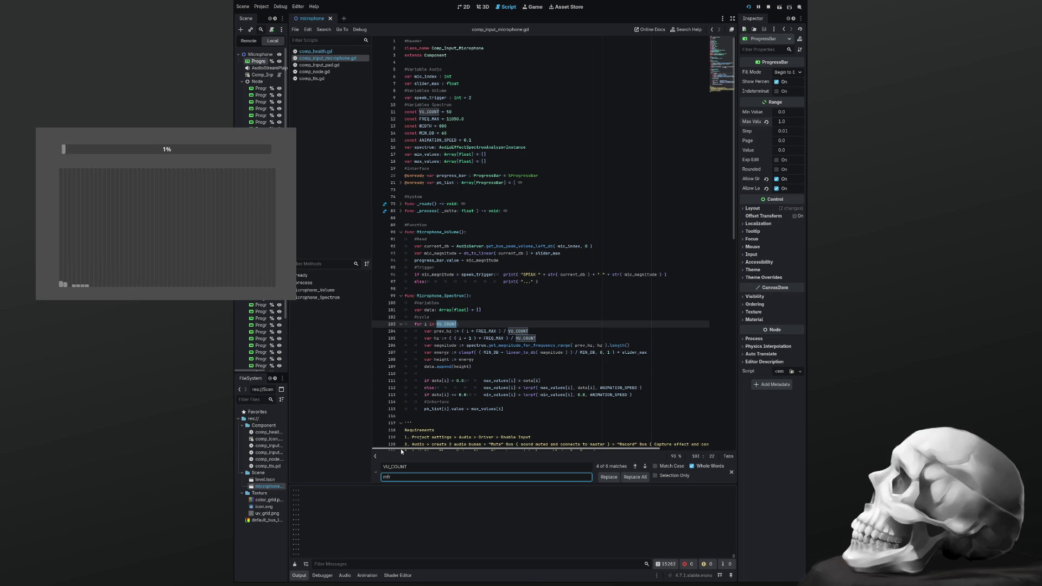
pyautogui.write('coun')
pyautogui.press('BackSpace')
pyautogui.write('ic_')
pyautogui.hotkey('ctrl', 'a')
pyautogui.press('BackSpace')
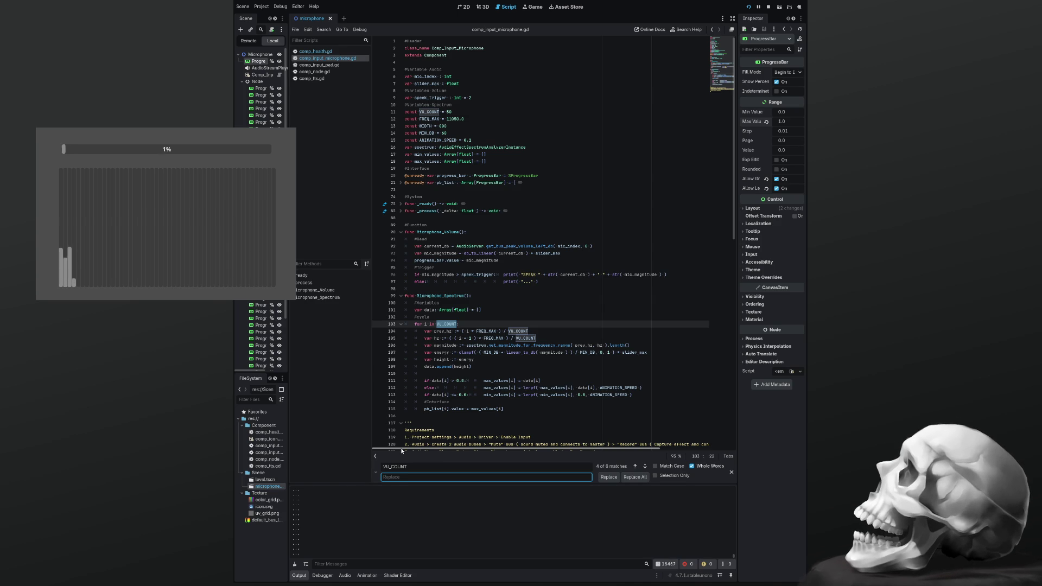
pyautogui.write('count')
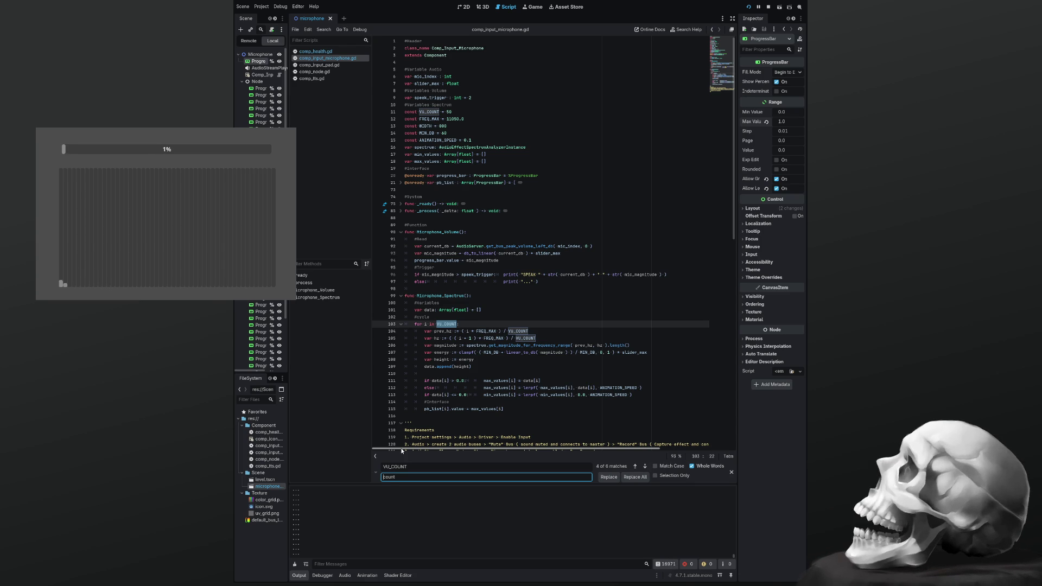
pyautogui.write('pe')
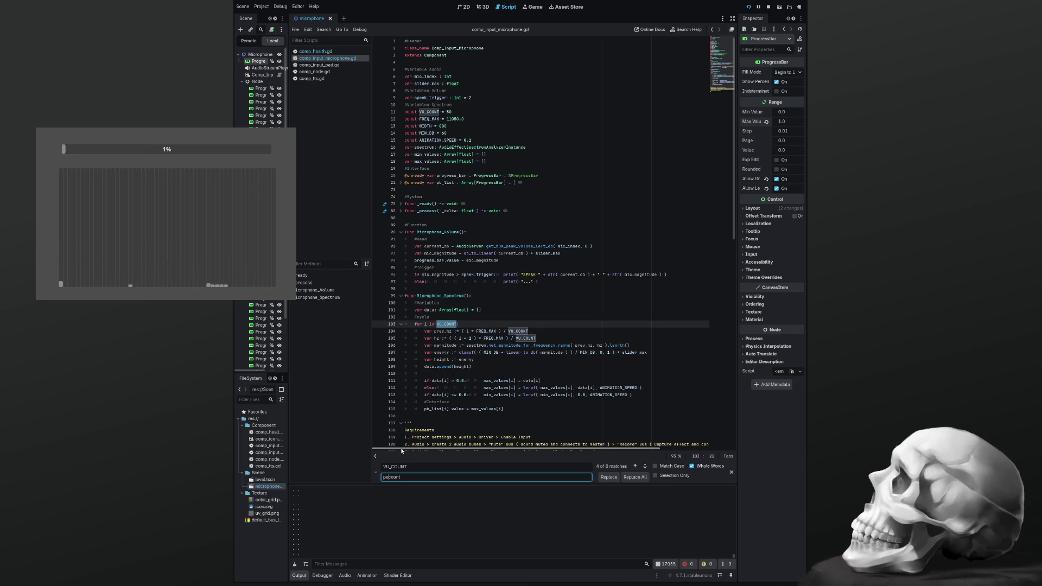
pyautogui.write('ctrum')
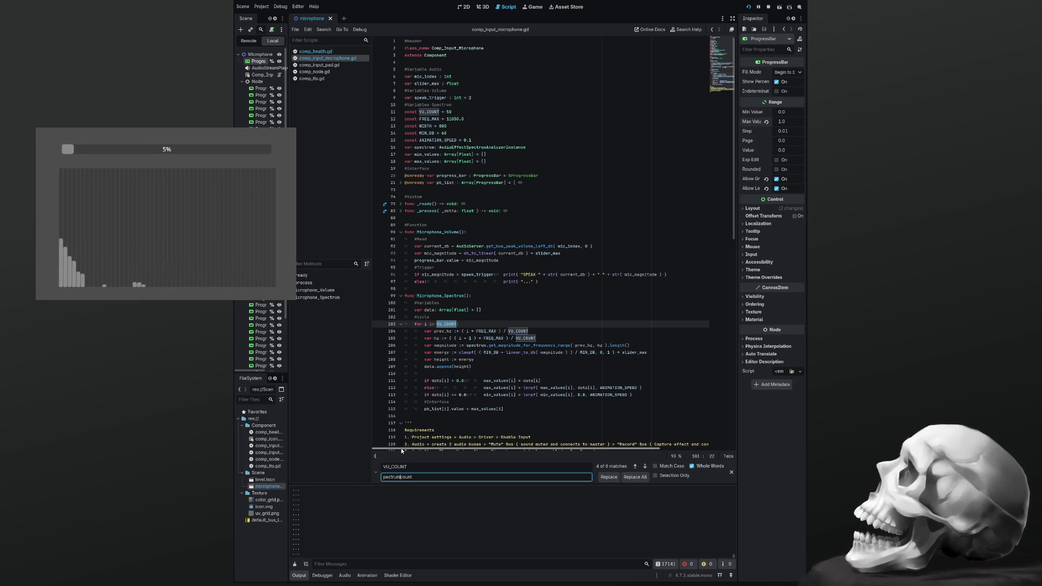
pyautogui.write('s')
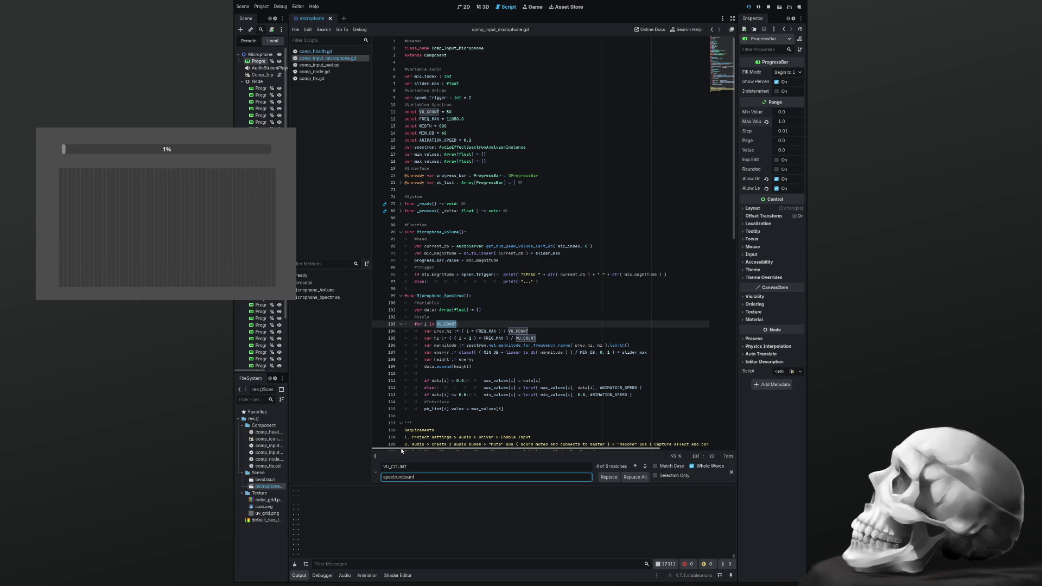
pyautogui.write('_')
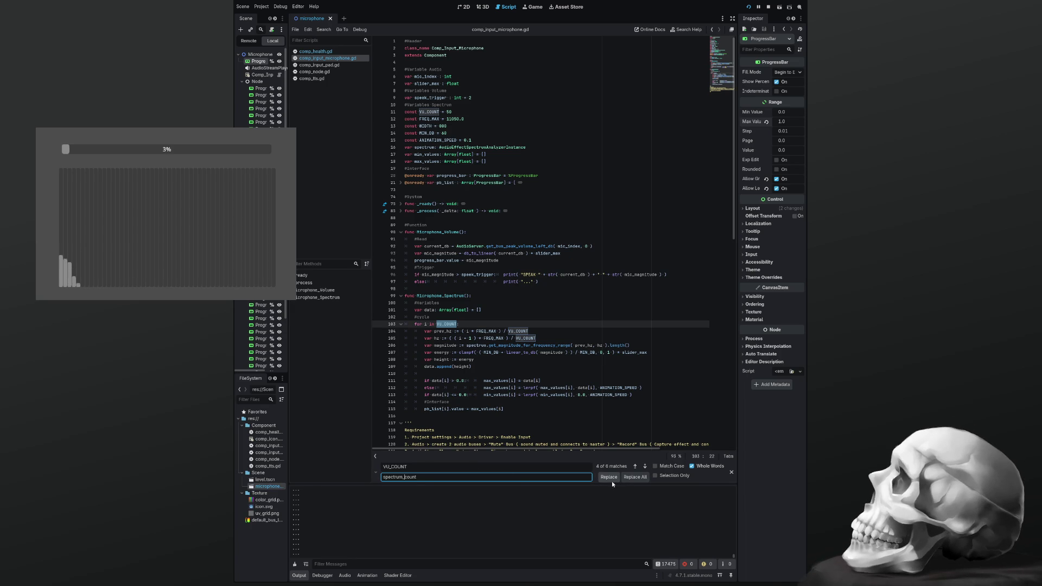
pyautogui.scroll(-1, 565, 468)
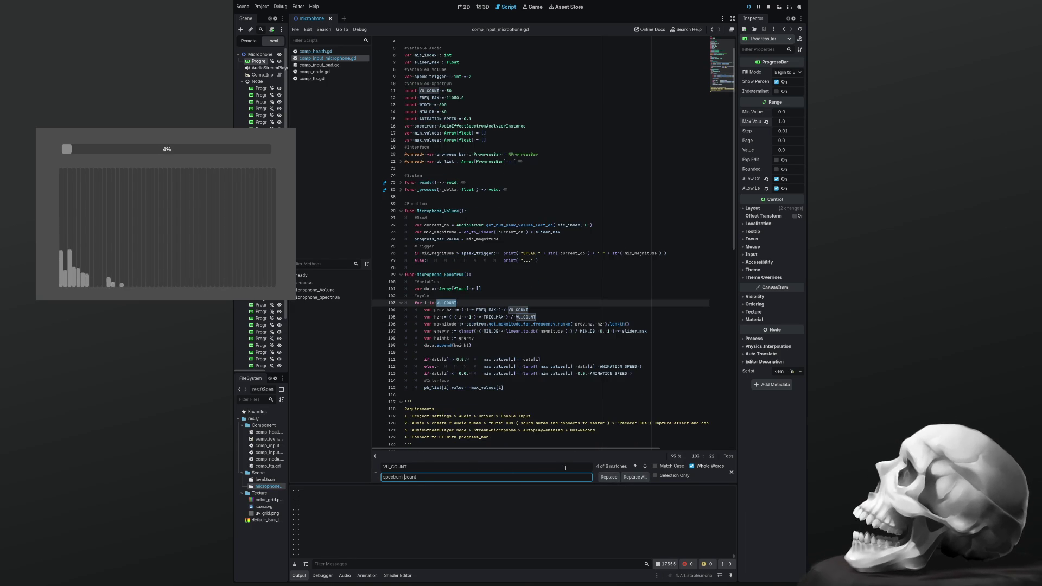
pyautogui.click(630, 478)
pyautogui.click(630, 479)
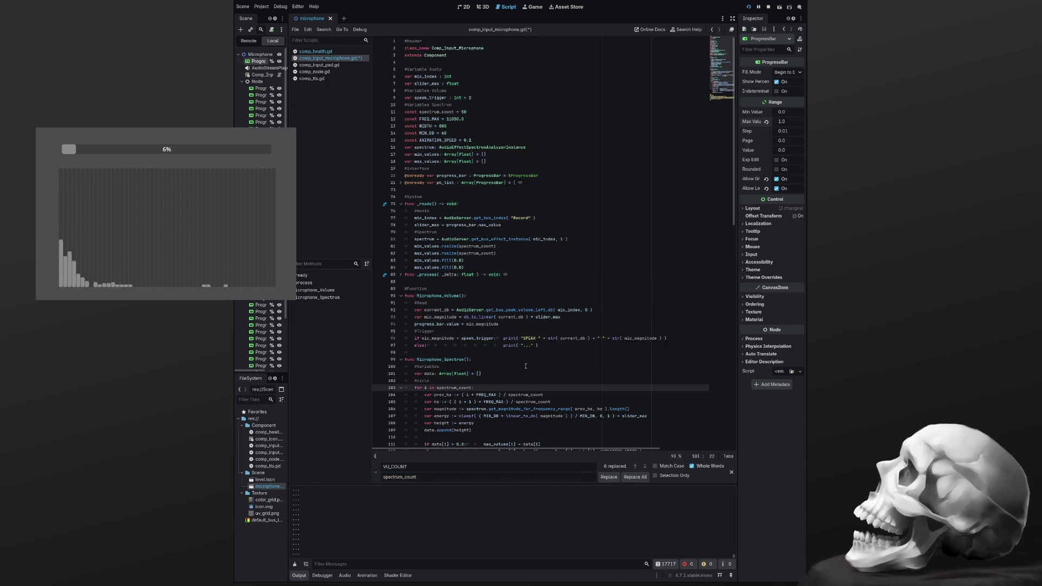
# Select both speek_trigger occurrences, retype them as volume_trigger, and close the search bar.
pyautogui.doubleClick(430, 99)
pyautogui.hotkey('ctrl', 'f')
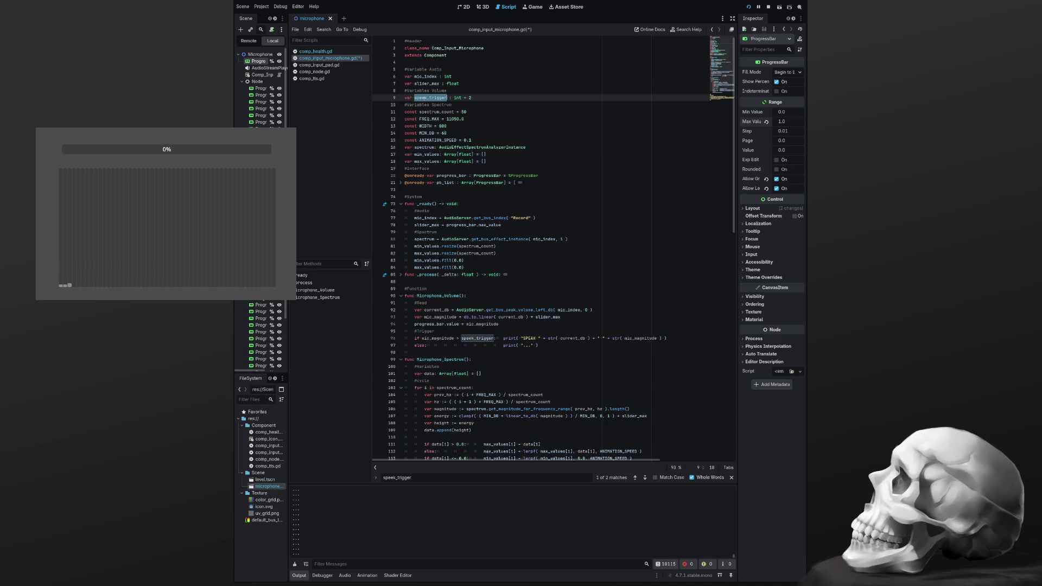
pyautogui.press('F3')
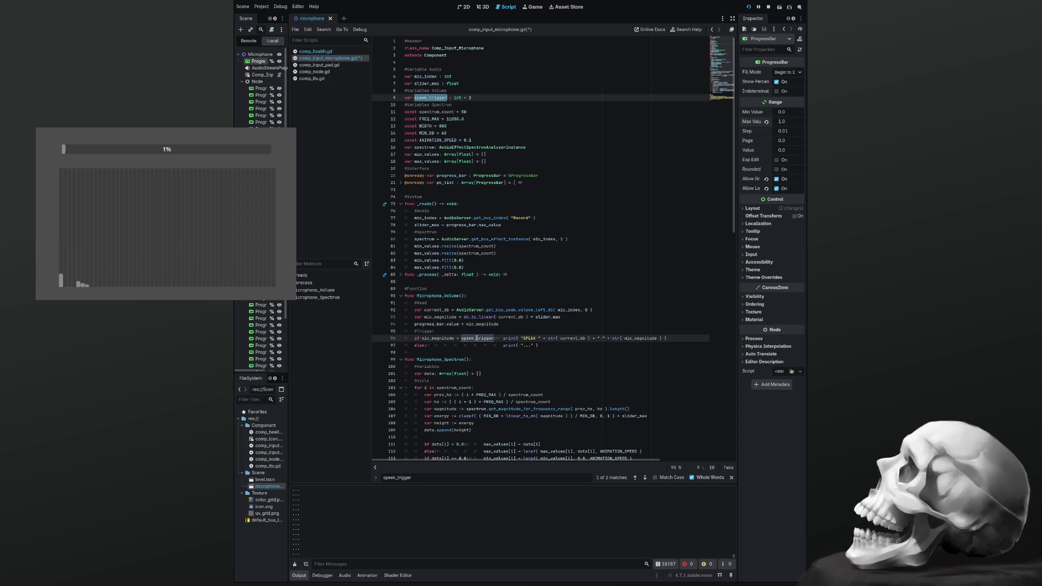
pyautogui.press('Left')
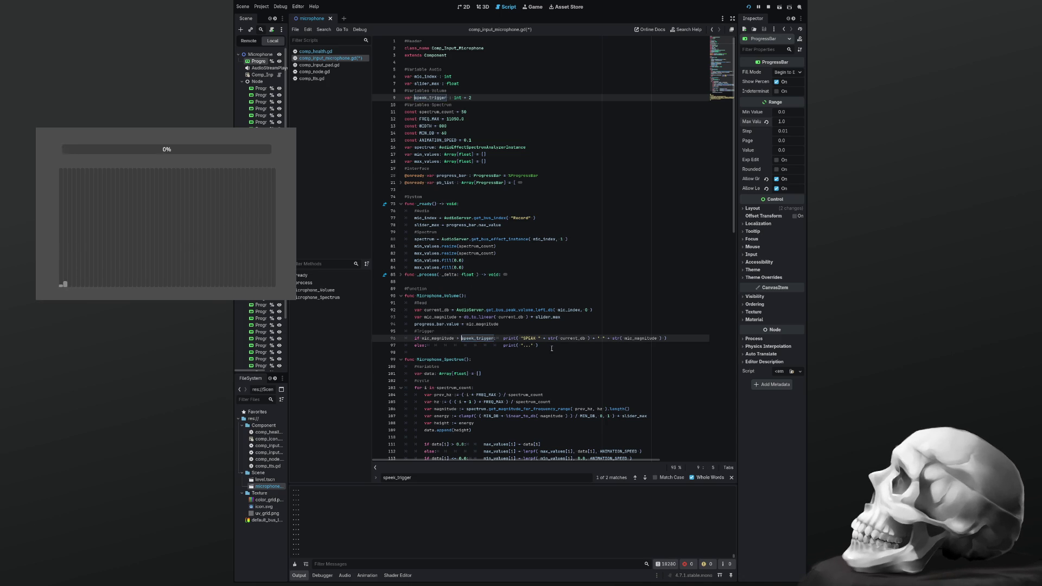
pyautogui.press('Delete')
pyautogui.press('Delete')
pyautogui.press('Delete')
pyautogui.write('volume')
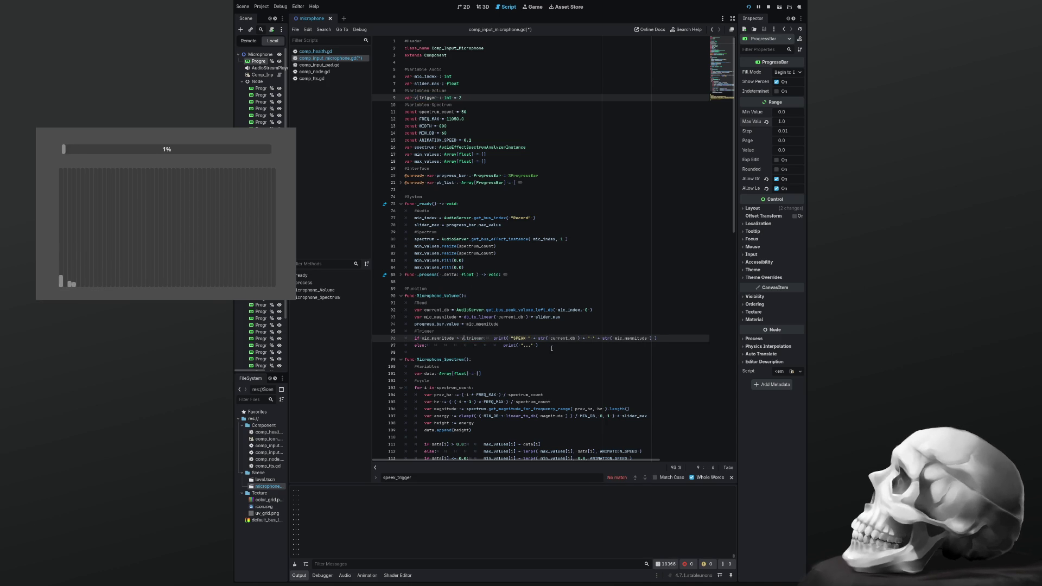
pyautogui.press('Escape')
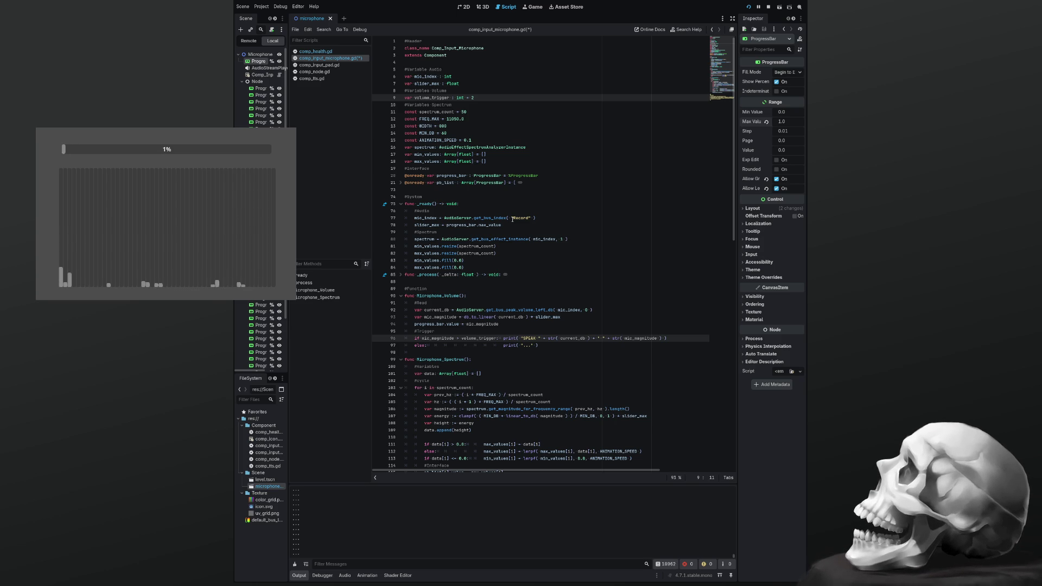
pyautogui.doubleClick(428, 119)
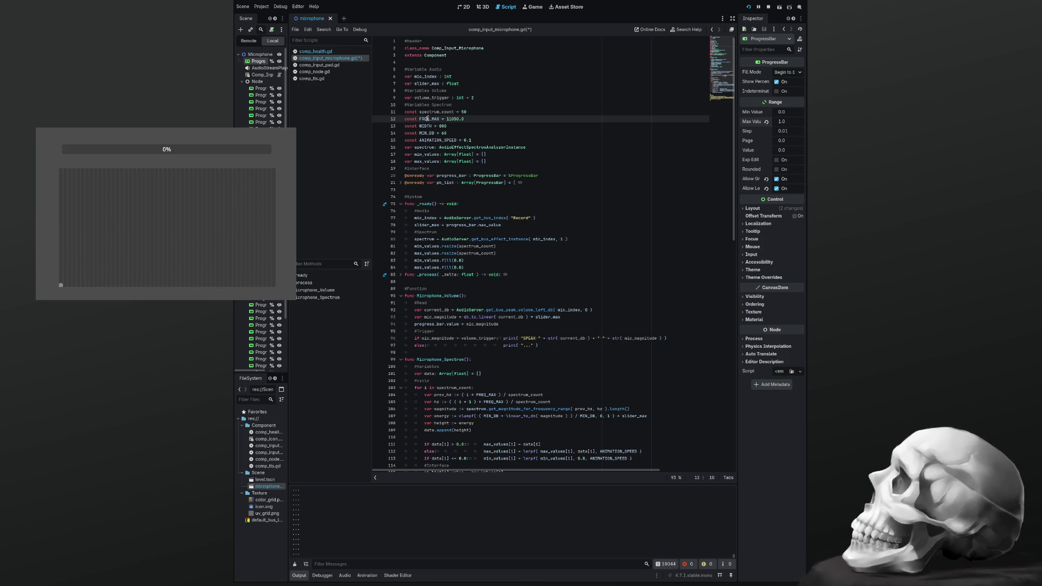
# Replace all three FREQ_MAX occurrences in the script with spectrum_max.
pyautogui.hotkey('ctrl', 'f')
pyautogui.press('Return')
pyautogui.press('Return')
pyautogui.press('Return')
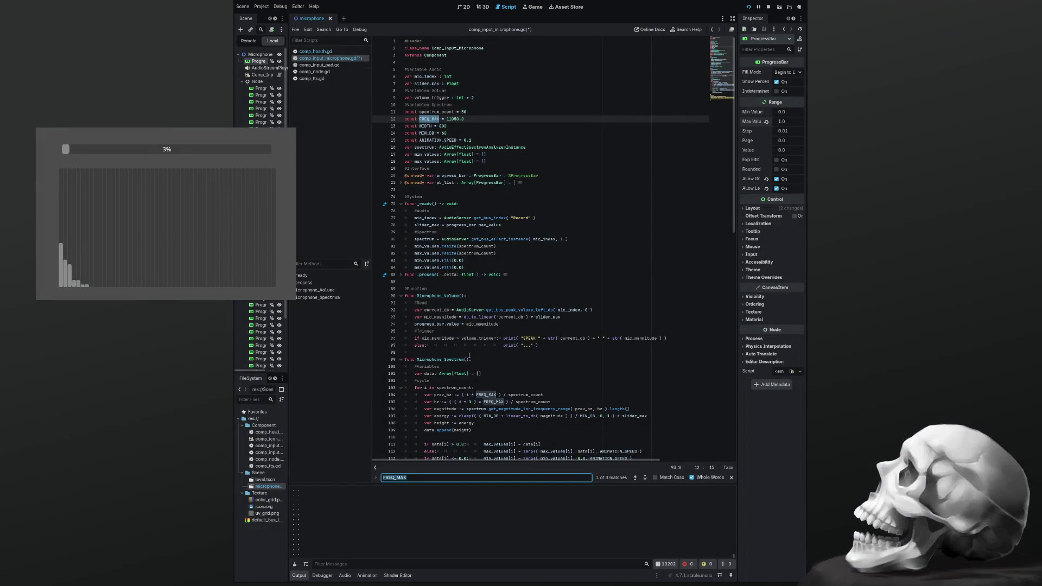
pyautogui.click(376, 477)
pyautogui.click(440, 478)
pyautogui.press('BackSpace')
pyautogui.press('BackSpace')
pyautogui.press('BackSpace')
pyautogui.write('max')
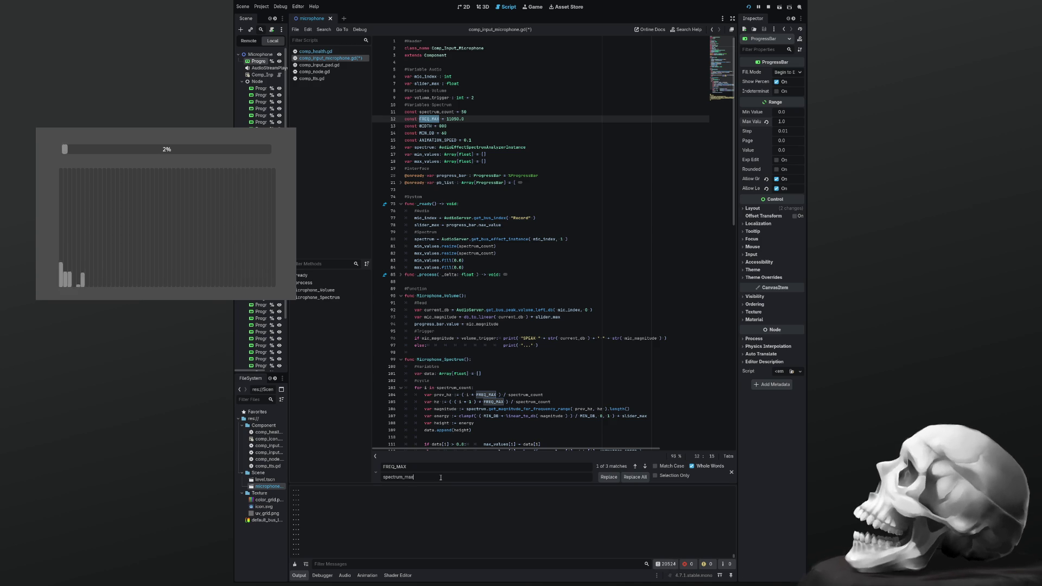
pyautogui.click(634, 477)
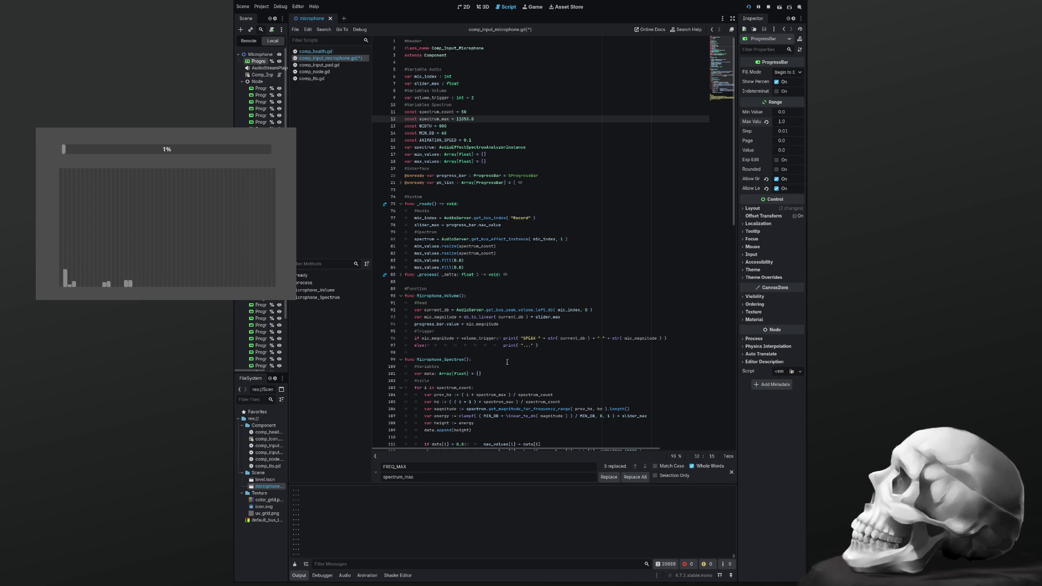
pyautogui.doubleClick(425, 126)
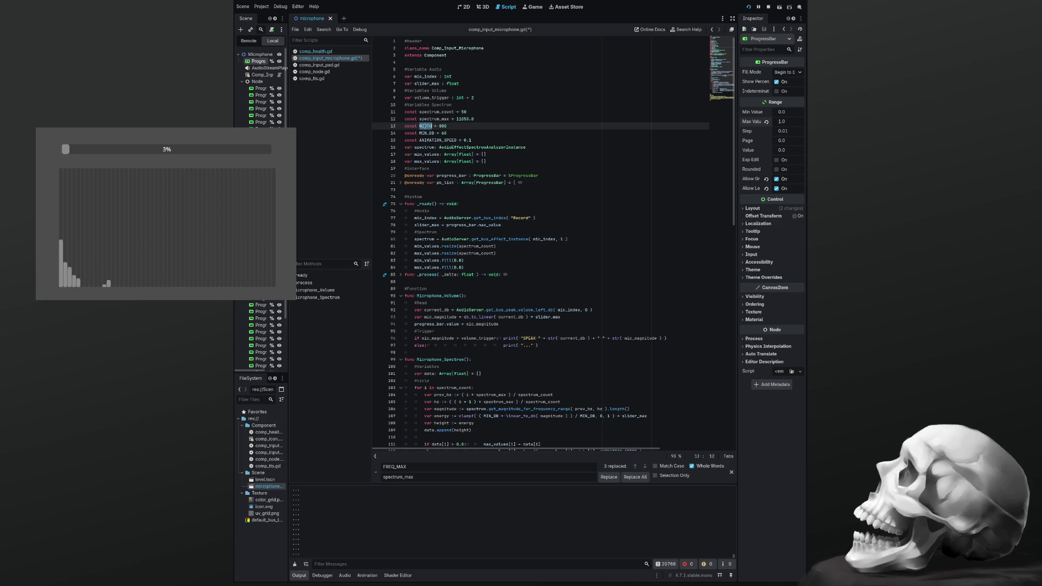
# Check WIDTH's uses, then delete the unused WIDTH constant line.
pyautogui.hotkey('ctrl', 'f')
pyautogui.scroll(-5, 428, 135)
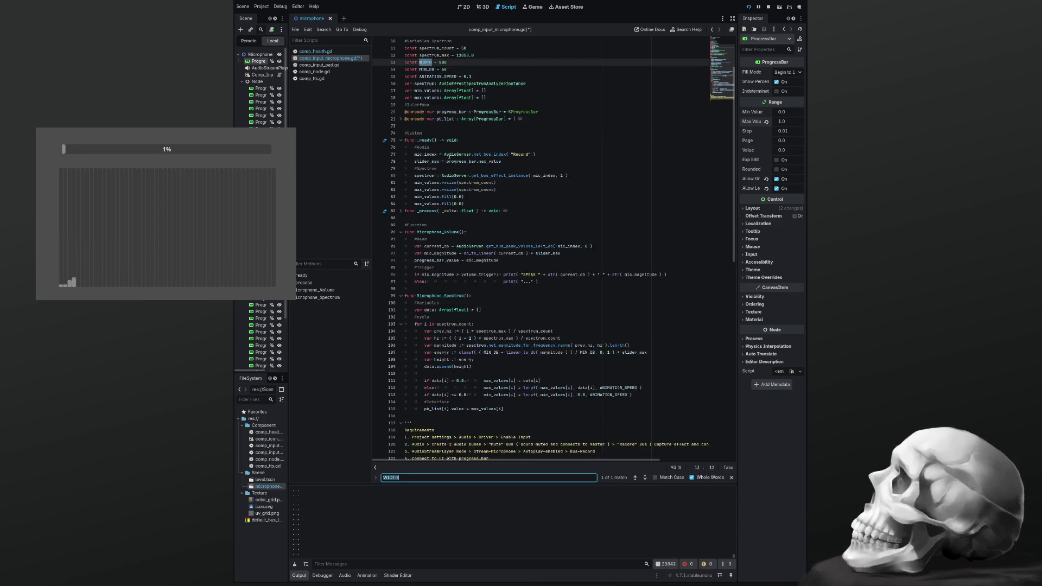
pyautogui.click(645, 478)
pyautogui.click(459, 127)
pyautogui.hotkey('shift', 'Home')
pyautogui.press('BackSpace')
pyautogui.press('Delete')
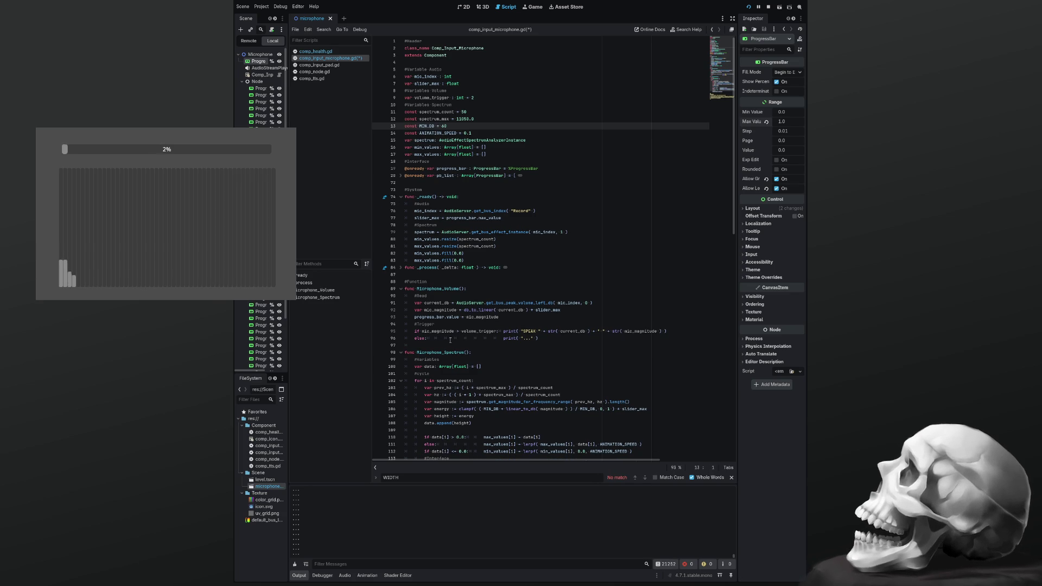
# Replace every MIN_DB with spectrum_min and begin a # DB comment after its value.
pyautogui.doubleClick(429, 125)
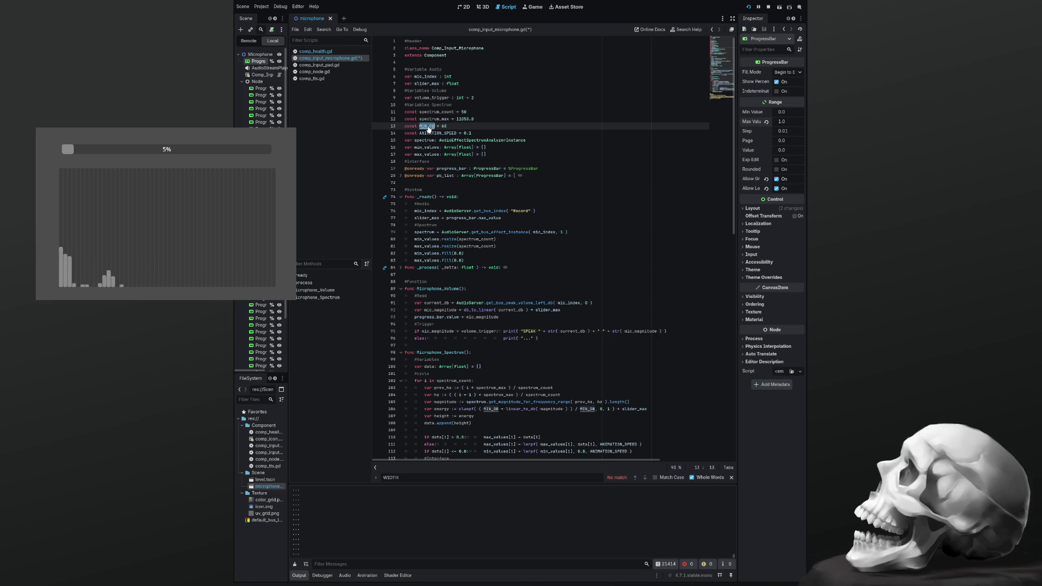
pyautogui.hotkey('ctrl', 'f')
pyautogui.scroll(-3, 456, 163)
pyautogui.scroll(3, 483, 191)
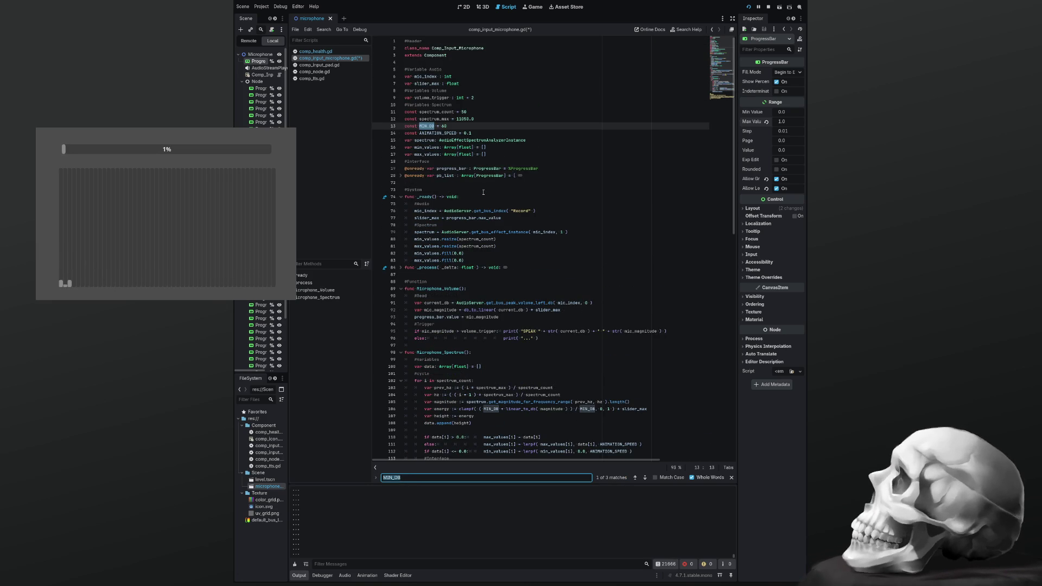
pyautogui.hotkey('ctrl', 'r')
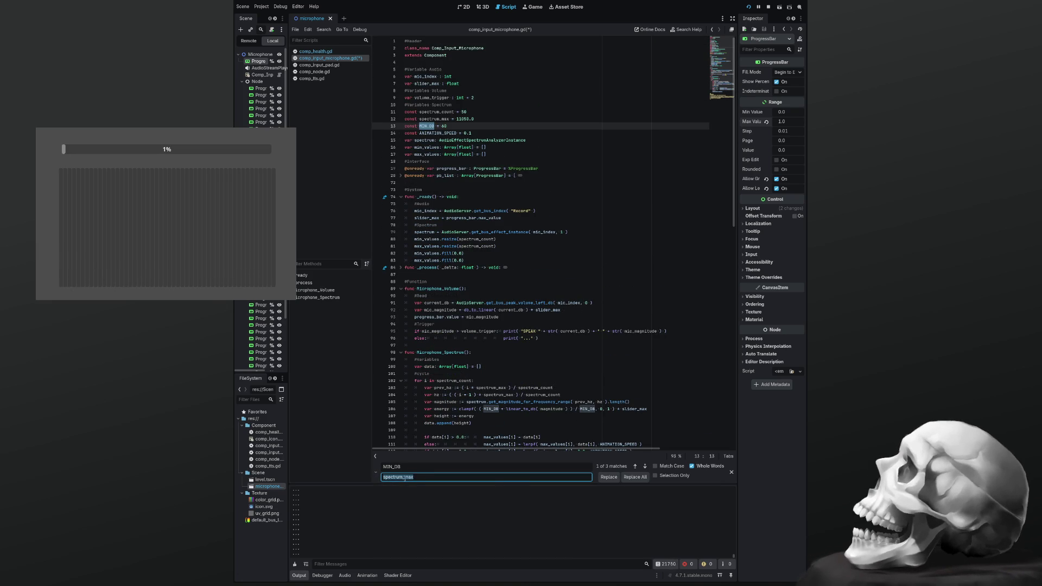
pyautogui.click(412, 456)
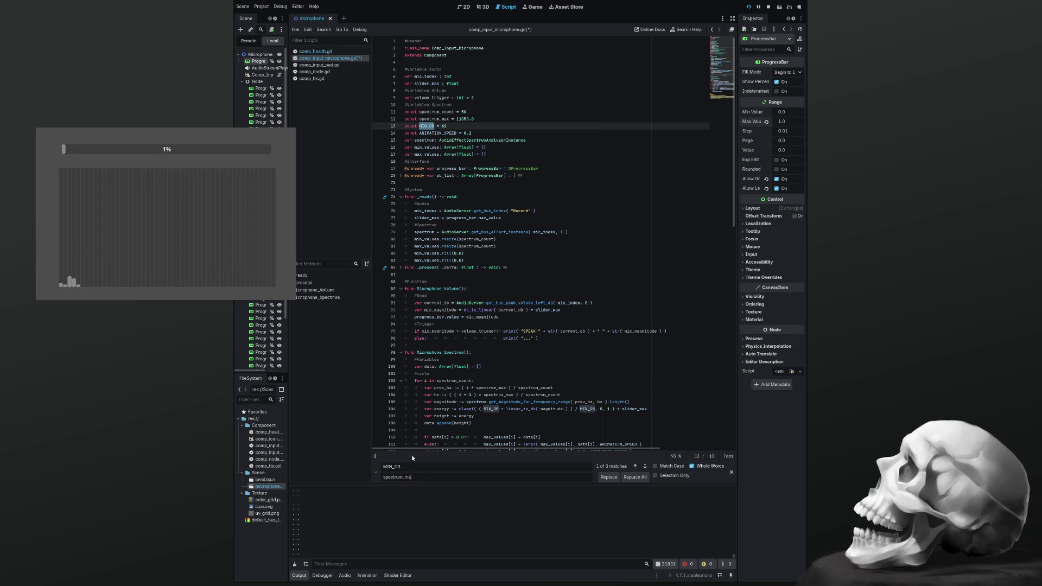
pyautogui.press('BackSpace')
pyautogui.write('in')
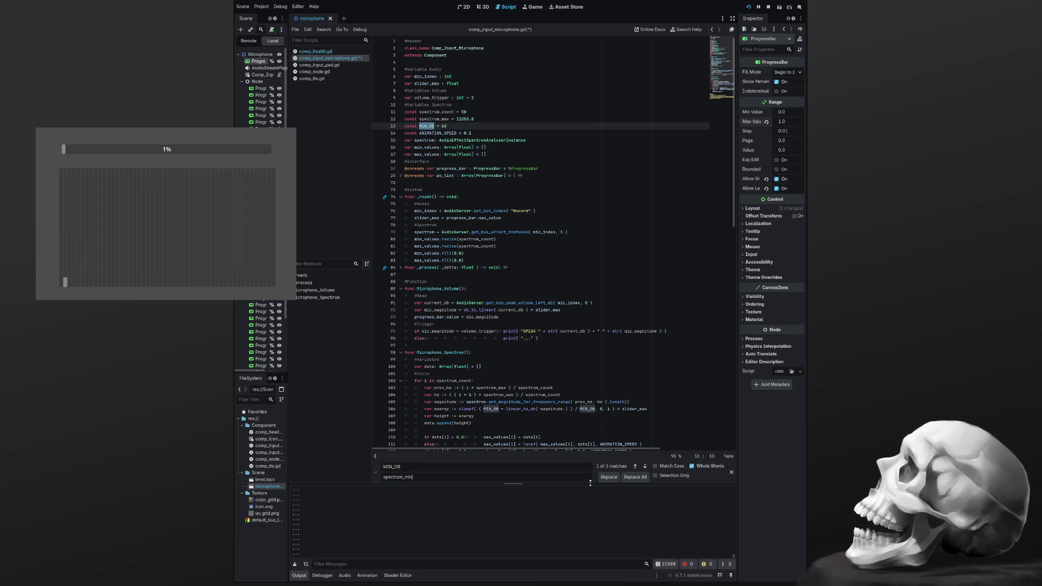
pyautogui.click(629, 477)
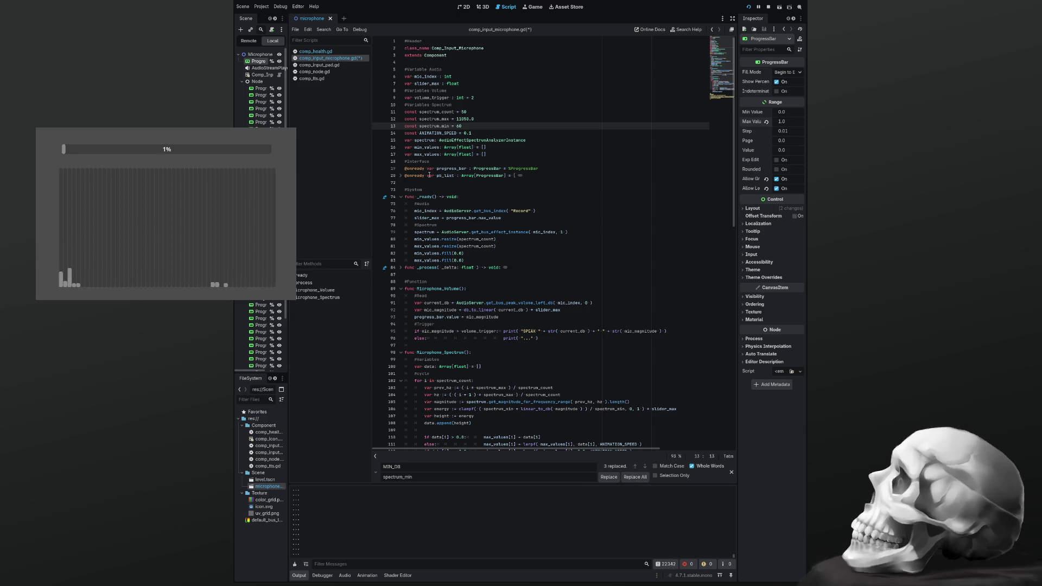
pyautogui.write('# ')
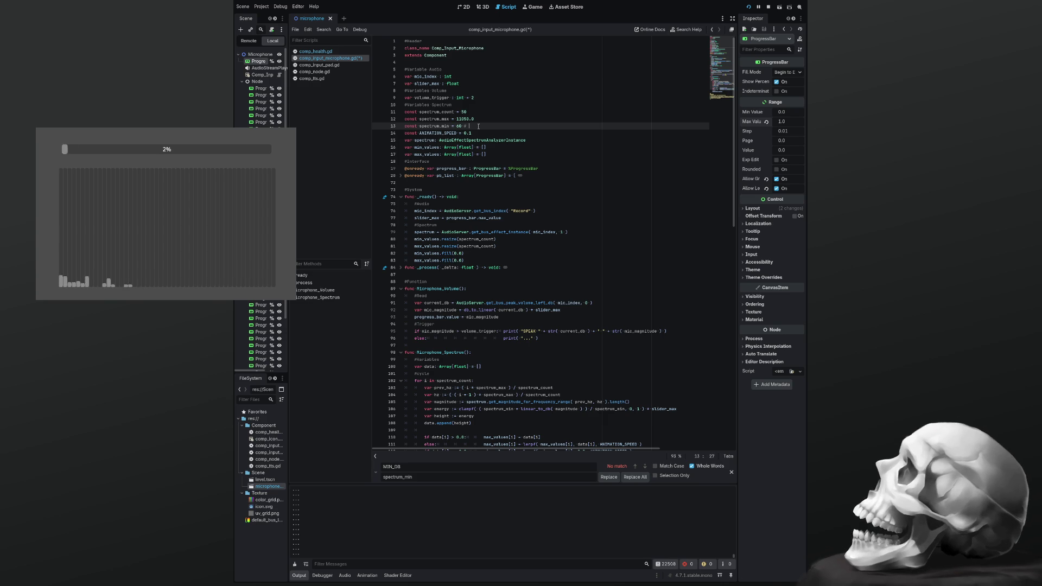
pyautogui.write('DB')
# Add a # Hz comment after the 11050.0 spectrum_max value and close the find bar.
pyautogui.press('Up')
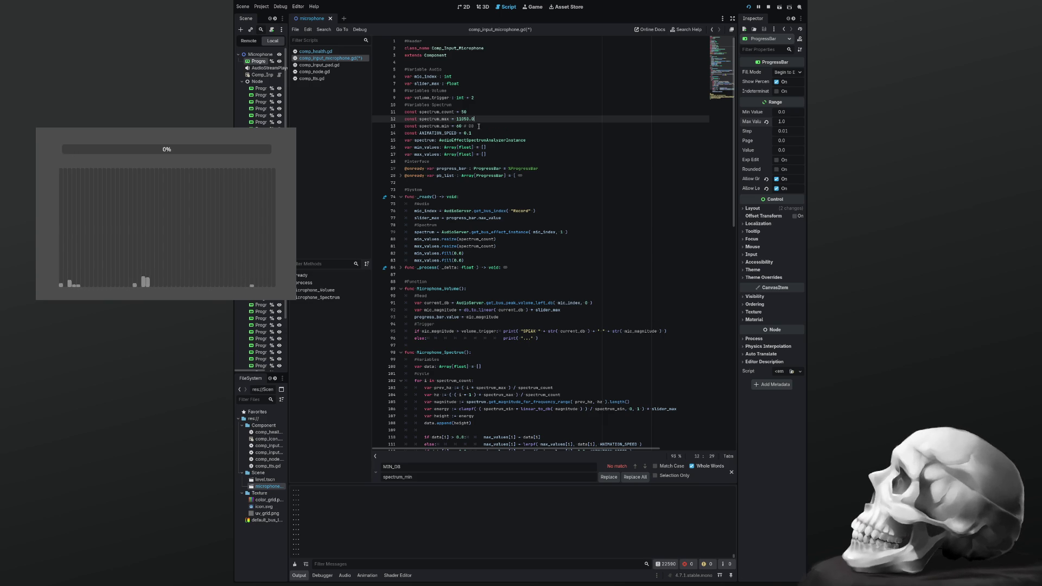
pyautogui.write('# Hz')
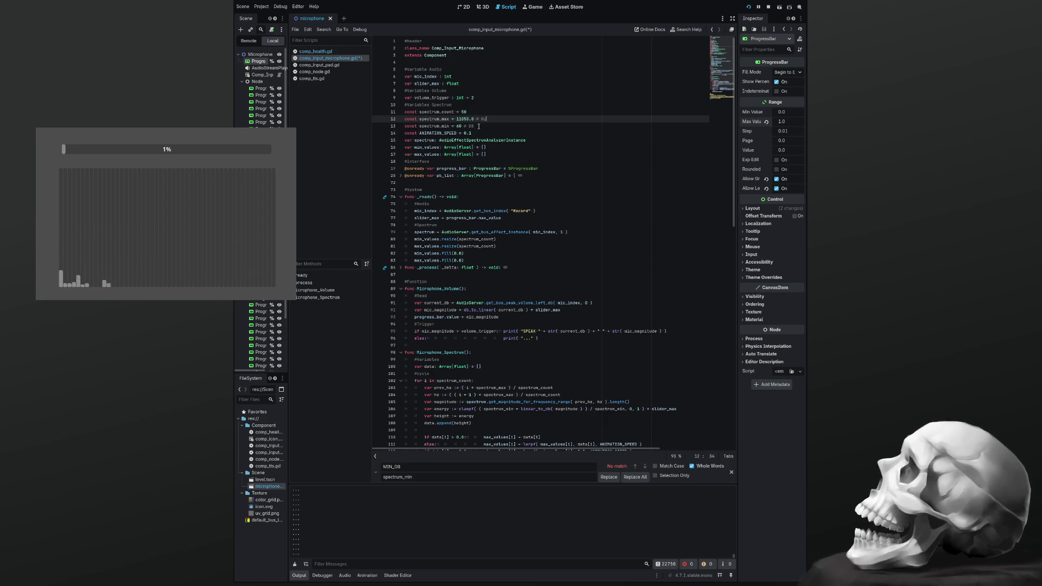
pyautogui.press('Escape')
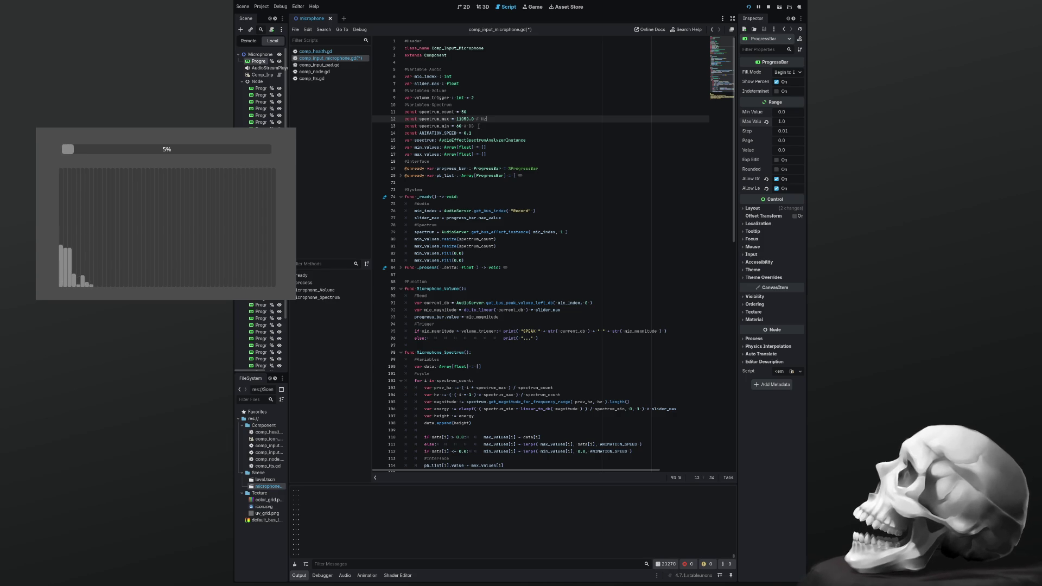
# Replace every spectrum_max with spectrum_hz_max.
pyautogui.doubleClick(434, 119)
pyautogui.hotkey('ctrl', 'f')
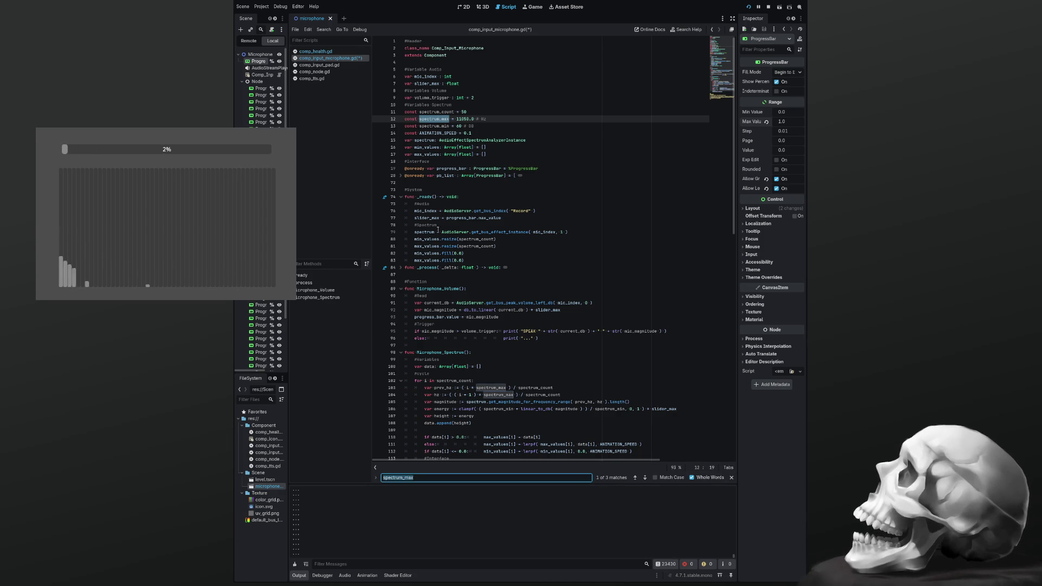
pyautogui.click(375, 477)
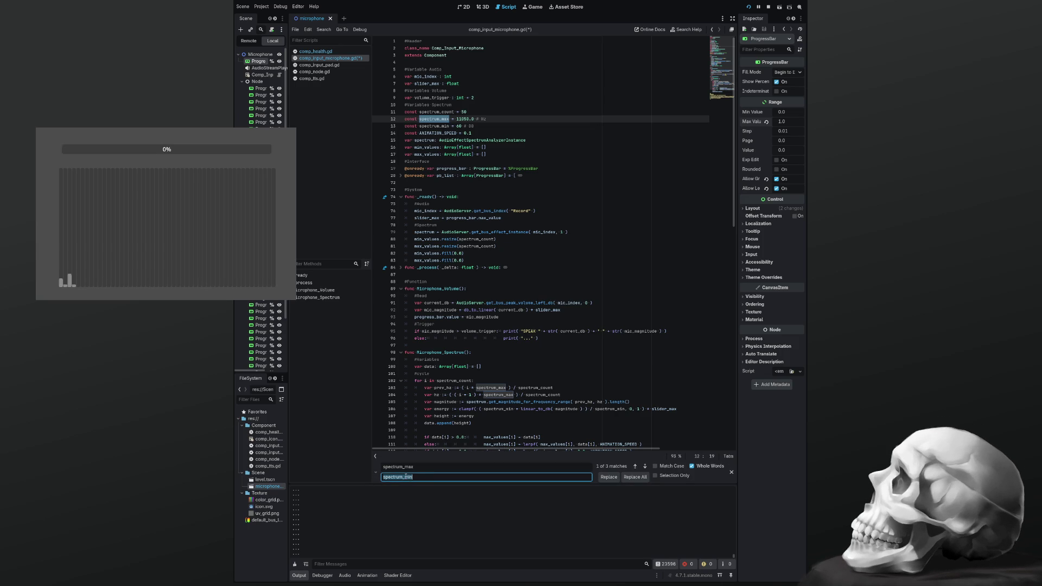
pyautogui.click(423, 476)
pyautogui.press('BackSpace')
pyautogui.press('BackSpace')
pyautogui.write('a')
pyautogui.press('Left')
pyautogui.press('Left')
pyautogui.press('Left')
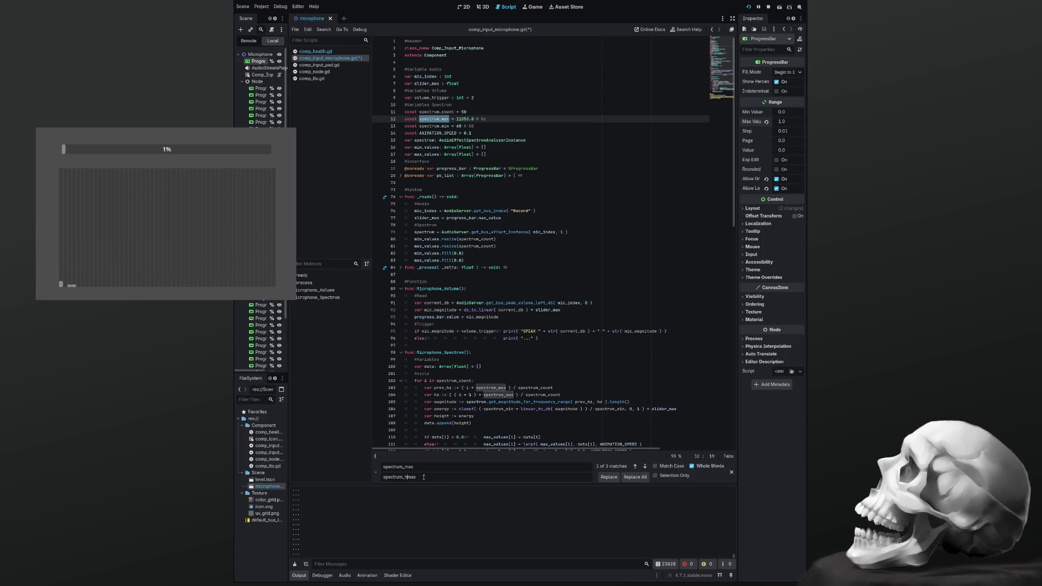
pyautogui.write('z_')
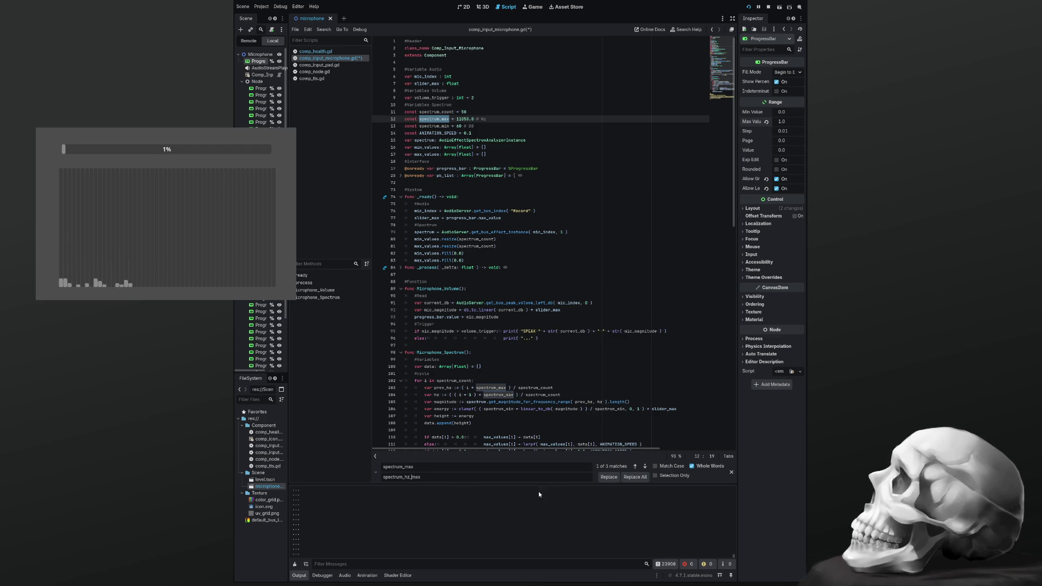
pyautogui.click(629, 477)
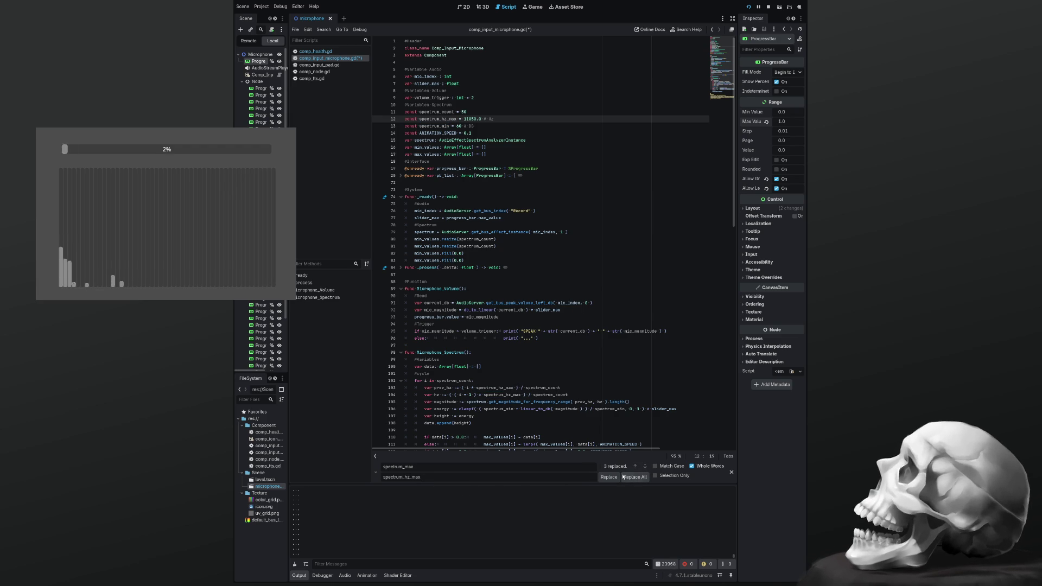
# Replace every spectrum_min with spectrum_db_min.
pyautogui.doubleClick(435, 126)
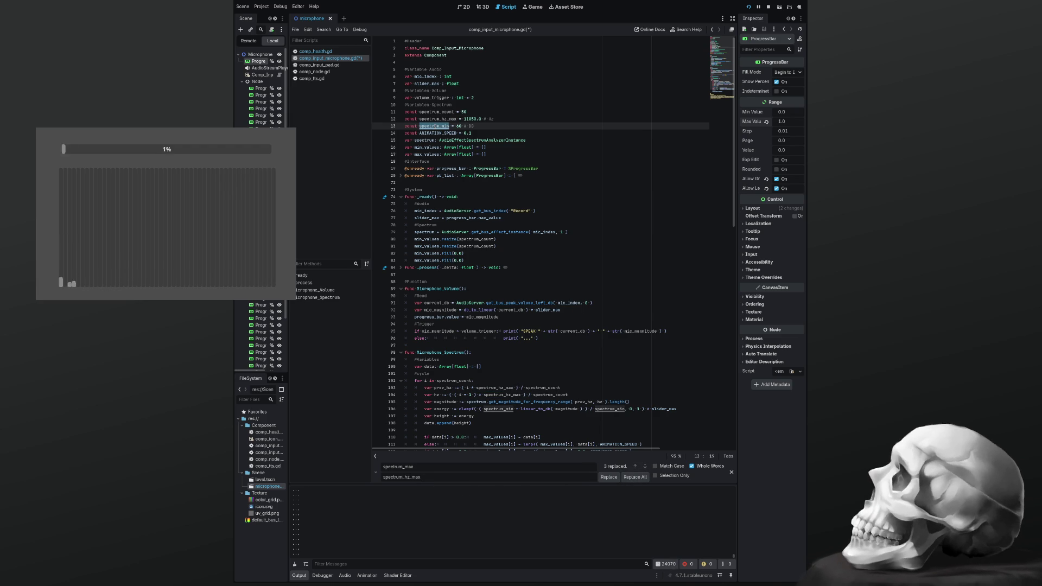
pyautogui.hotkey('ctrl', 'f')
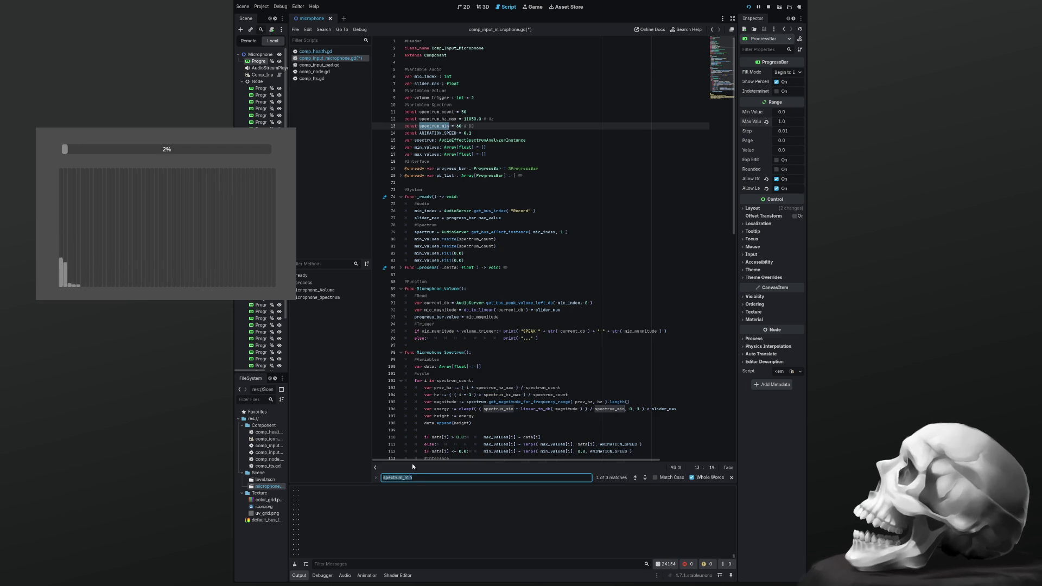
pyautogui.click(376, 480)
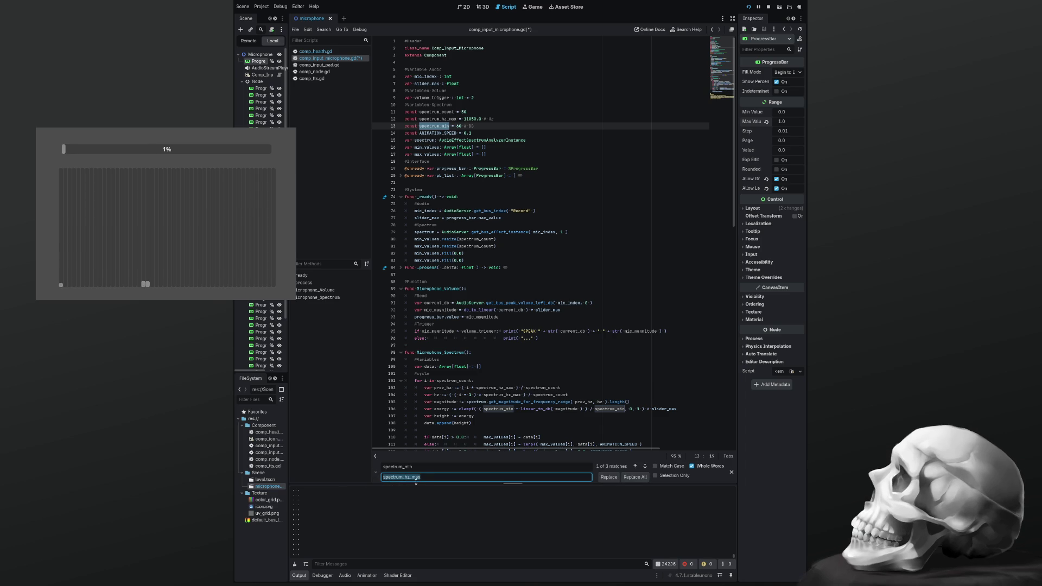
pyautogui.click(430, 480)
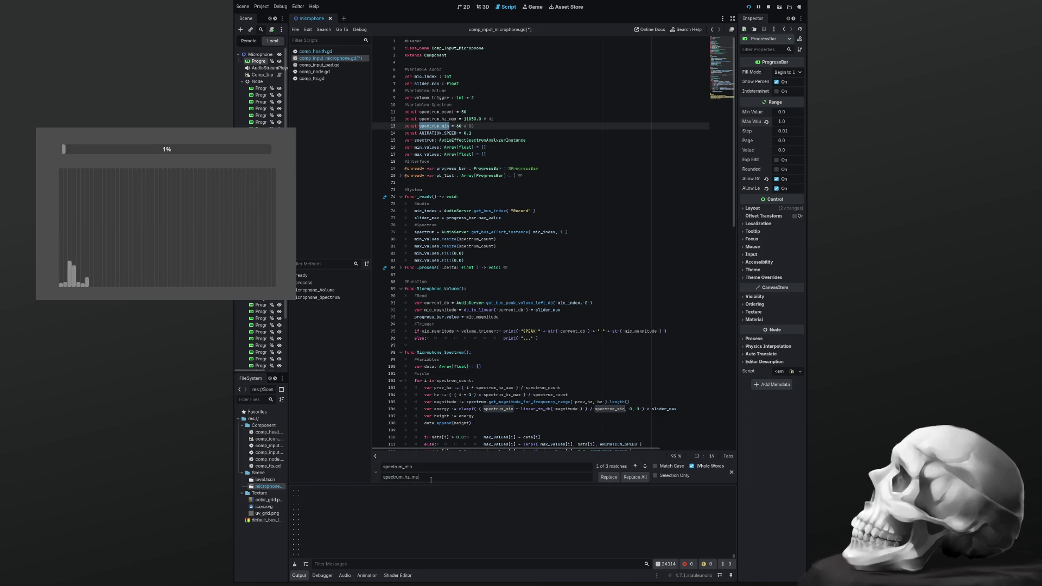
pyautogui.write('in')
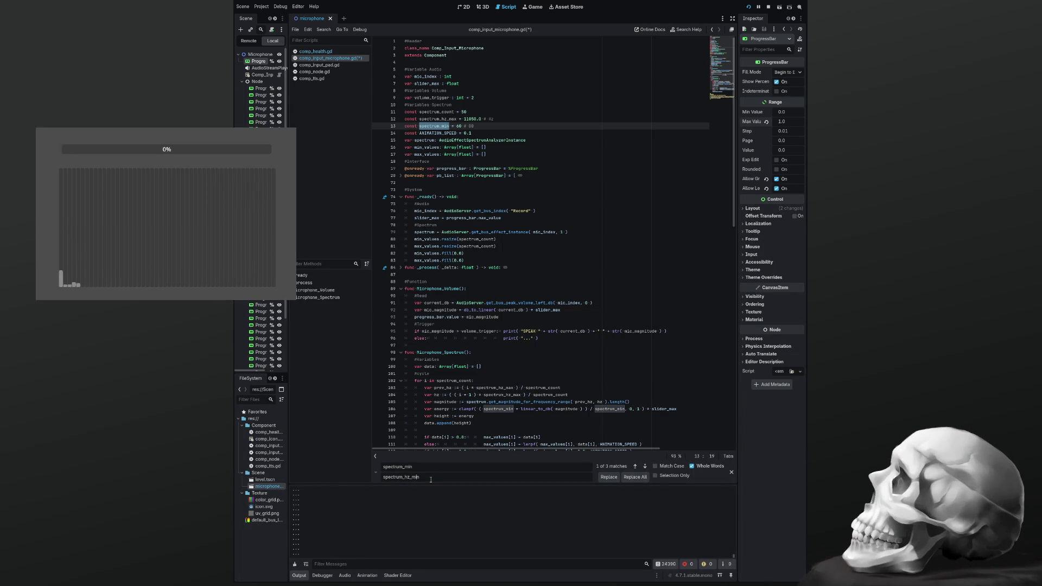
pyautogui.press('BackSpace')
pyautogui.press('BackSpace')
pyautogui.press('BackSpace')
pyautogui.write('db_min')
pyautogui.click(634, 476)
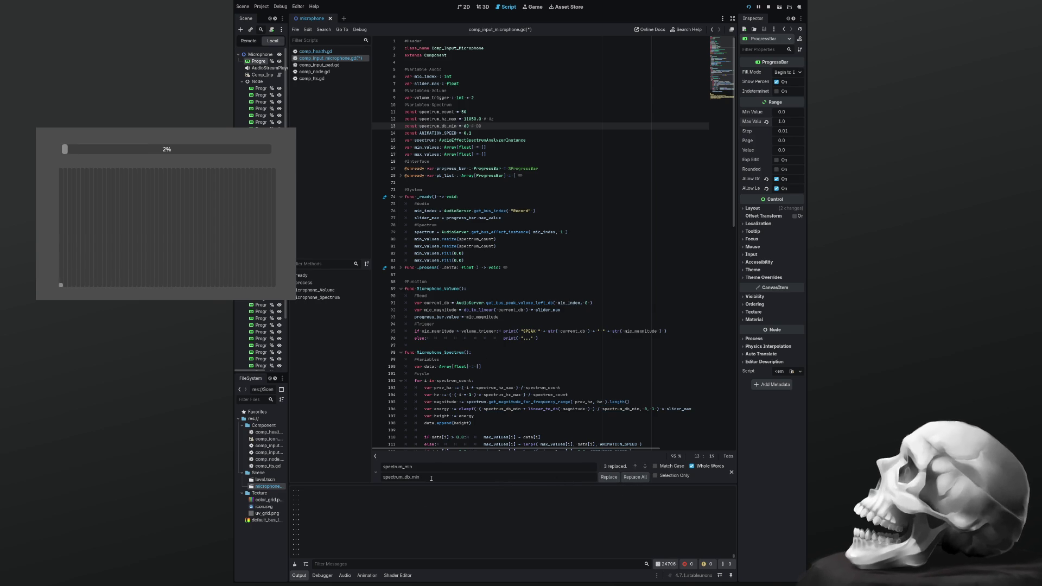
# Delete the DB and Hz unit comments from lines 12–13 and save the script.
pyautogui.moveTo(431, 478); pyautogui.dragTo(382, 474)
pyautogui.press('BackSpace')
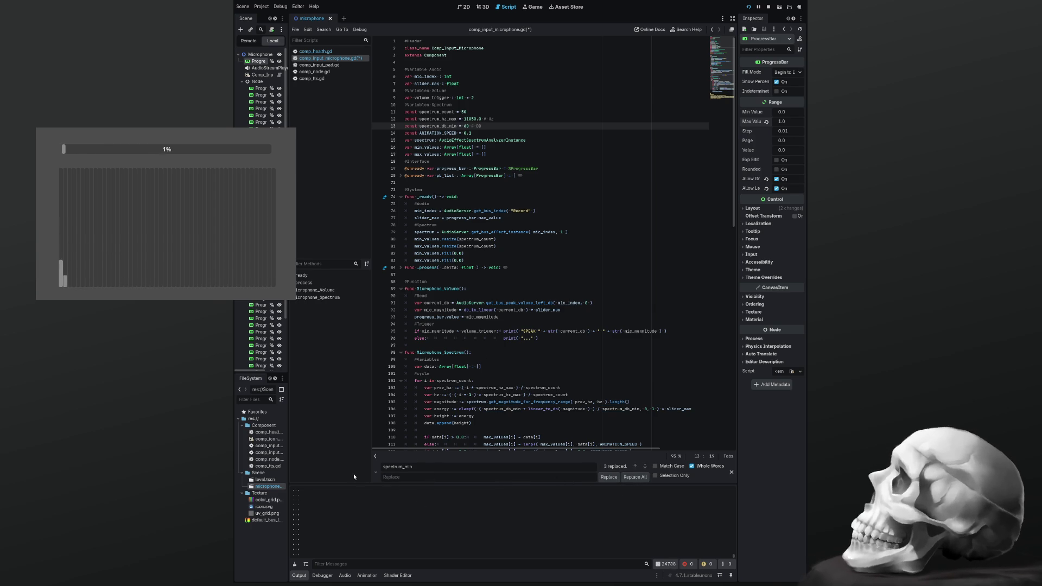
pyautogui.click(377, 471)
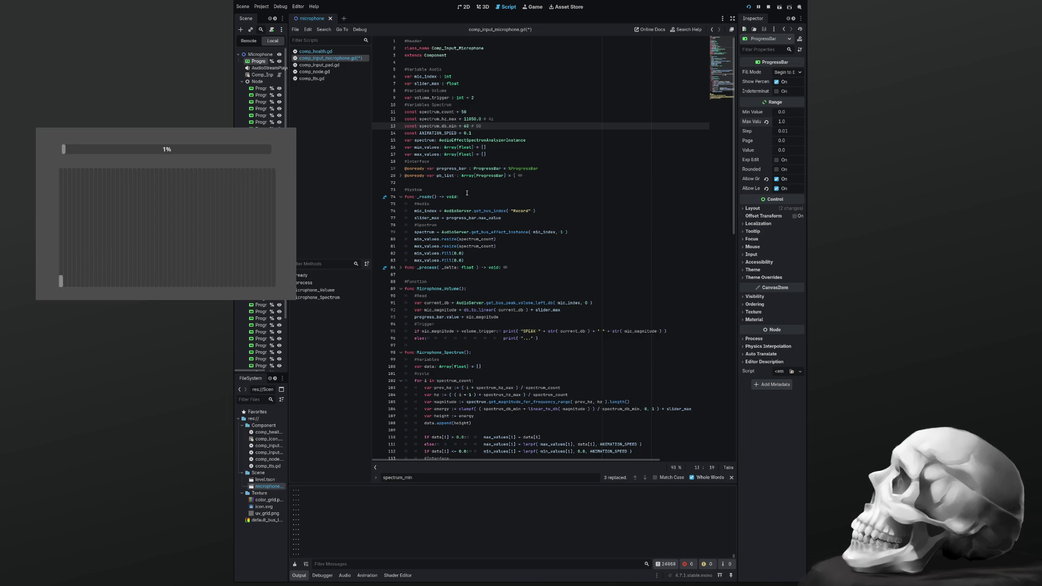
pyautogui.click(487, 128)
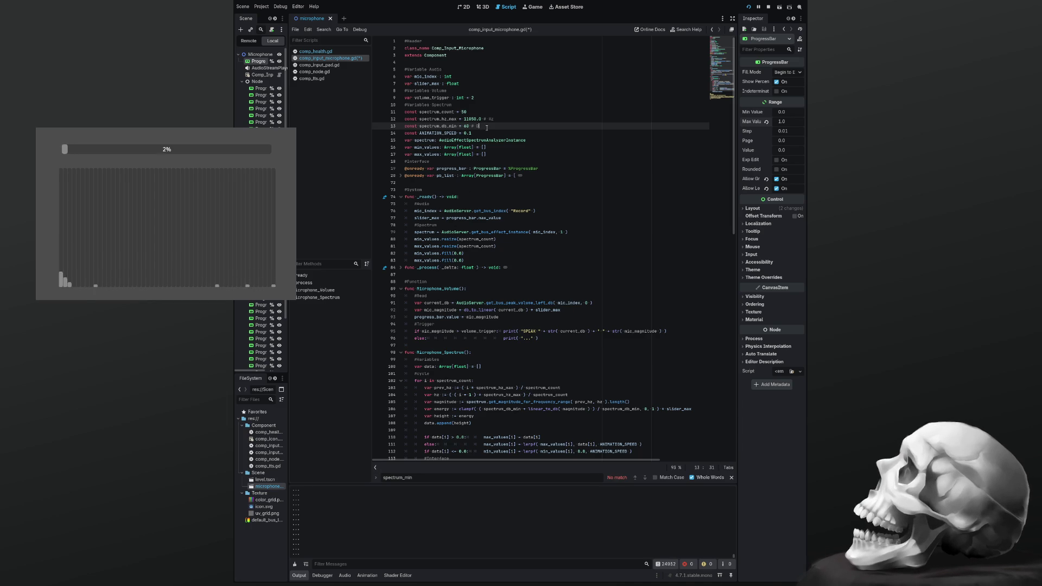
pyautogui.press('BackSpace')
pyautogui.press('BackSpace')
pyautogui.press('BackSpace')
pyautogui.press('Up')
pyautogui.press('End')
pyautogui.press('BackSpace')
pyautogui.press('BackSpace')
pyautogui.press('BackSpace')
pyautogui.press('BackSpace')
pyautogui.press('BackSpace')
pyautogui.press('Down')
pyautogui.press('Down')
pyautogui.hotkey('ctrl', 's')
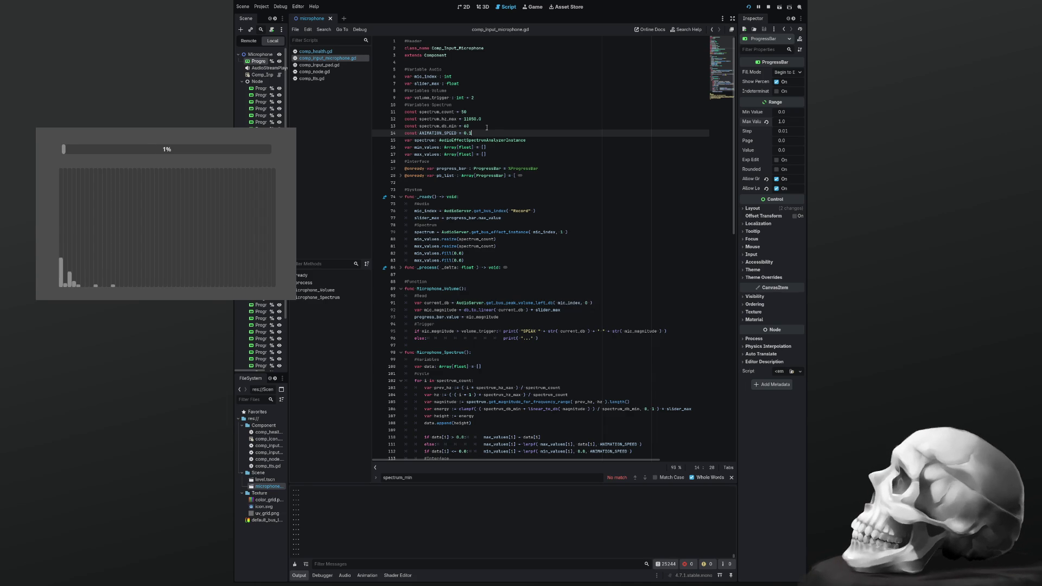
# Replace all three ANIMATION_SPEED uses with animation_speed and collapse the replace row.
pyautogui.doubleClick(446, 133)
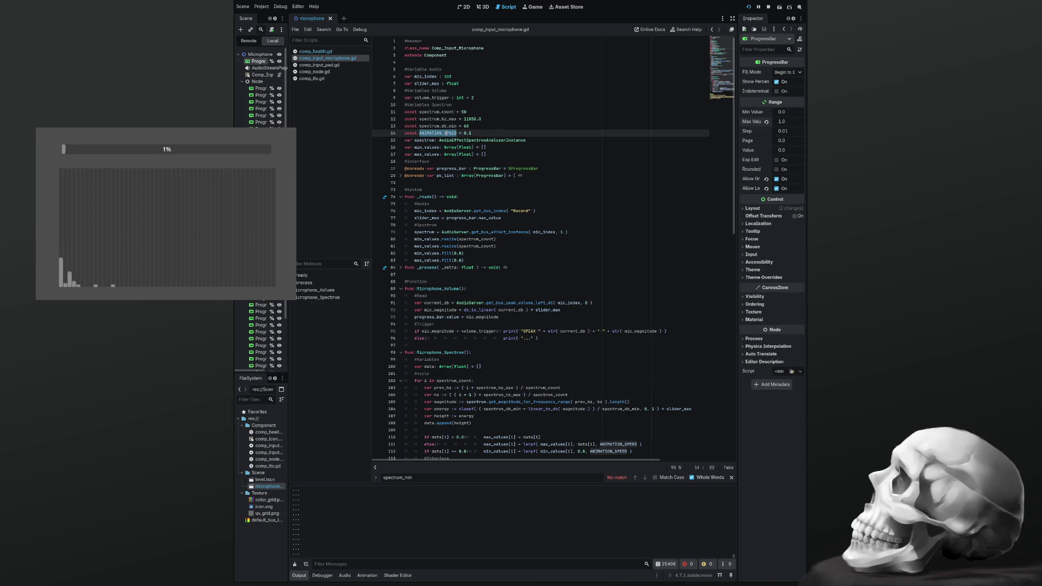
pyautogui.scroll(-3, 446, 132)
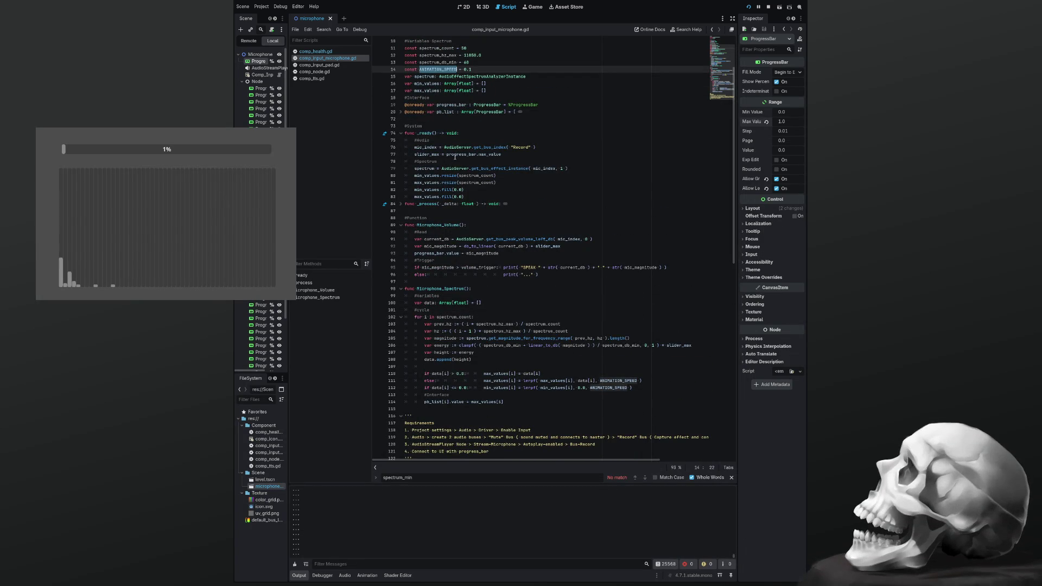
pyautogui.hotkey('ctrl', 'f')
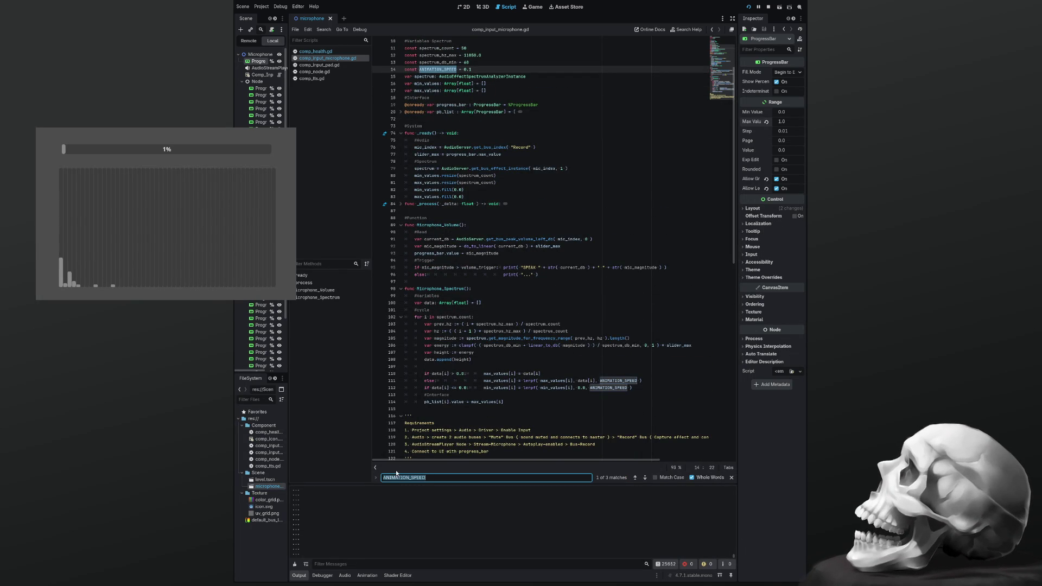
pyautogui.click(377, 479)
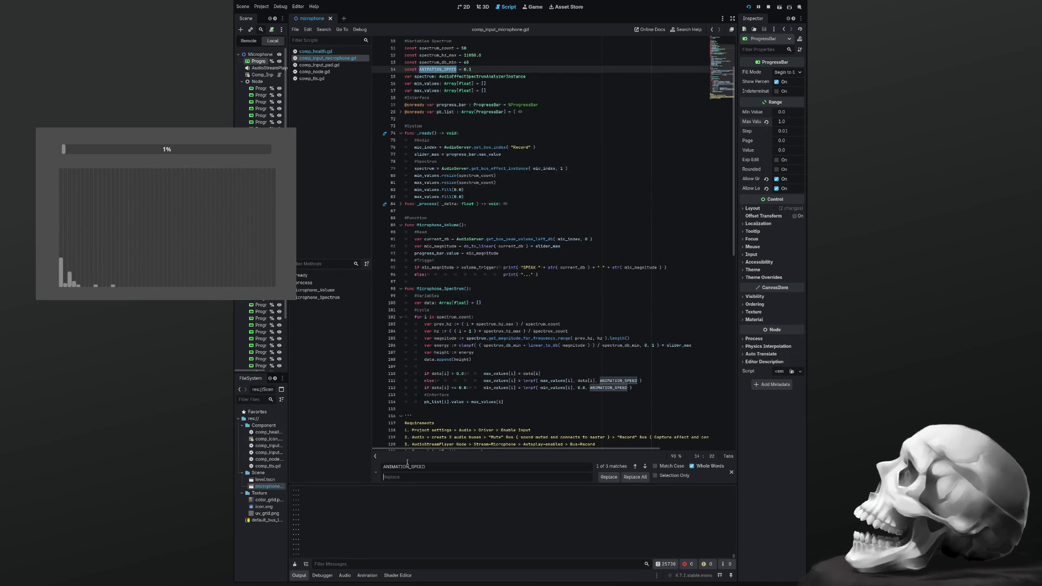
pyautogui.write('animation_speed')
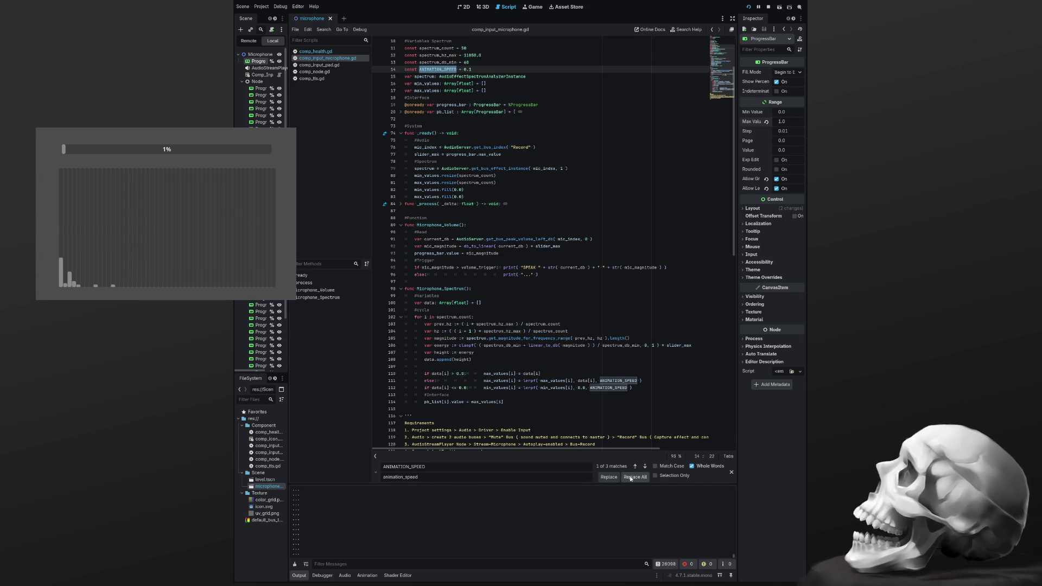
pyautogui.click(631, 477)
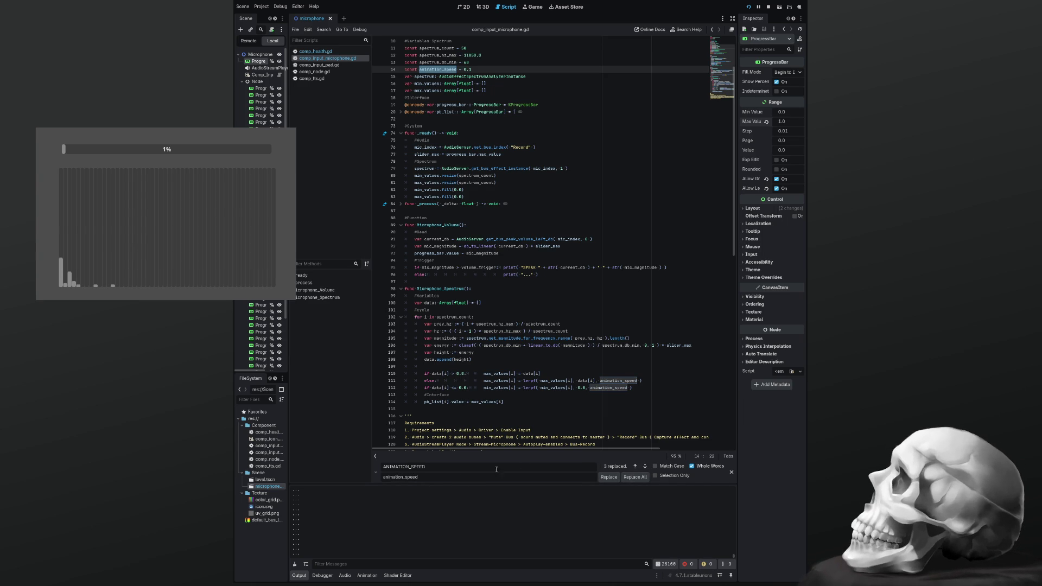
pyautogui.click(375, 472)
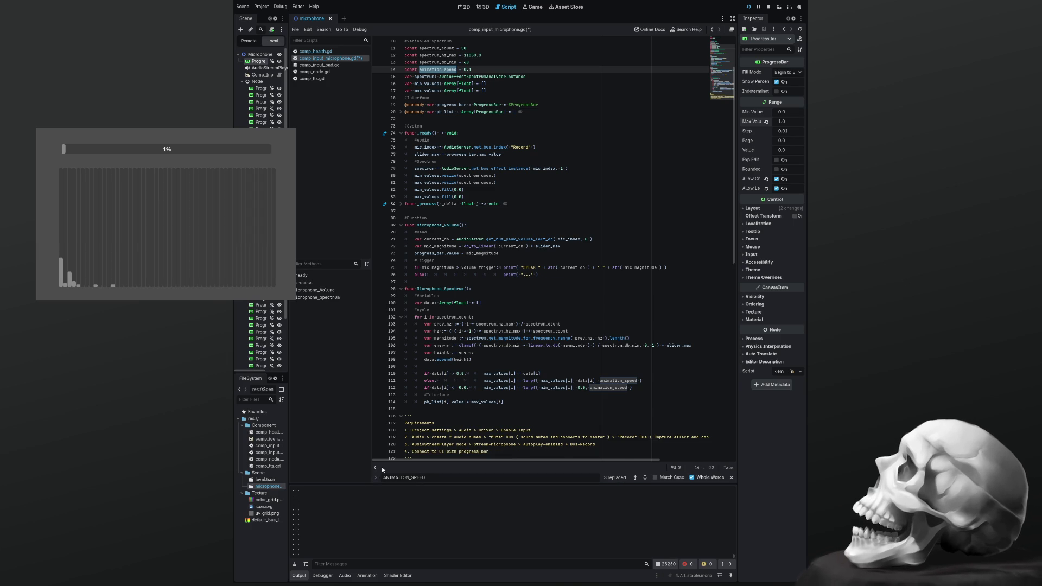
pyautogui.scroll(3, 426, 187)
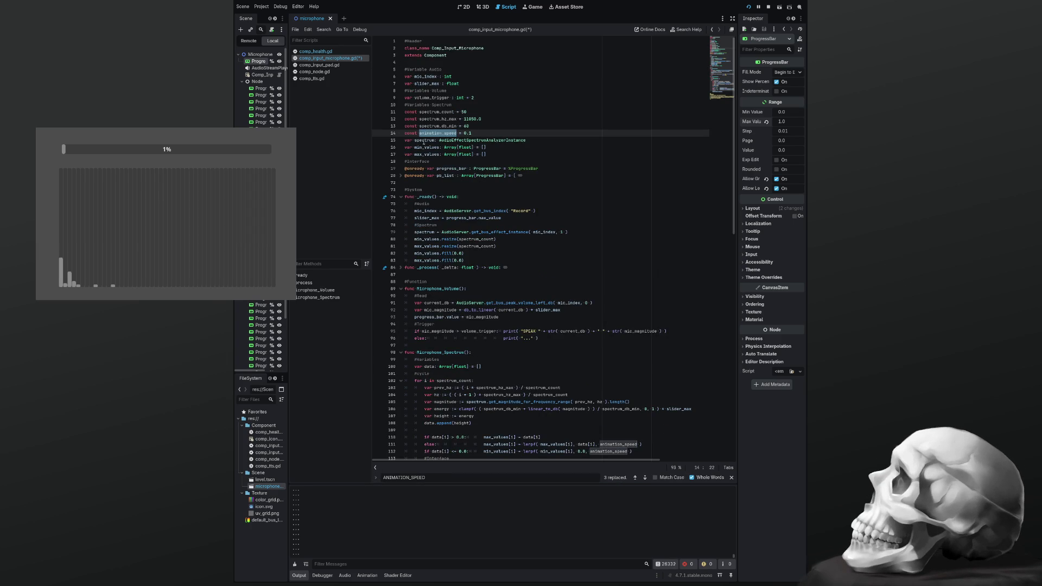
pyautogui.doubleClick(424, 141)
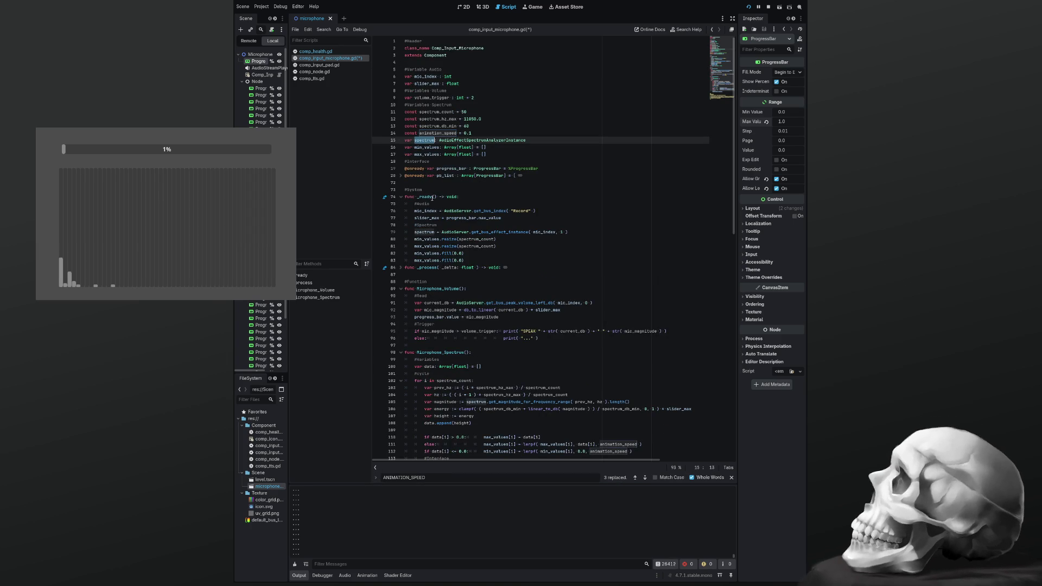
pyautogui.doubleClick(424, 147)
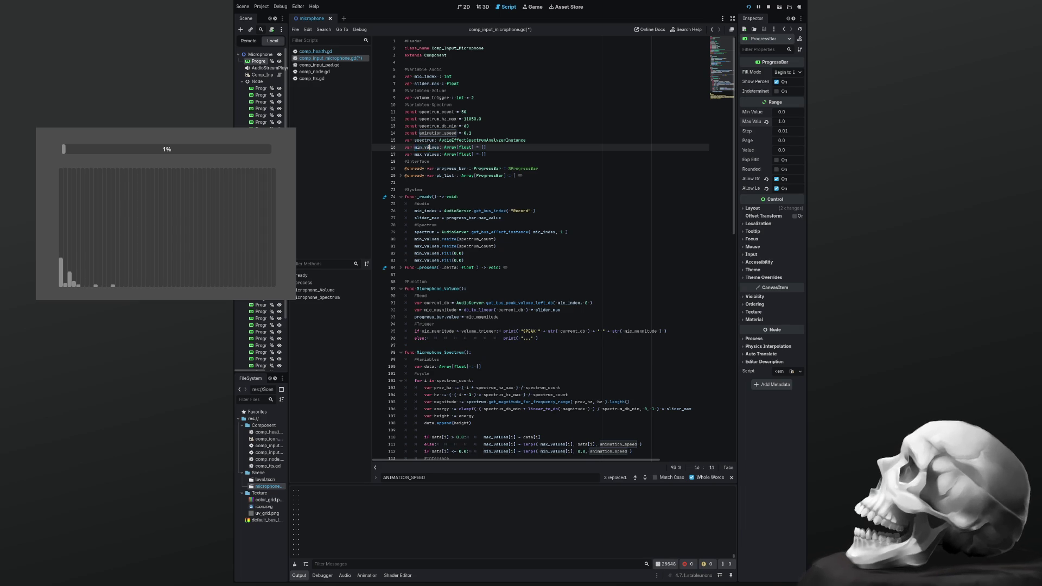
# Replace every min_values in the script with array_min.
pyautogui.hotkey('ctrl', 'f')
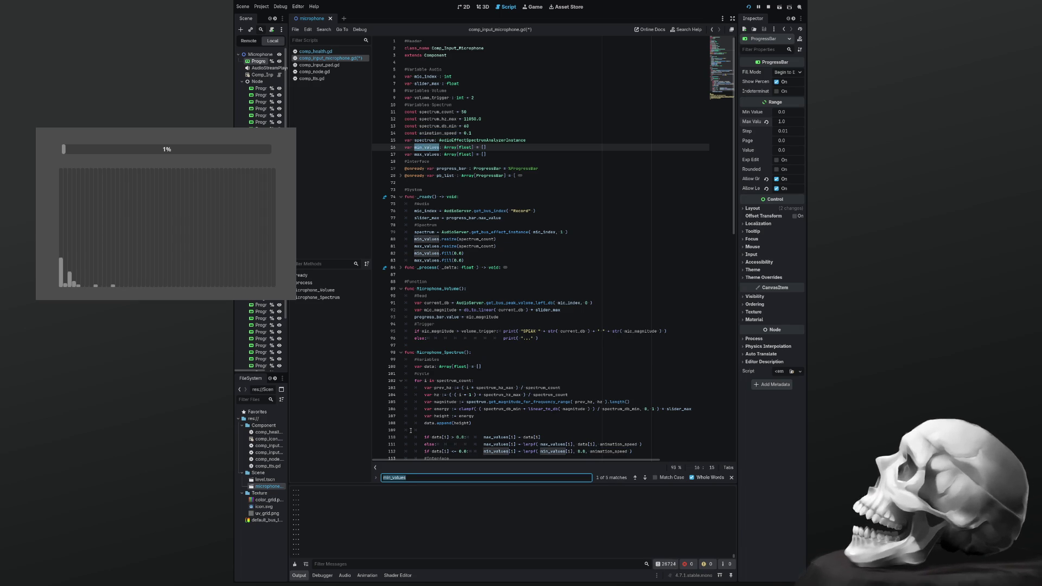
pyautogui.hotkey('ctrl', 'r')
pyautogui.click(428, 477)
pyautogui.hotkey('ctrl', 'a')
pyautogui.press('BackSpace')
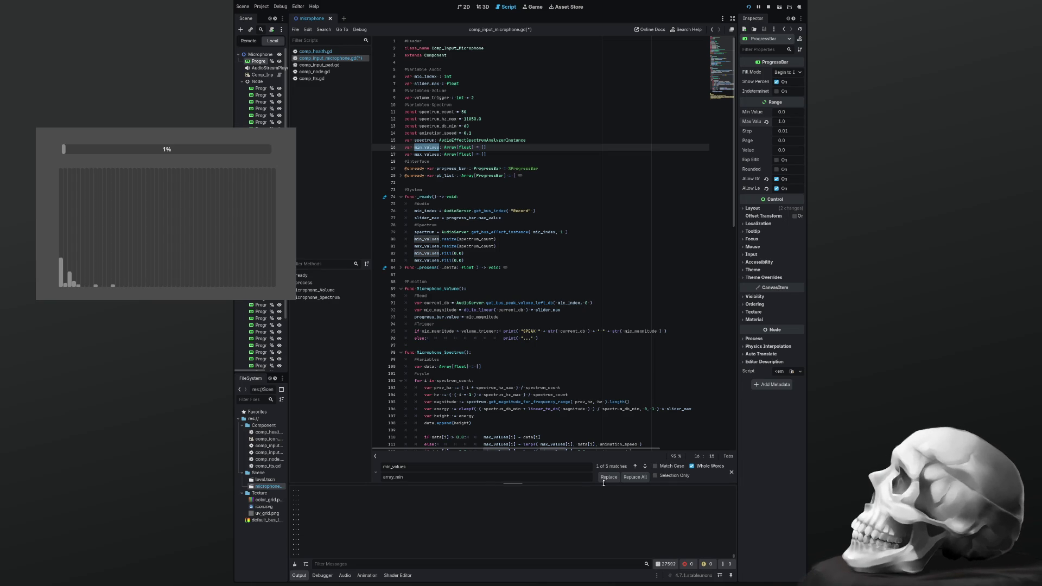
pyautogui.click(639, 478)
# Replace every max_values with array_max, close the search bar, and save.
pyautogui.doubleClick(428, 154)
pyautogui.hotkey('ctrl', 'f')
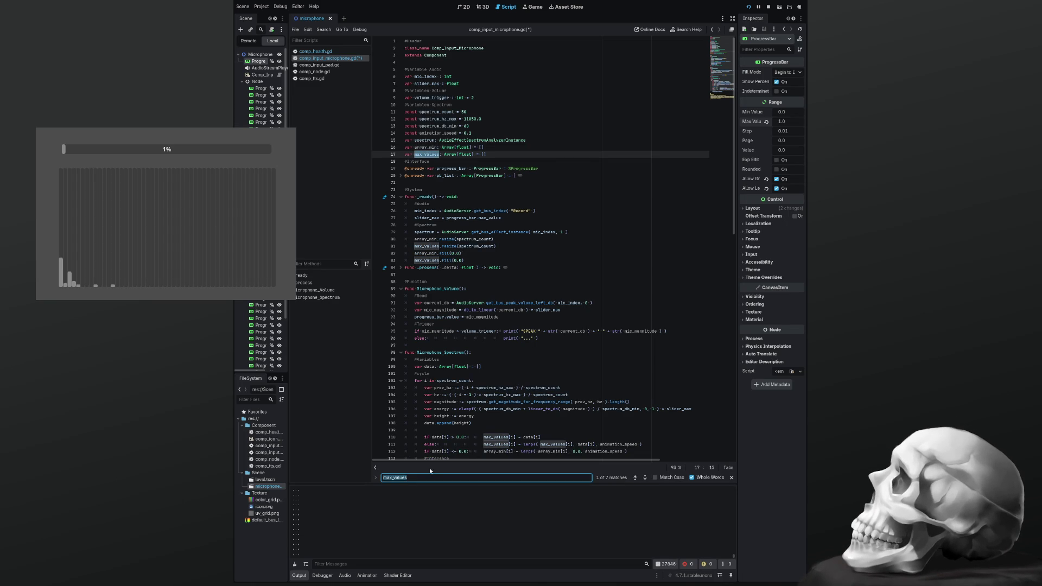
pyautogui.click(375, 478)
pyautogui.click(412, 477)
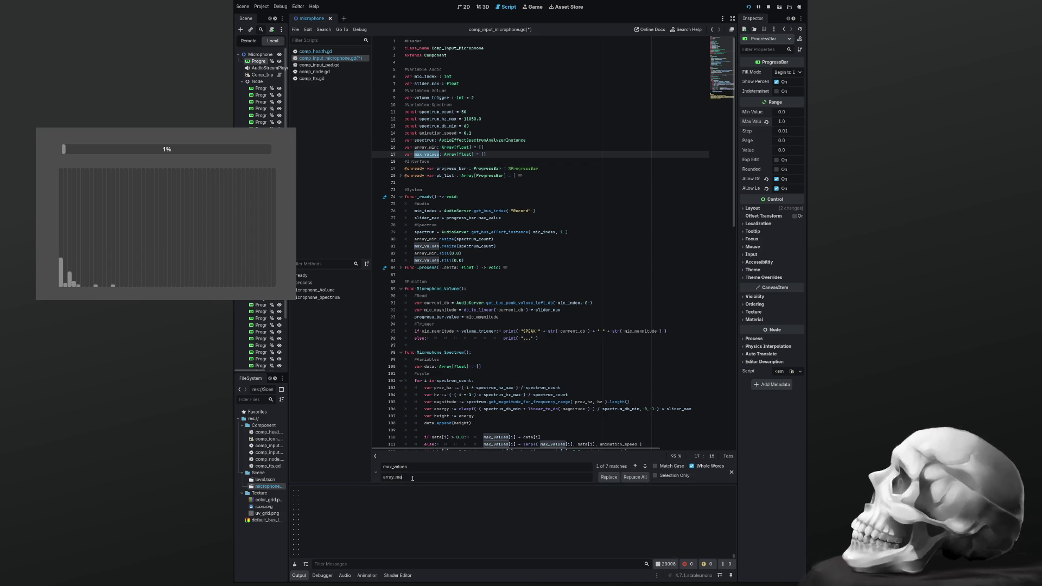
pyautogui.click(634, 477)
pyautogui.click(375, 472)
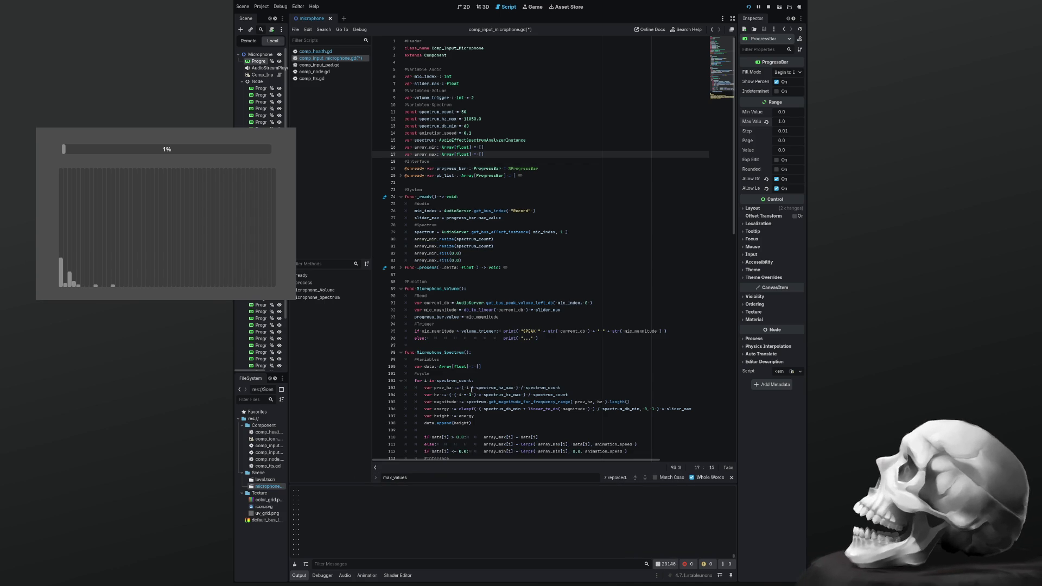
pyautogui.click(501, 351)
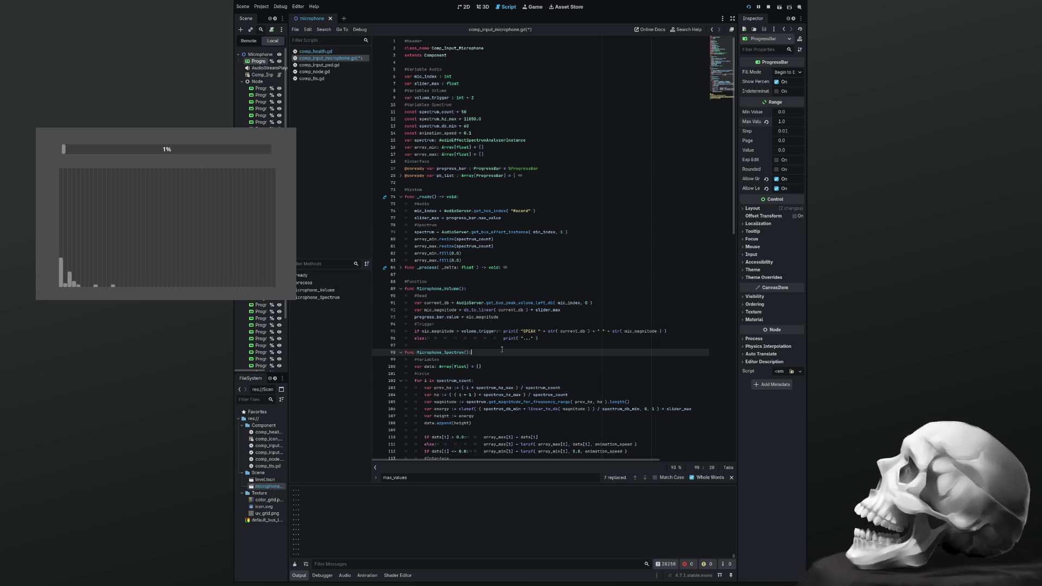
pyautogui.click(730, 477)
pyautogui.click(545, 360)
pyautogui.hotkey('ctrl', 's')
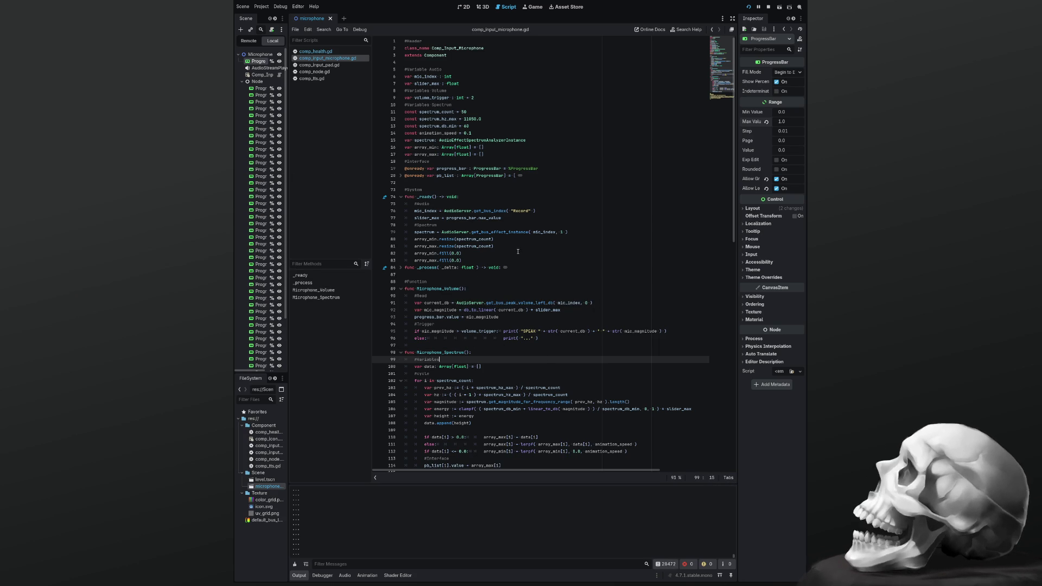
# Fold the _ready function so the volume and spectrum code fills the view.
pyautogui.click(503, 274)
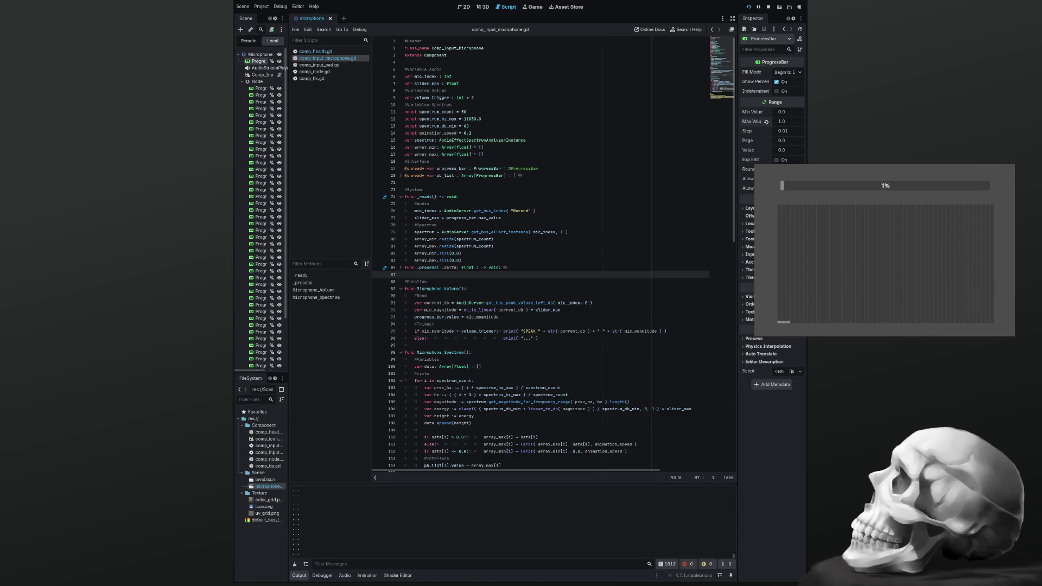
pyautogui.click(401, 197)
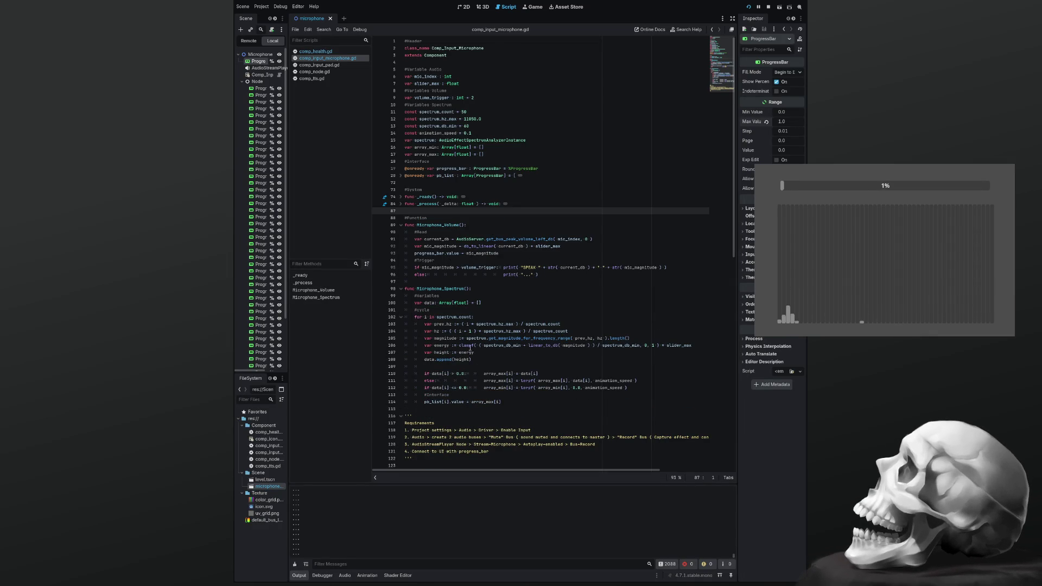
# Search out the uses of spectrum_count, spectrum_hz_max, prev_hz and hz in the spectrum loop.
pyautogui.doubleClick(451, 317)
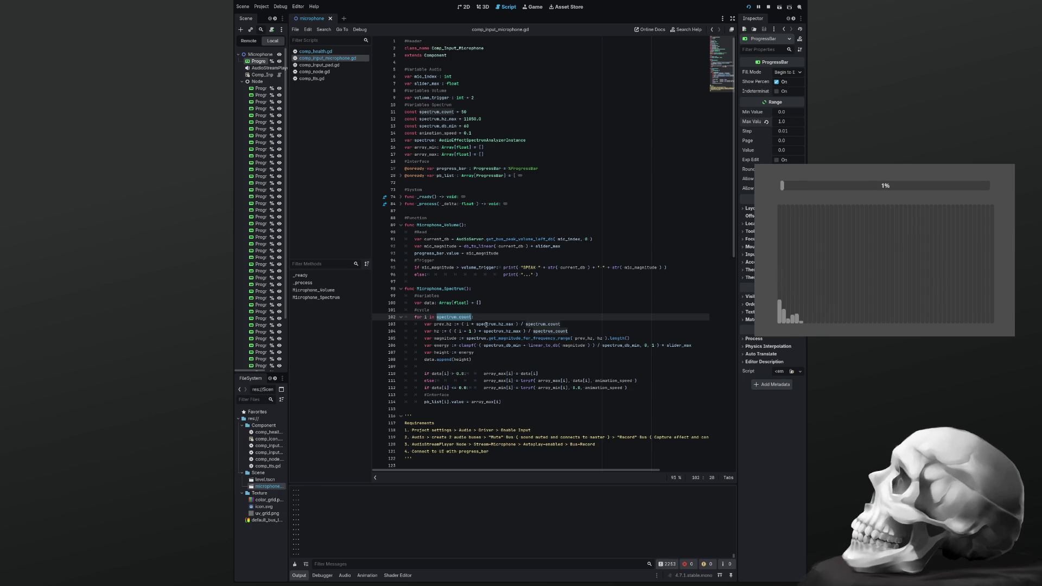
pyautogui.doubleClick(493, 324)
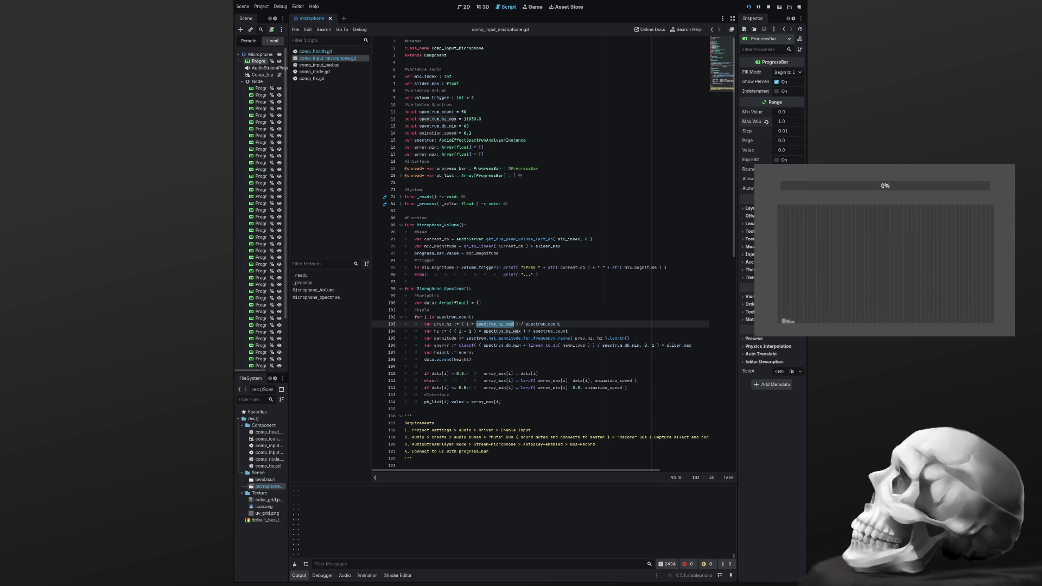
pyautogui.doubleClick(442, 324)
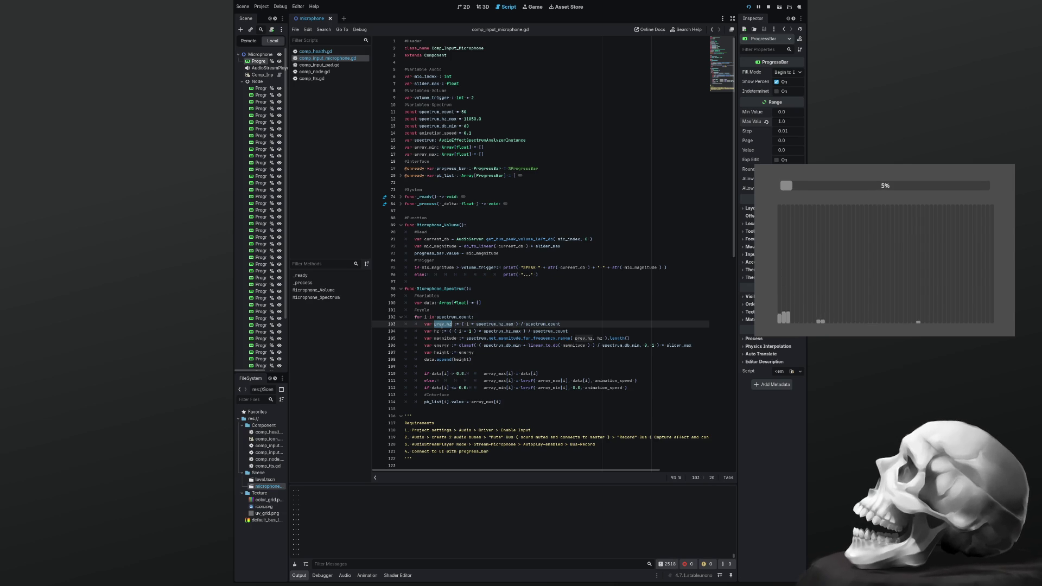
pyautogui.hotkey('ctrl', 'f')
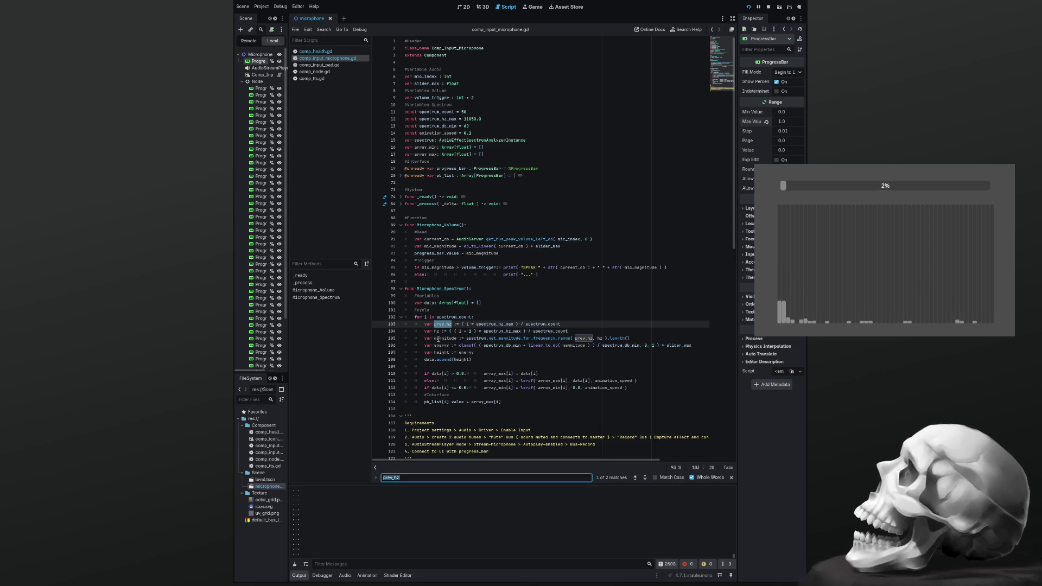
pyautogui.doubleClick(435, 331)
pyautogui.hotkey('ctrl', 'f')
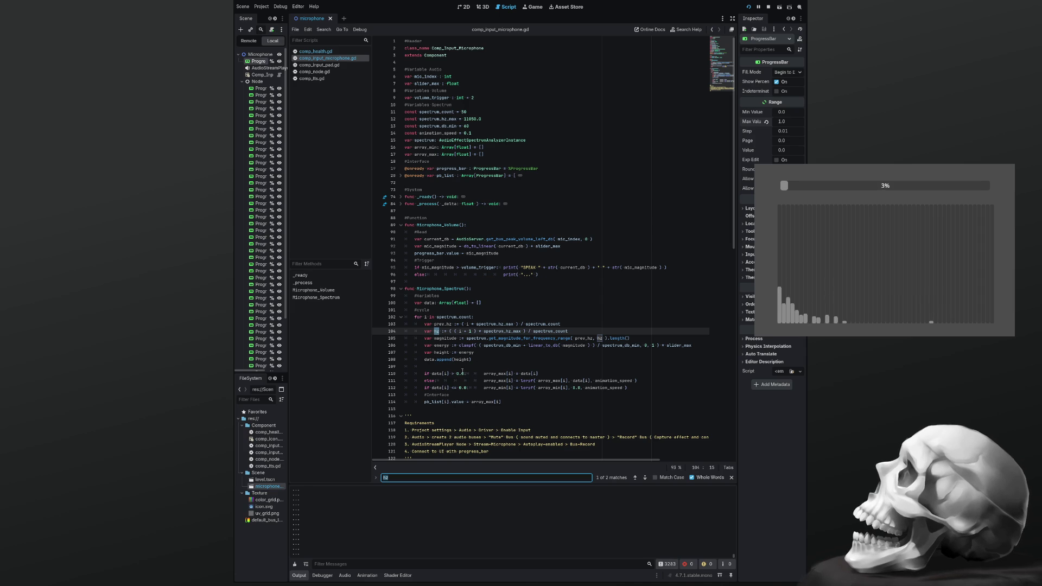
pyautogui.doubleClick(442, 324)
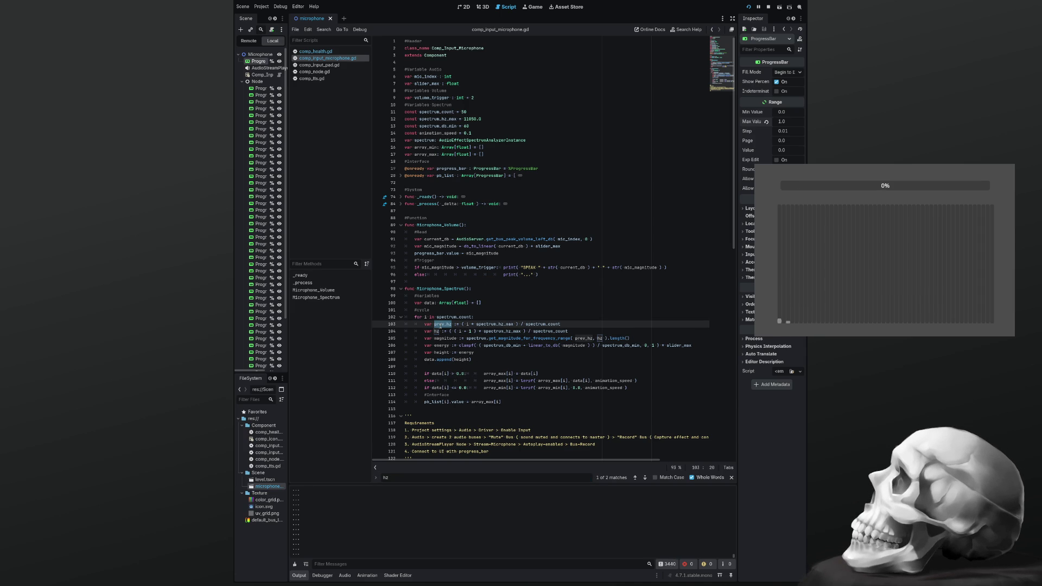
pyautogui.hotkey('ctrl', 'f')
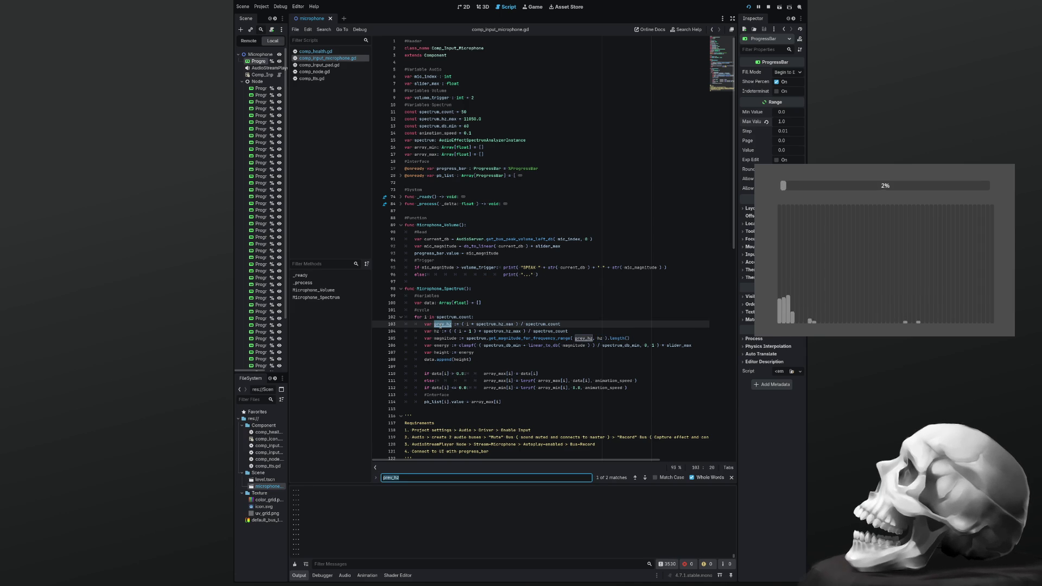
pyautogui.scroll(-3, 457, 304)
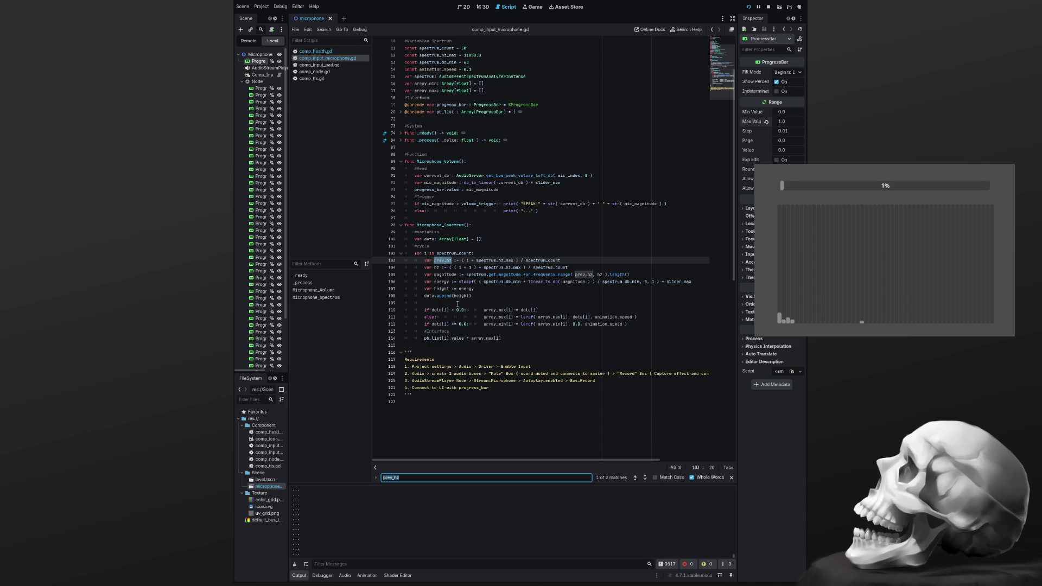
pyautogui.doubleClick(438, 267)
pyautogui.hotkey('ctrl', 'f')
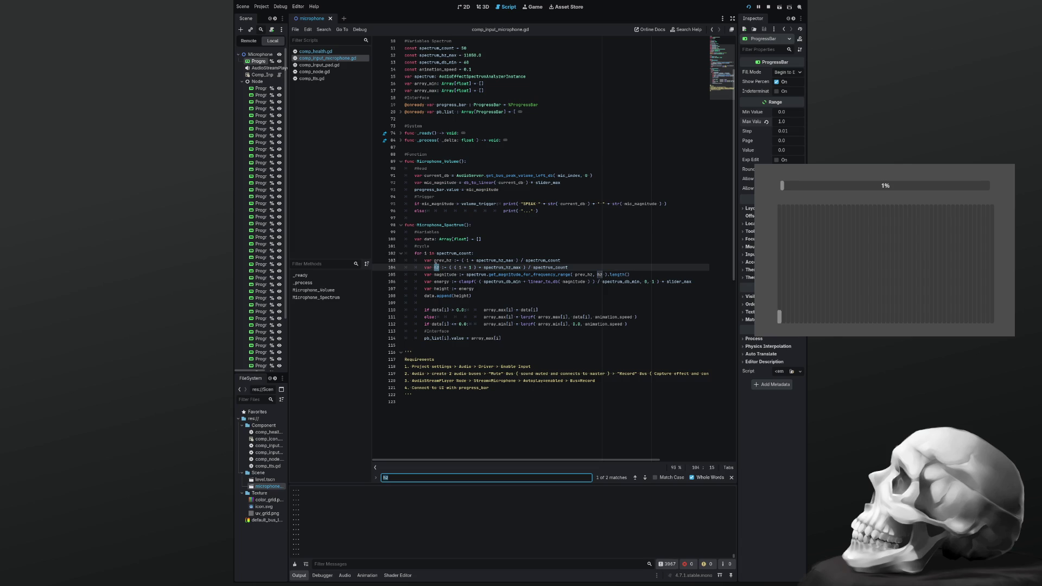
# Rename prev_hz to hz_0 and hz to hz_1, including in the magnitude call.
pyautogui.doubleClick(442, 260)
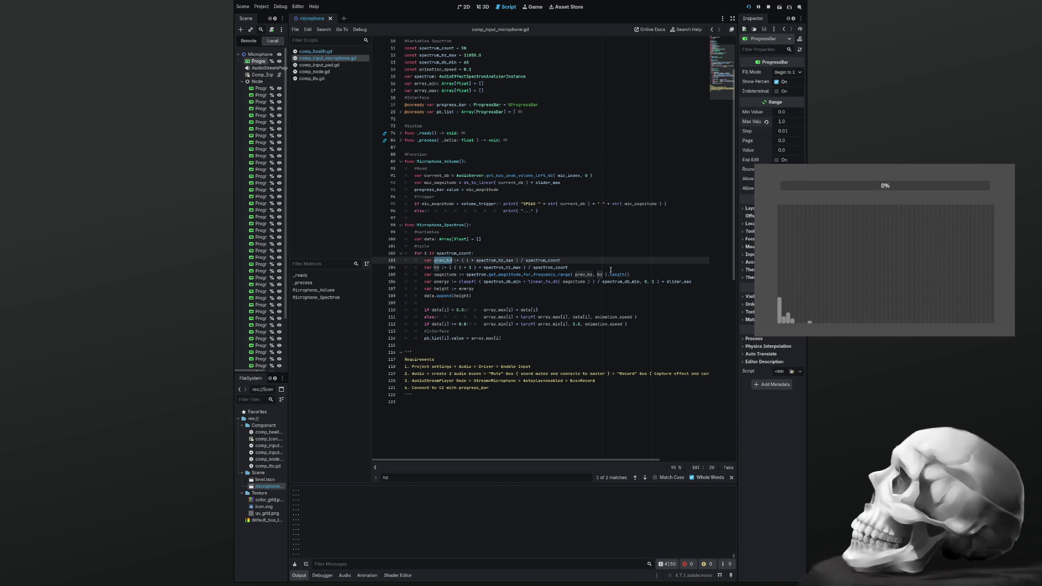
pyautogui.hotkey('ctrl', 'd')
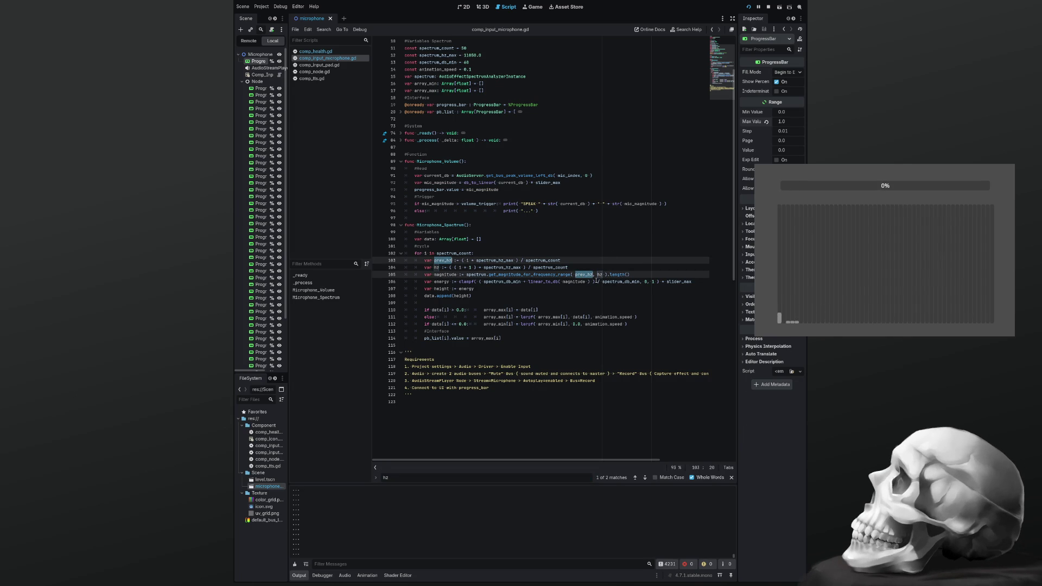
pyautogui.write('hz_')
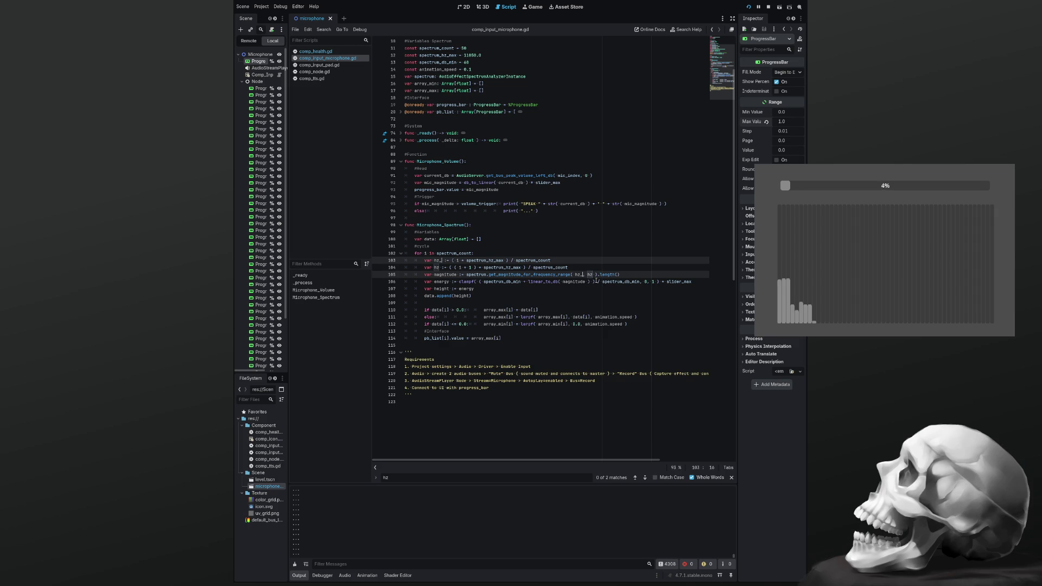
pyautogui.write('0')
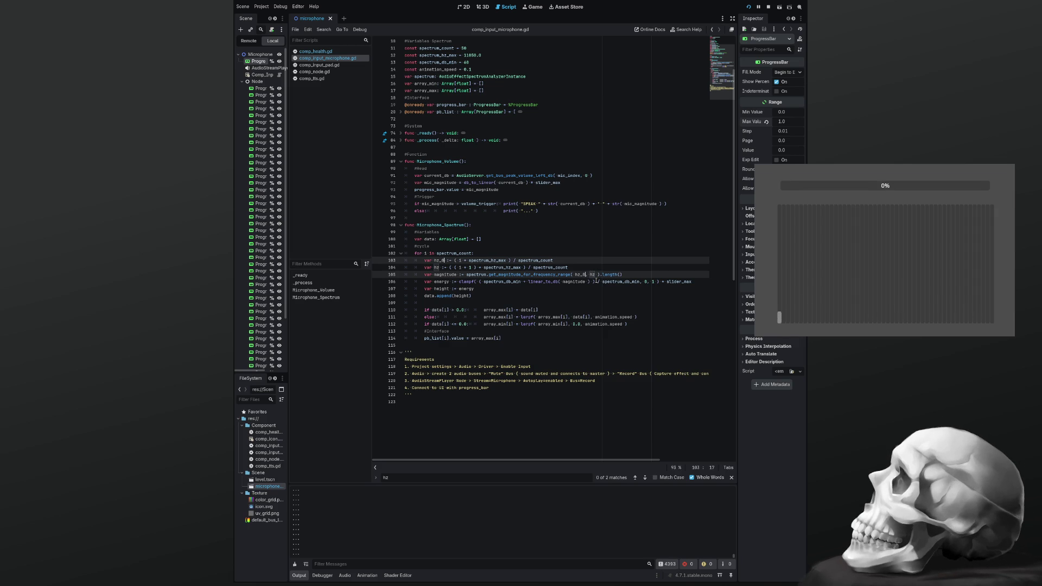
pyautogui.press('Escape')
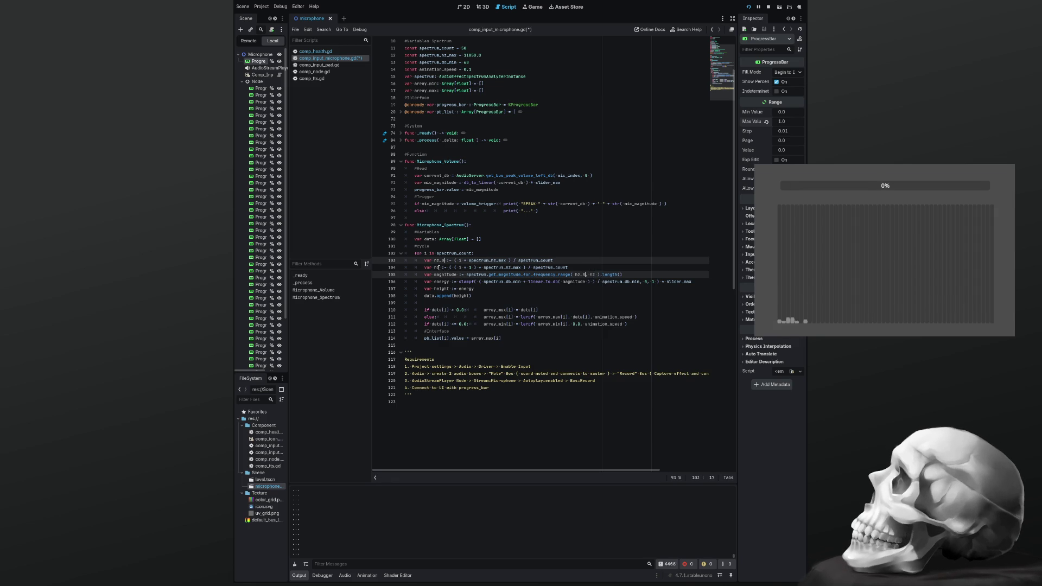
pyautogui.doubleClick(437, 268)
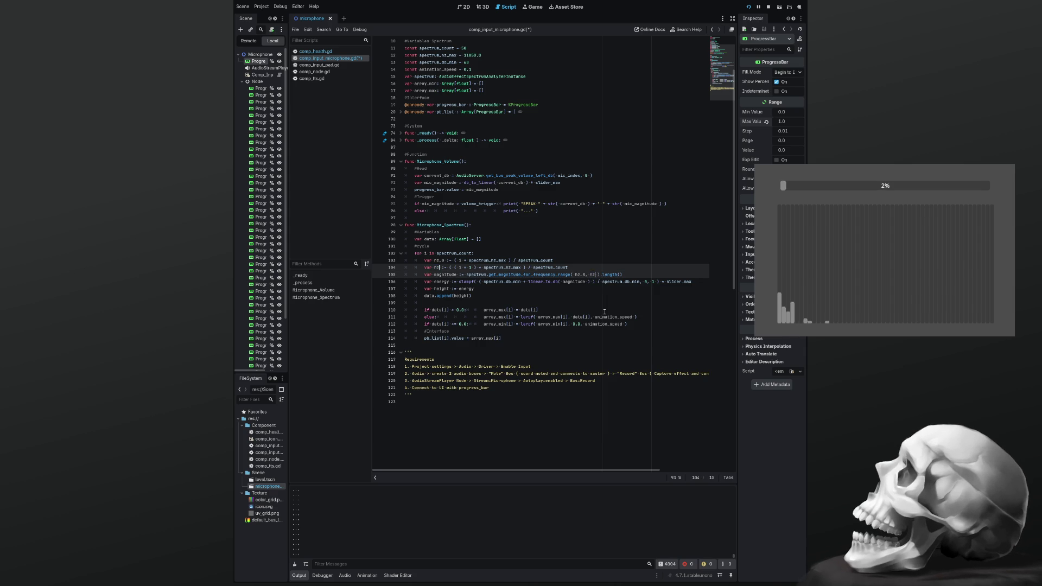
pyautogui.write('_1')
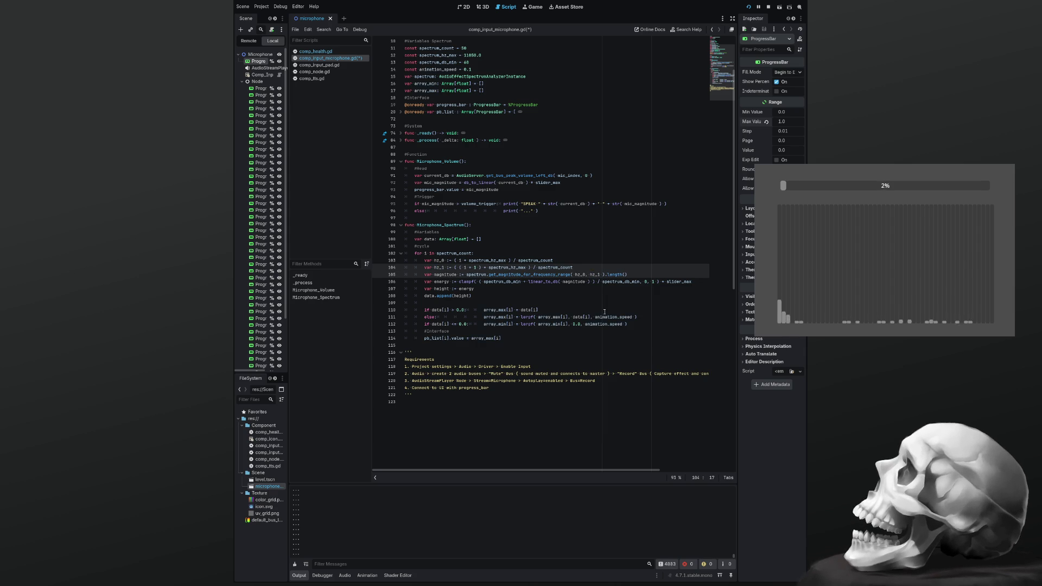
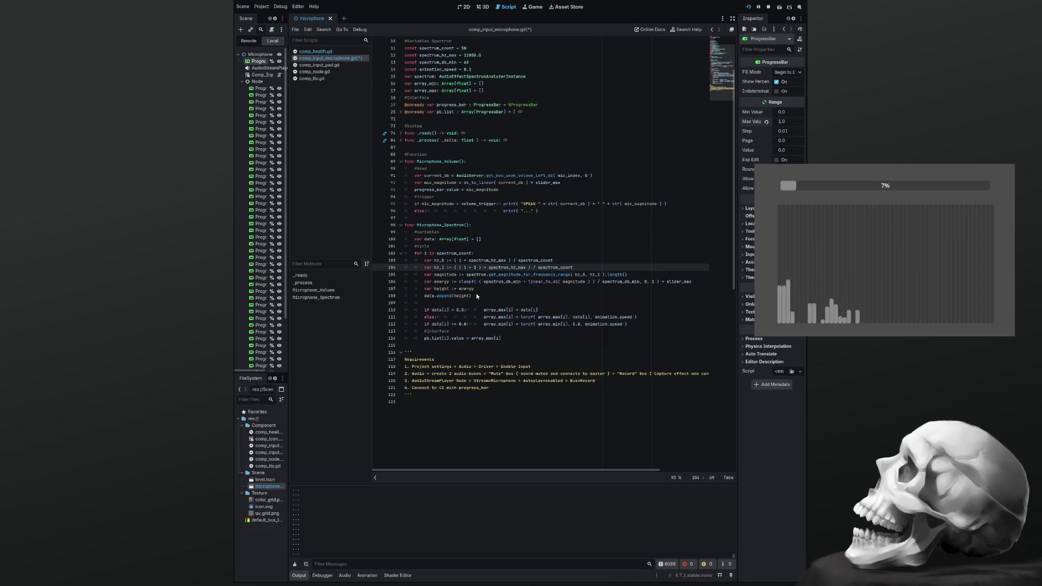
# Start a new func line named Current_Hz below the Microphone_Spectrum function.
pyautogui.click(467, 346)
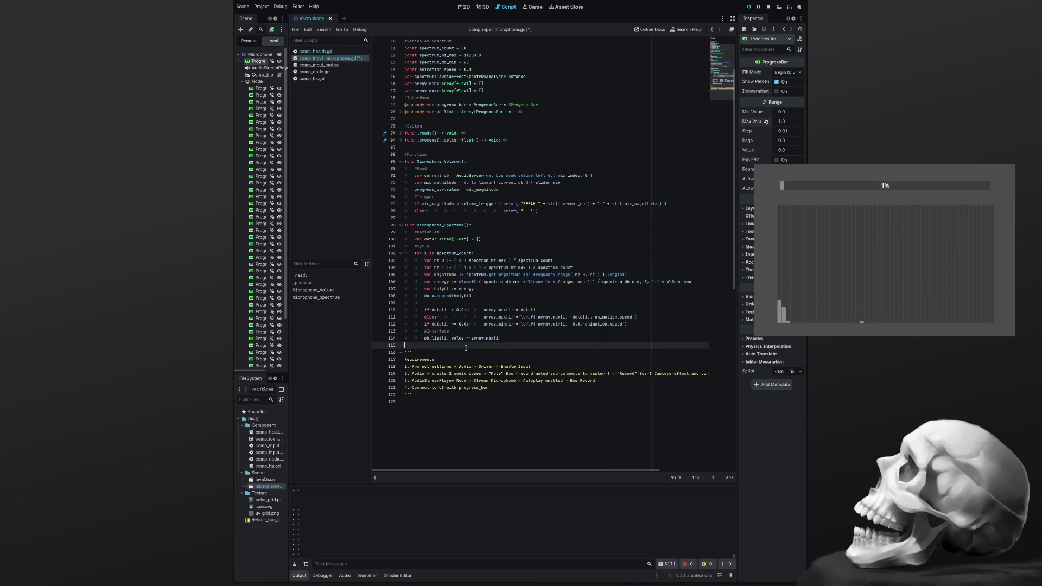
pyautogui.press('Return')
pyautogui.press('Up')
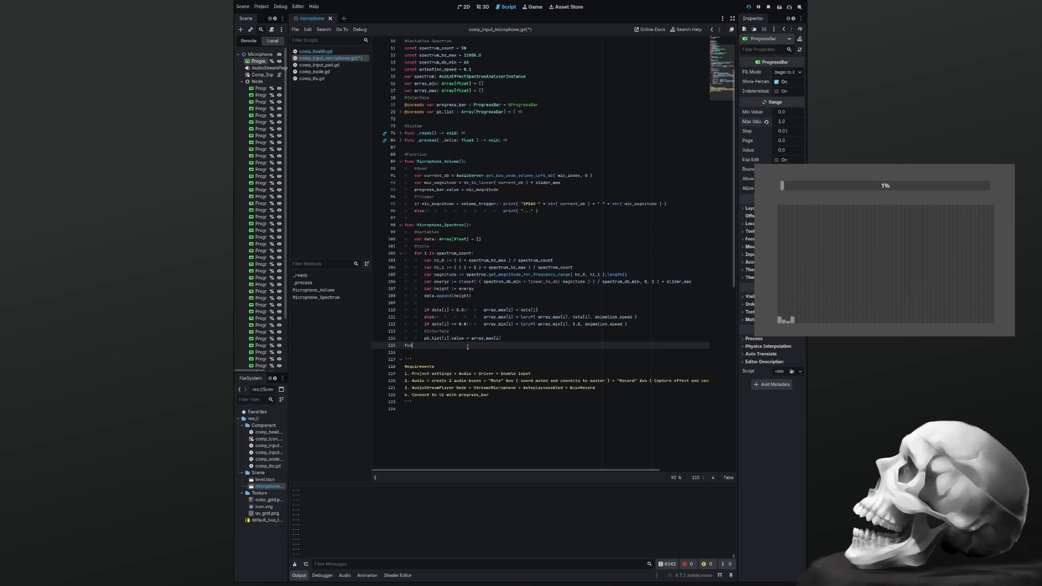
pyautogui.write('func M')
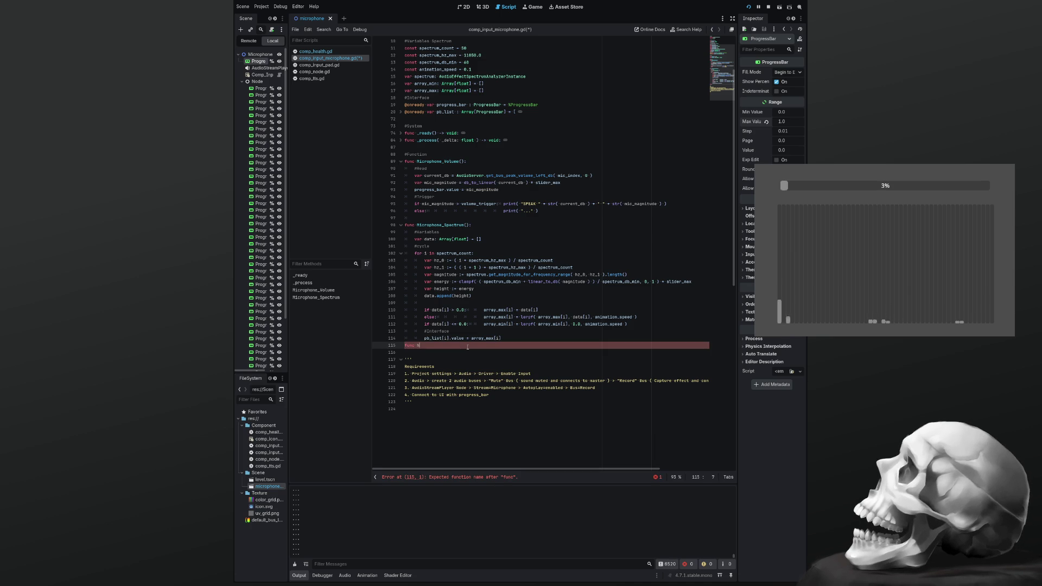
pyautogui.hotkey('ctrl', 'space')
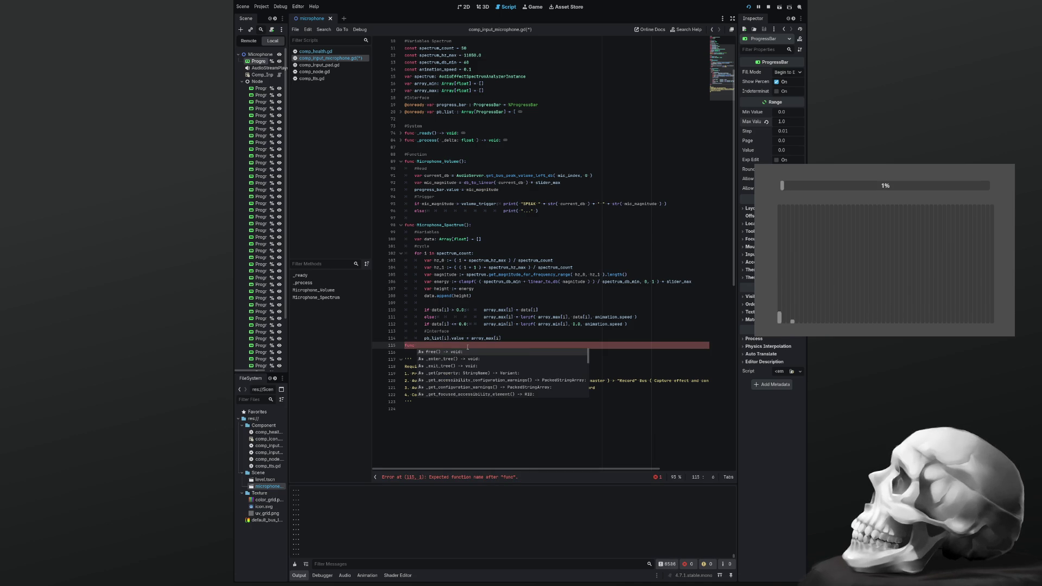
pyautogui.write('Hz')
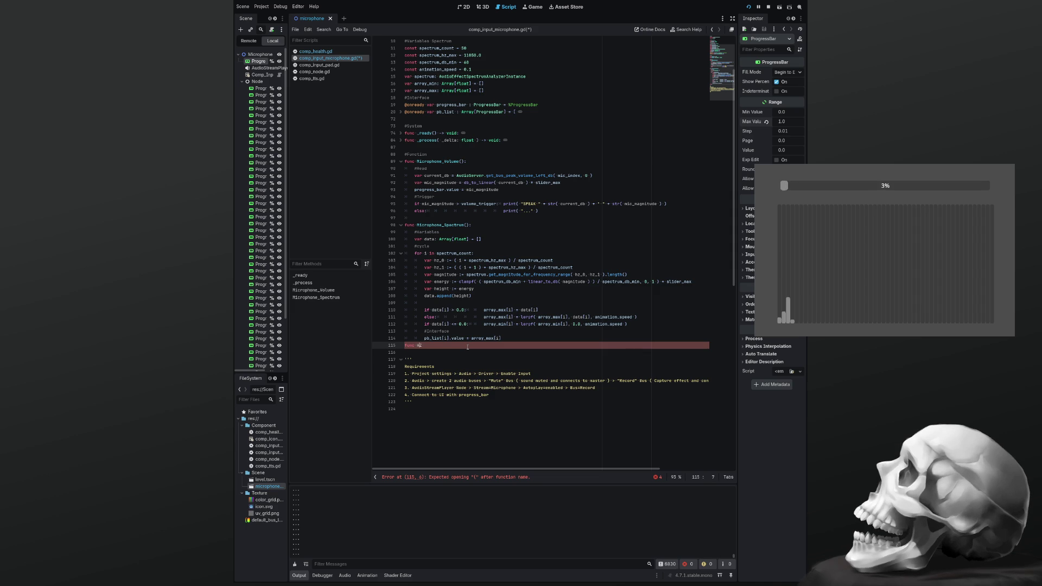
pyautogui.press('Left')
pyautogui.press('Left')
pyautogui.write('Current')
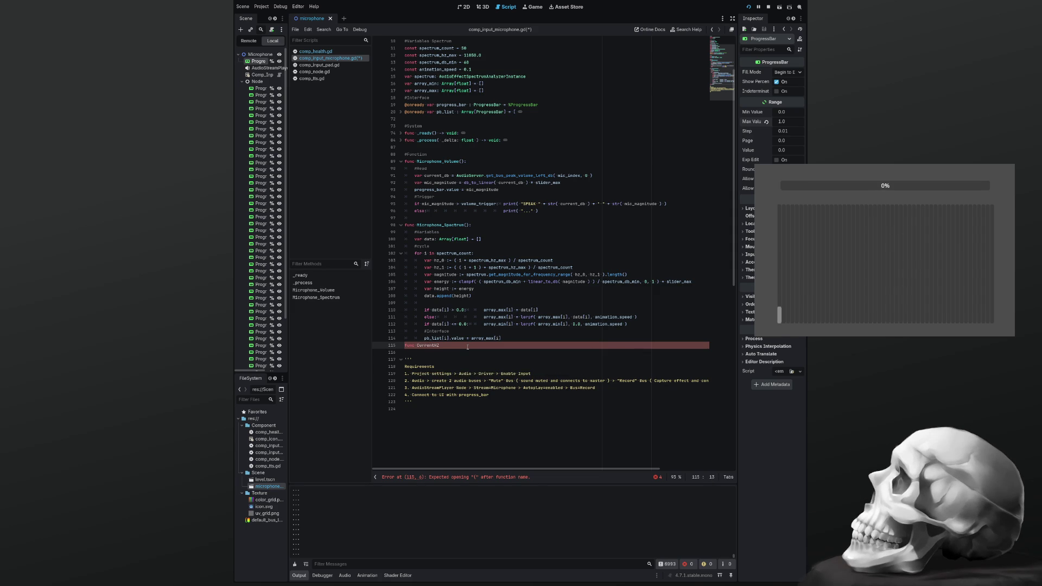
# Give the function the parameters index, max and count, then select the original hz_0 and hz_1 lines.
pyautogui.press('End')
pyautogui.write('()')
pyautogui.write('index')
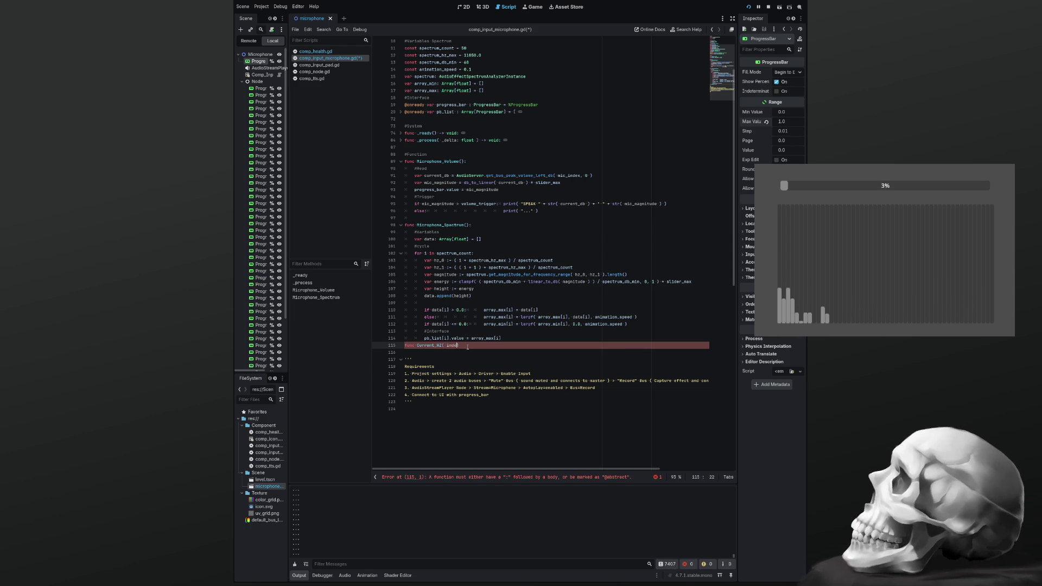
pyautogui.write(':')
pyautogui.write(':')
pyautogui.press('Return')
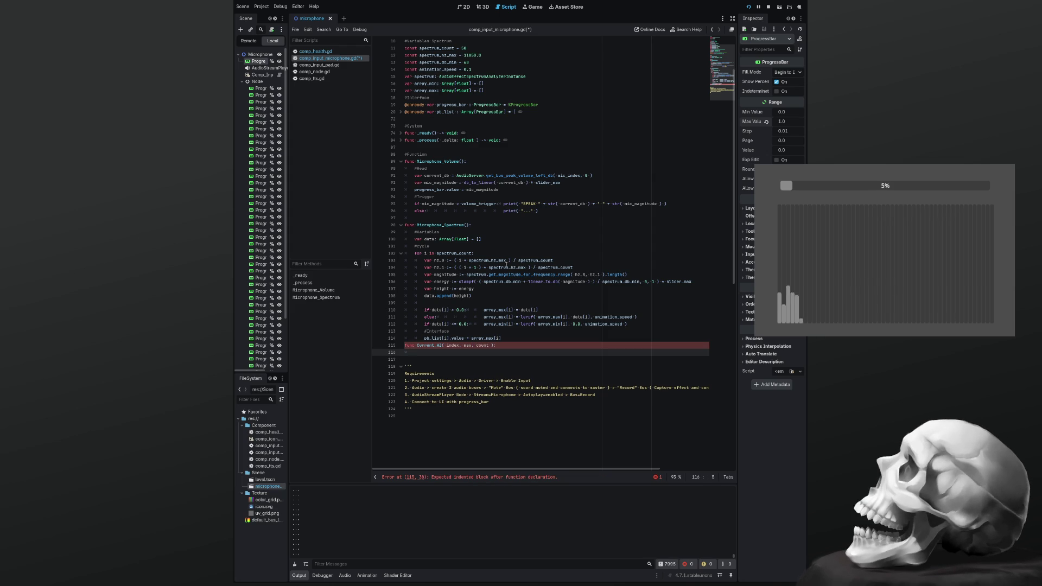
pyautogui.moveTo(575, 268); pyautogui.dragTo(385, 261)
pyautogui.hotkey('ctrl', 'c')
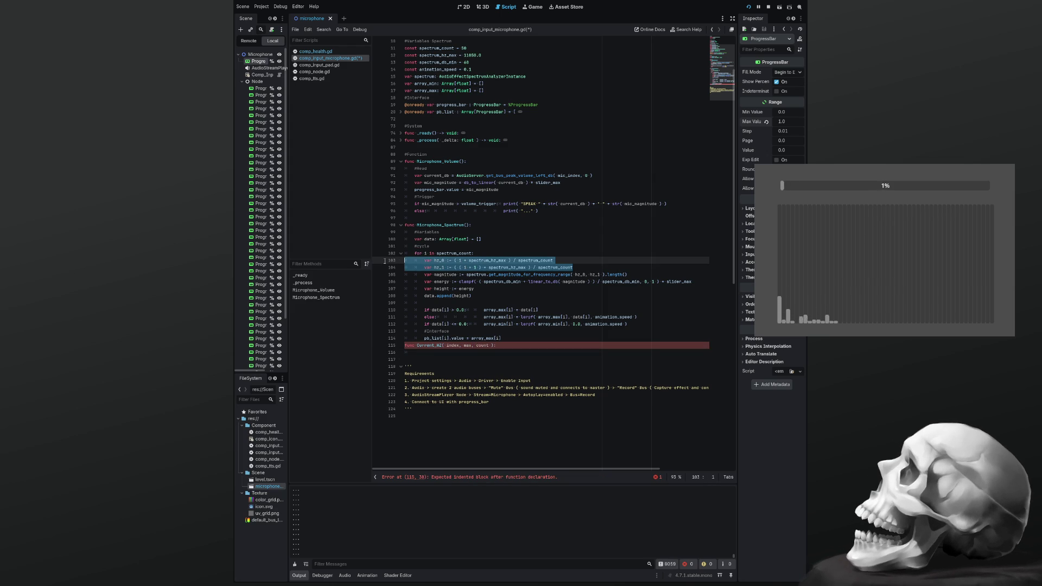
# Comment out the old hz_0 and hz_1 lines and paste correctly indented copies below them.
pyautogui.hotkey('ctrl', 'k')
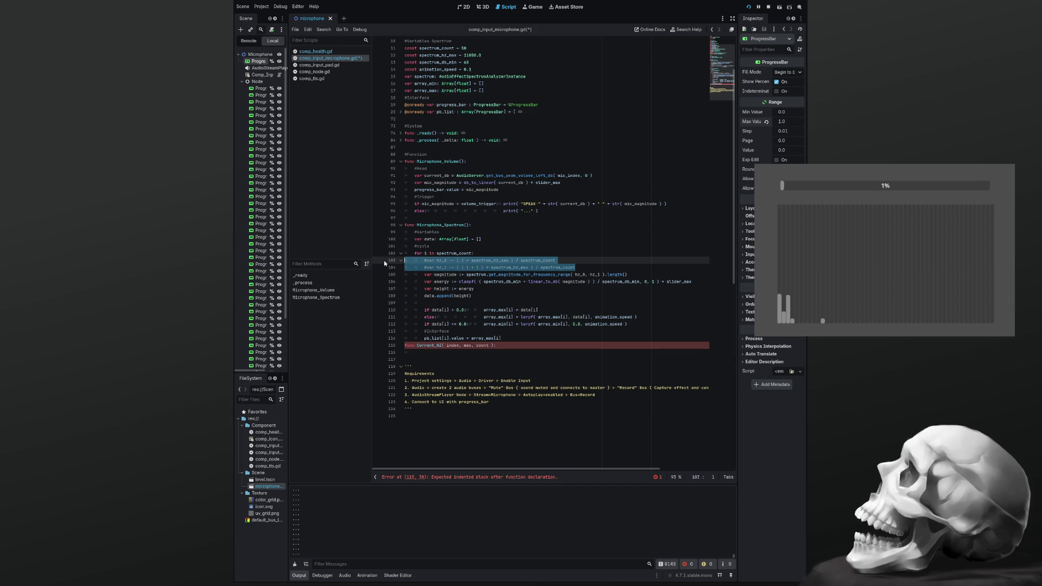
pyautogui.press('End')
pyautogui.press('Return')
pyautogui.press('Return')
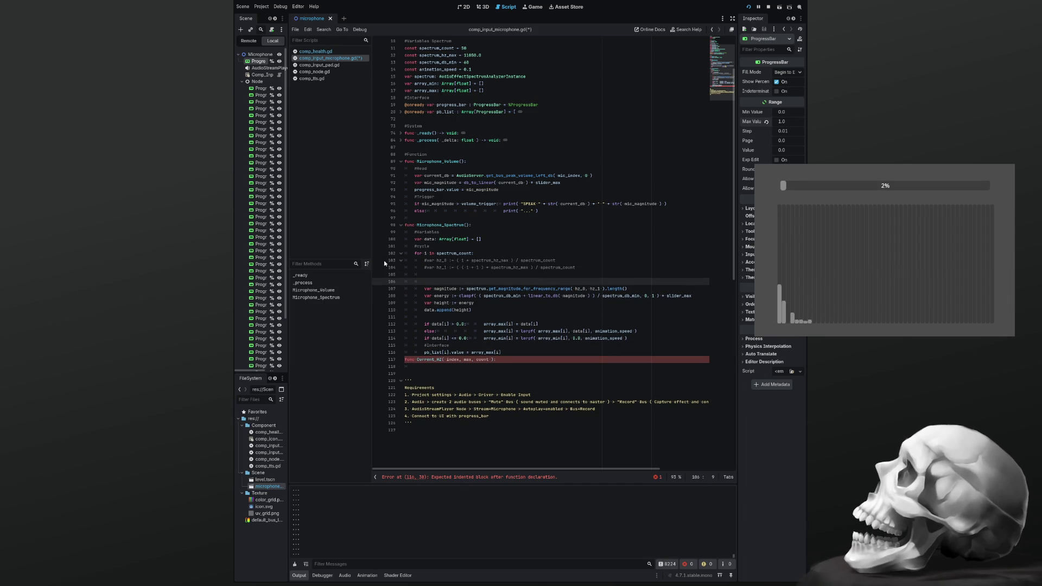
pyautogui.hotkey('ctrl', 'v')
pyautogui.press('Return')
pyautogui.press('BackSpace')
pyautogui.press('BackSpace')
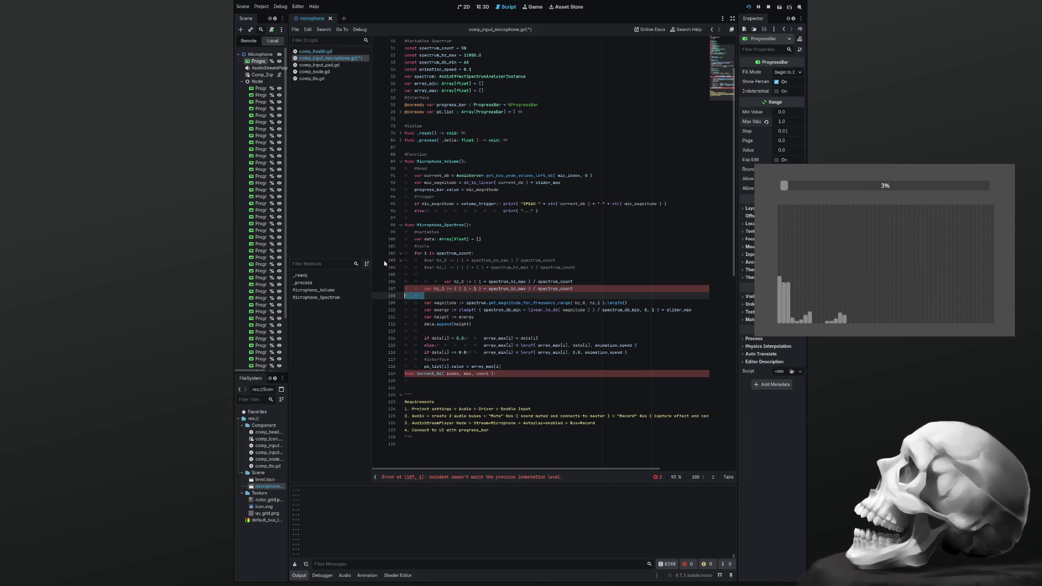
pyautogui.press('Up')
pyautogui.press('Up')
pyautogui.press('BackSpace')
pyautogui.press('BackSpace')
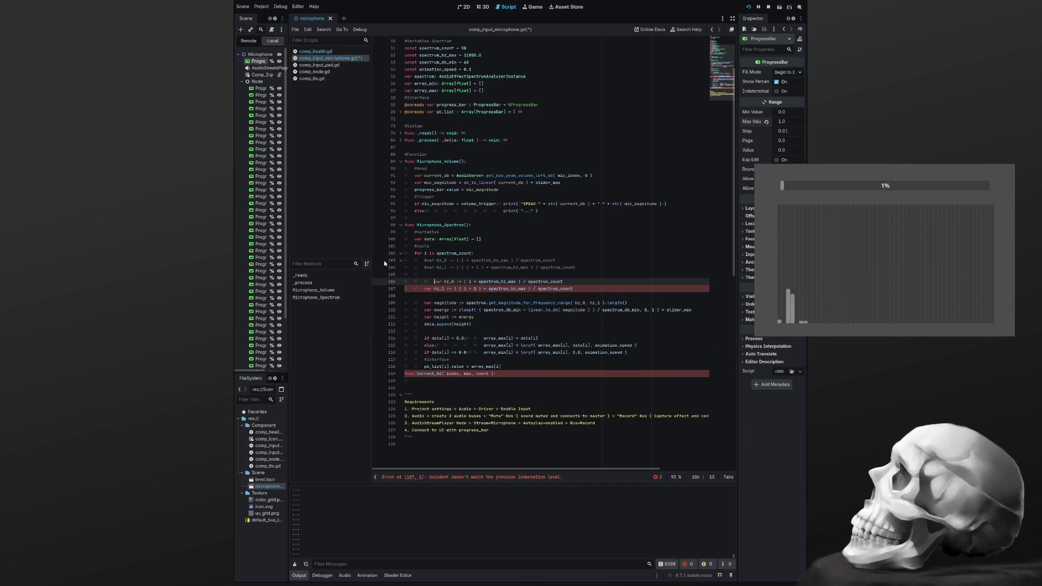
pyautogui.press('Right')
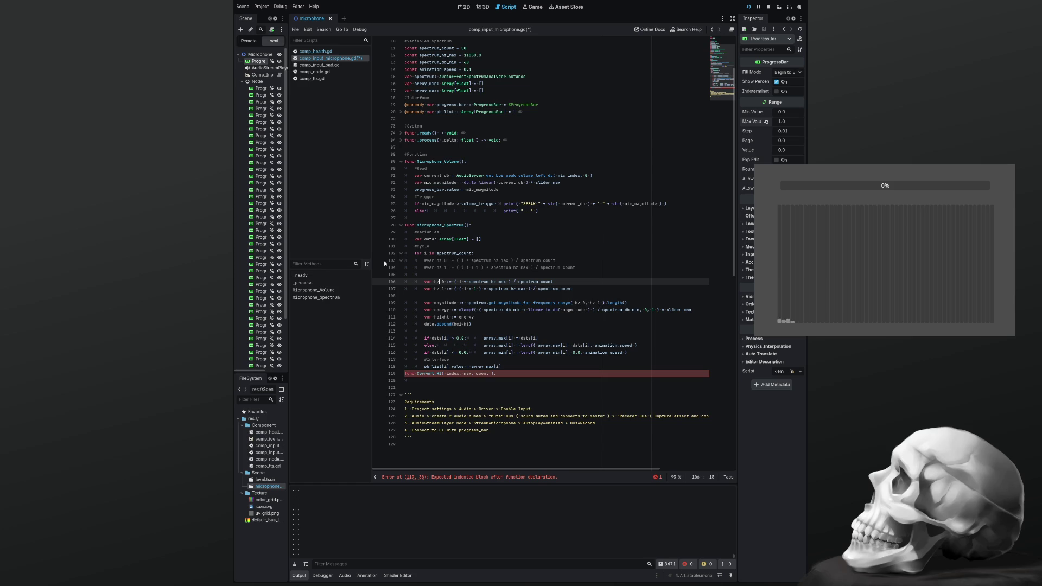
pyautogui.press('Right')
pyautogui.press('Right')
pyautogui.press('Right')
# Make the new hz_0 and hz_1 lines call Index_HZ.
pyautogui.write('Current_HZ')
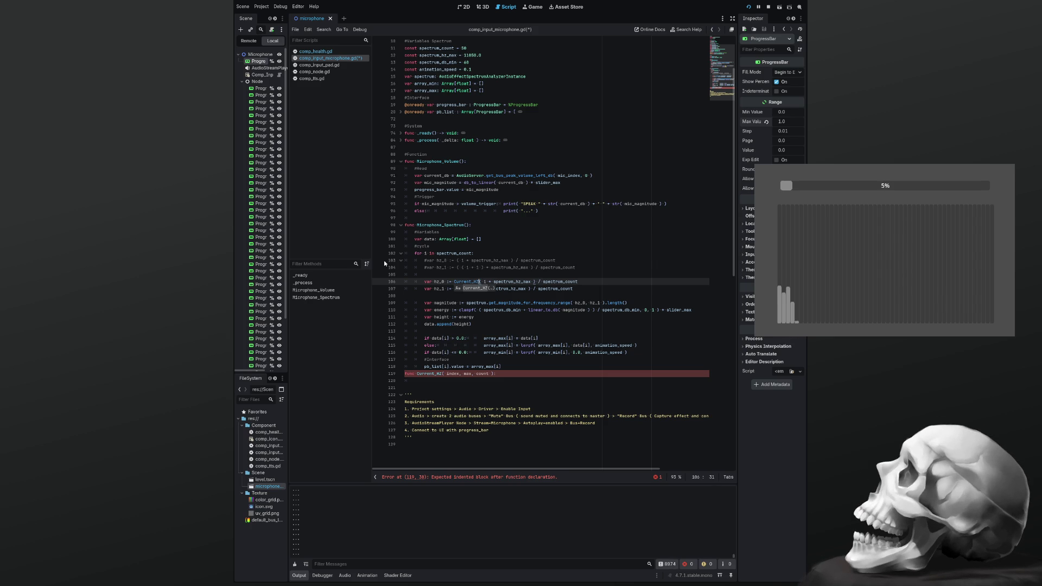
pyautogui.press('Left')
pyautogui.press('Left')
pyautogui.press('Left')
pyautogui.hotkey('ctrl', 'space')
pyautogui.press('BackSpace')
pyautogui.press('BackSpace')
pyautogui.press('BackSpace')
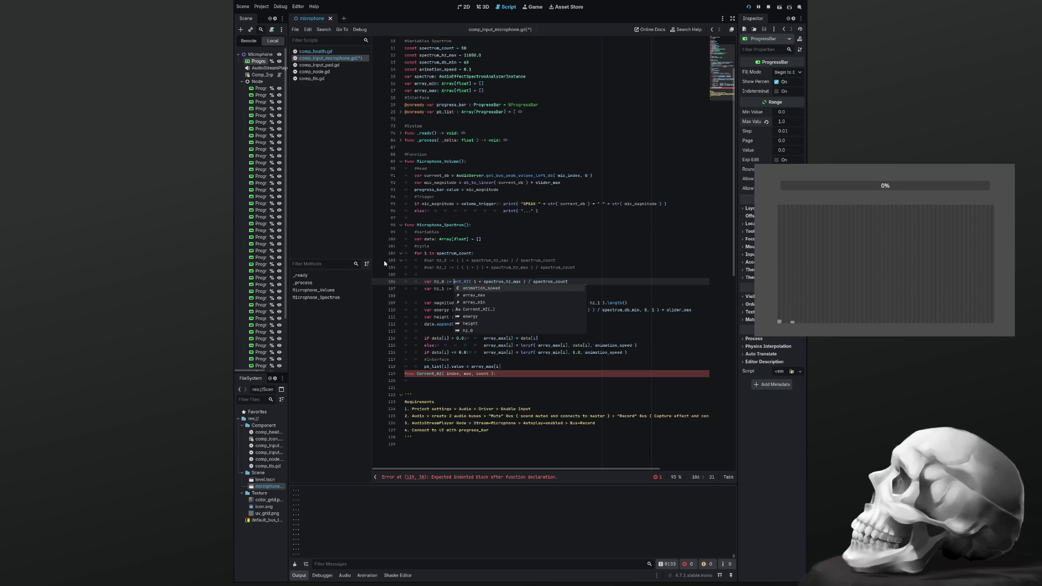
pyautogui.press('Delete')
pyautogui.press('Delete')
pyautogui.press('Delete')
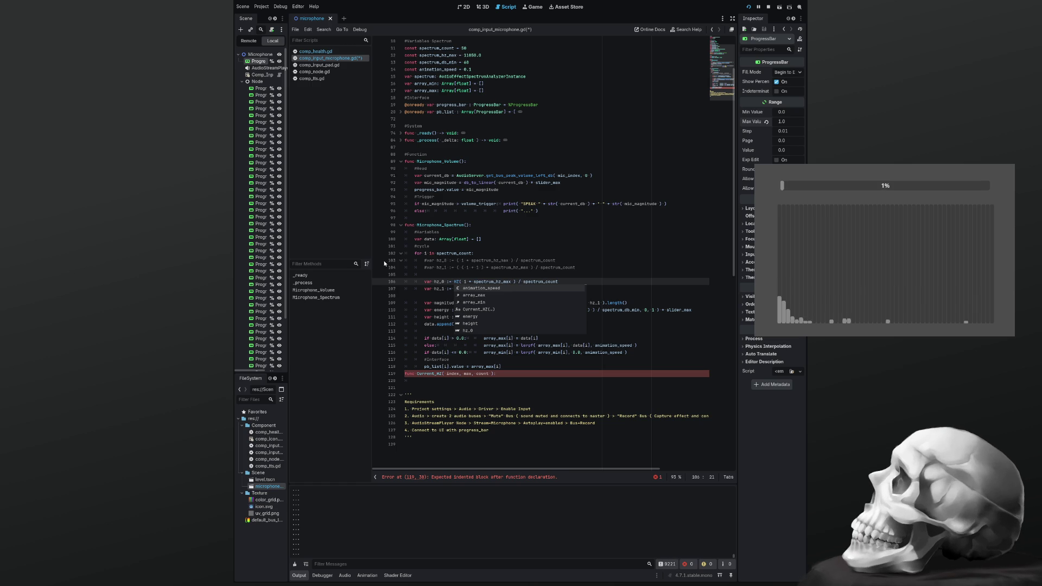
pyautogui.write('Index')
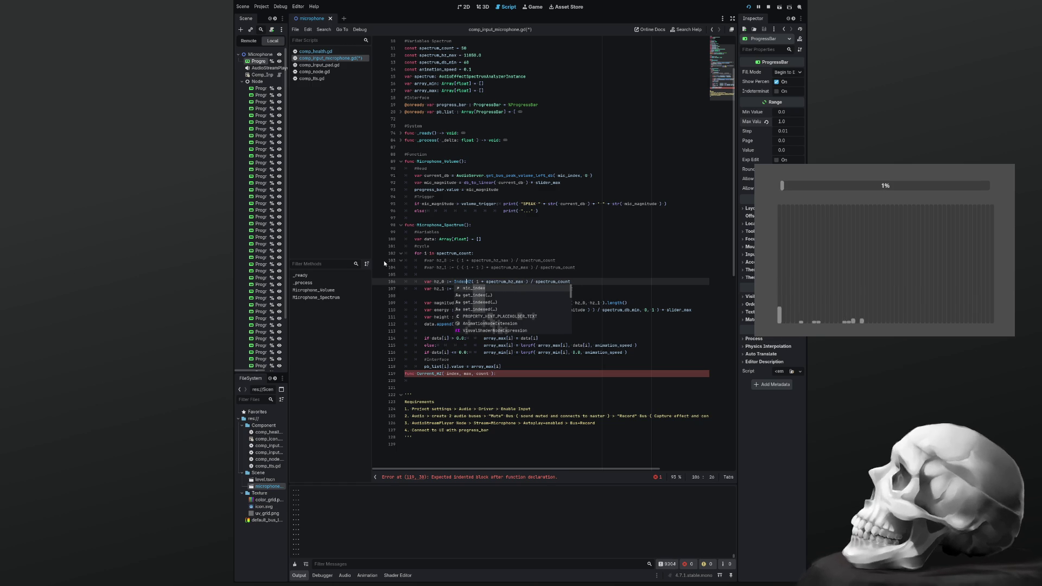
pyautogui.write('_')
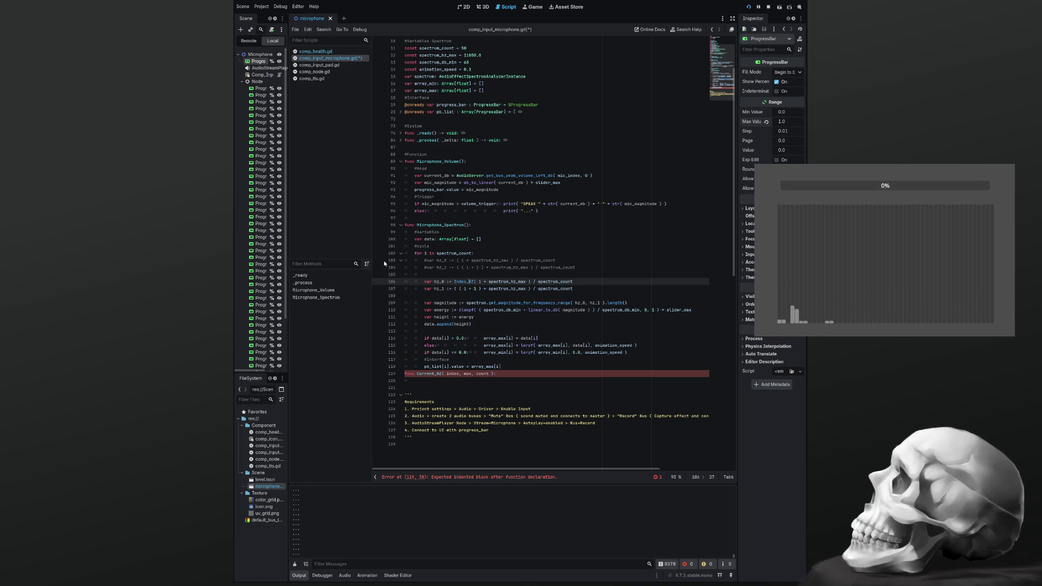
pyautogui.press('Down')
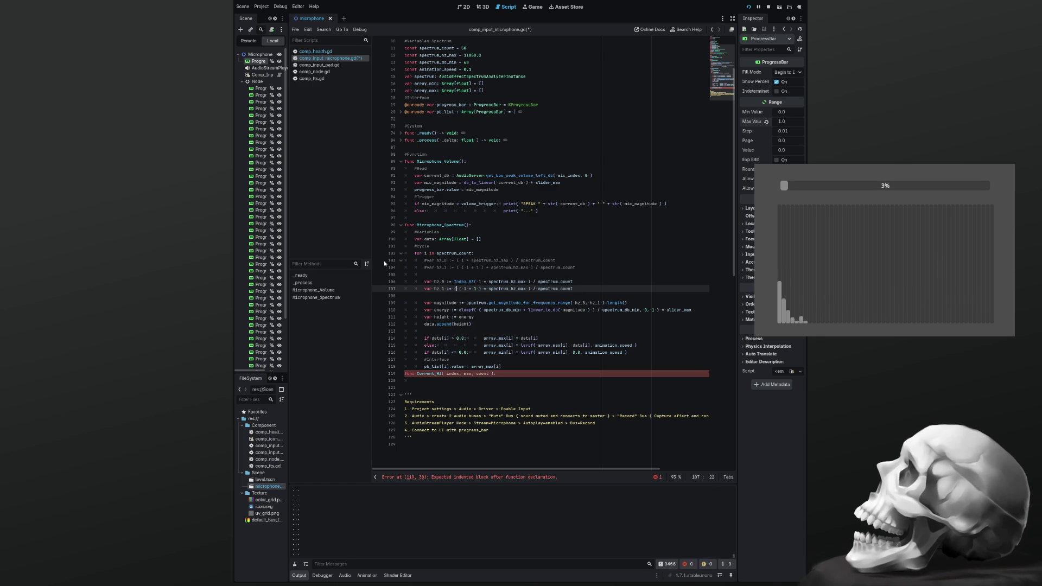
pyautogui.write('Index_')
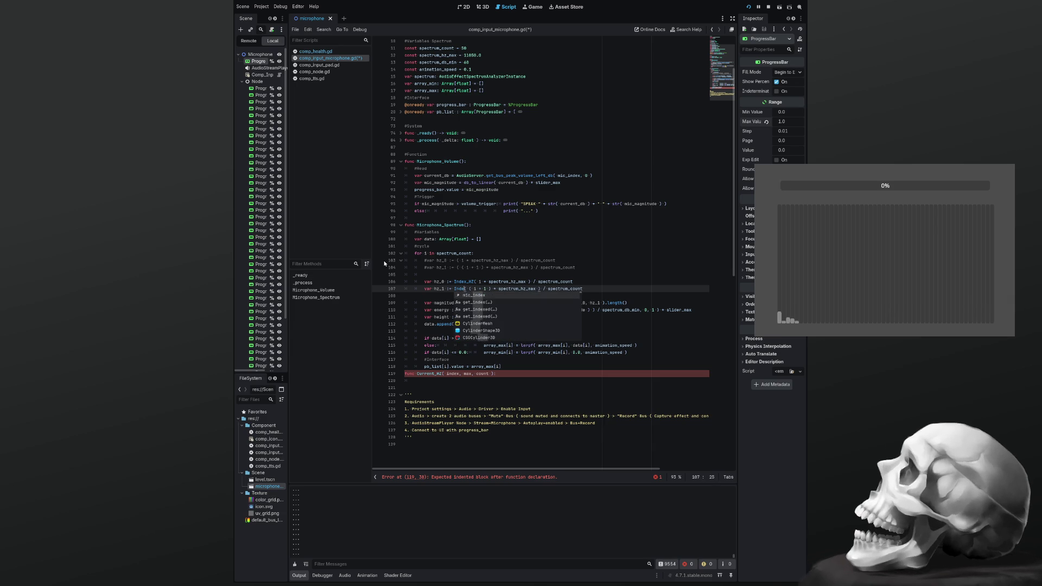
pyautogui.write('HZ')
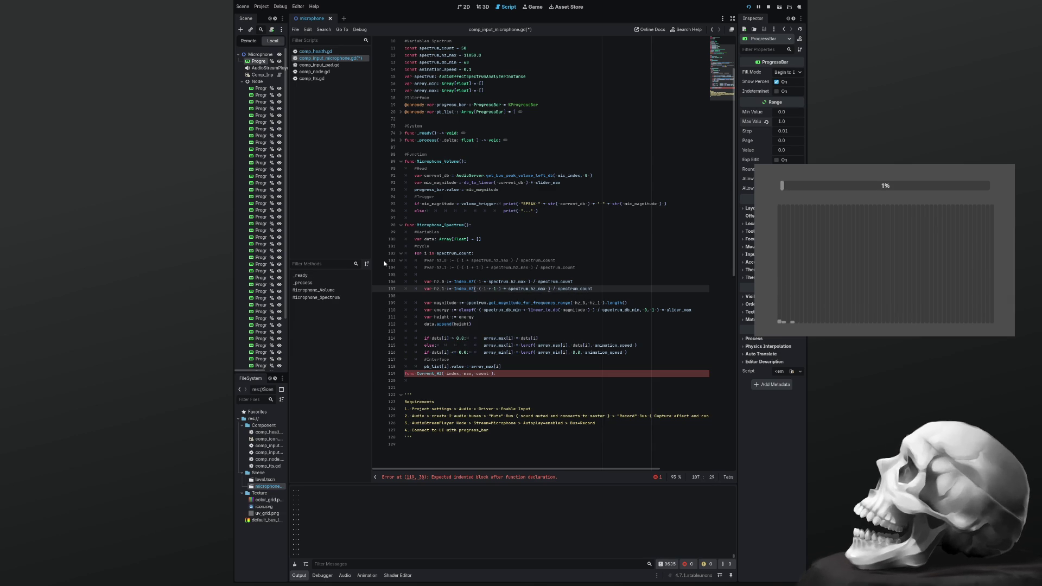
# Rename the helper function from Current_HZ to Index_HZ.
pyautogui.press('Down')
pyautogui.press('Down')
pyautogui.press('Down')
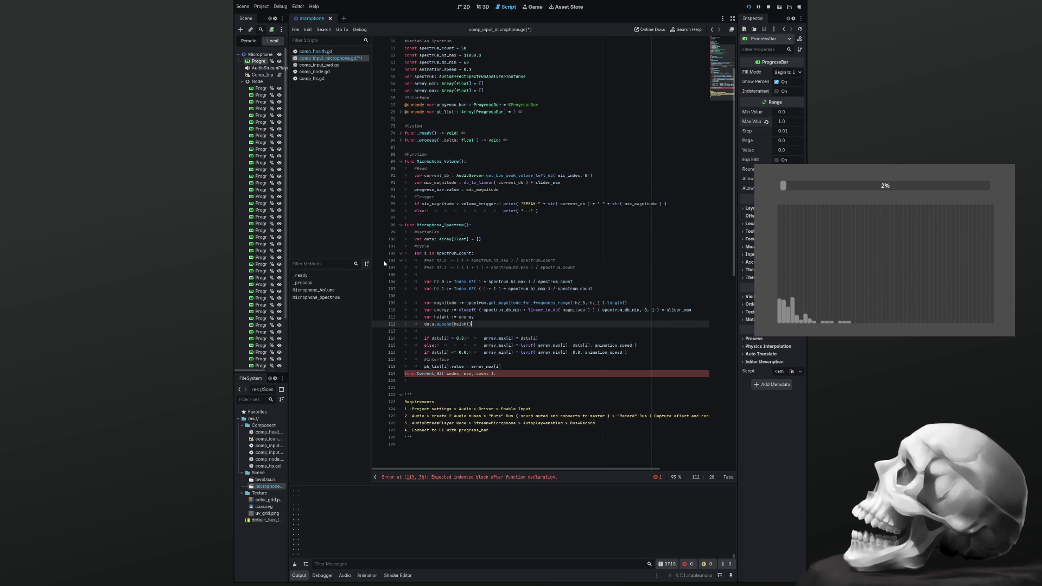
pyautogui.press('Down')
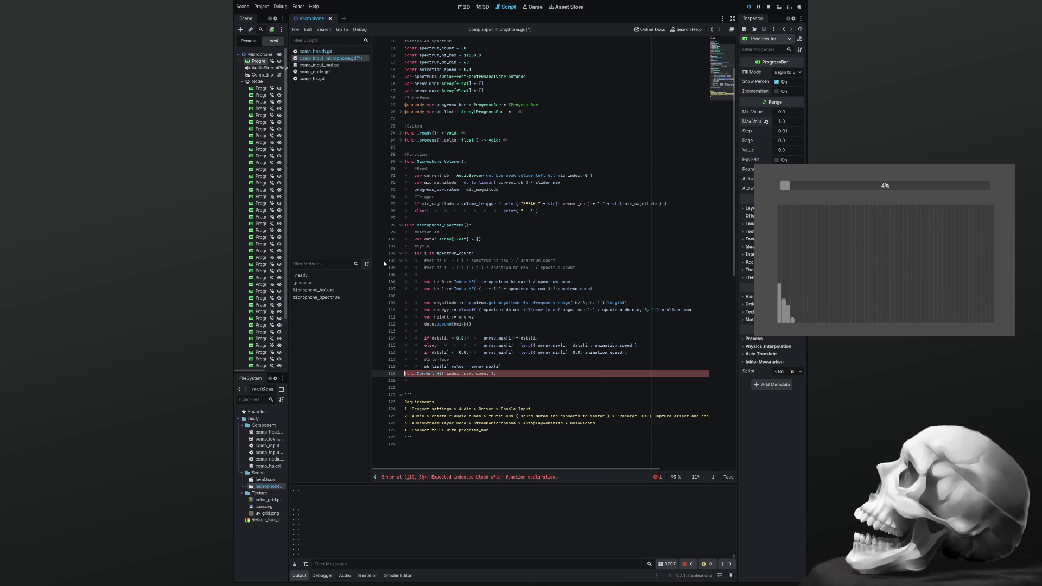
pyautogui.press('Delete')
pyautogui.press('Delete')
pyautogui.press('Delete')
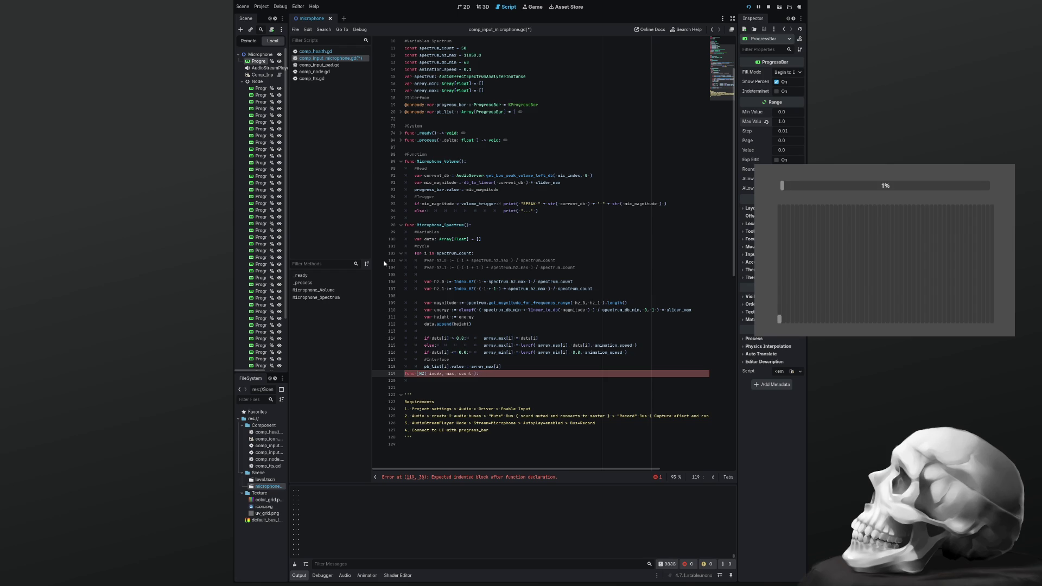
pyautogui.write('Index')
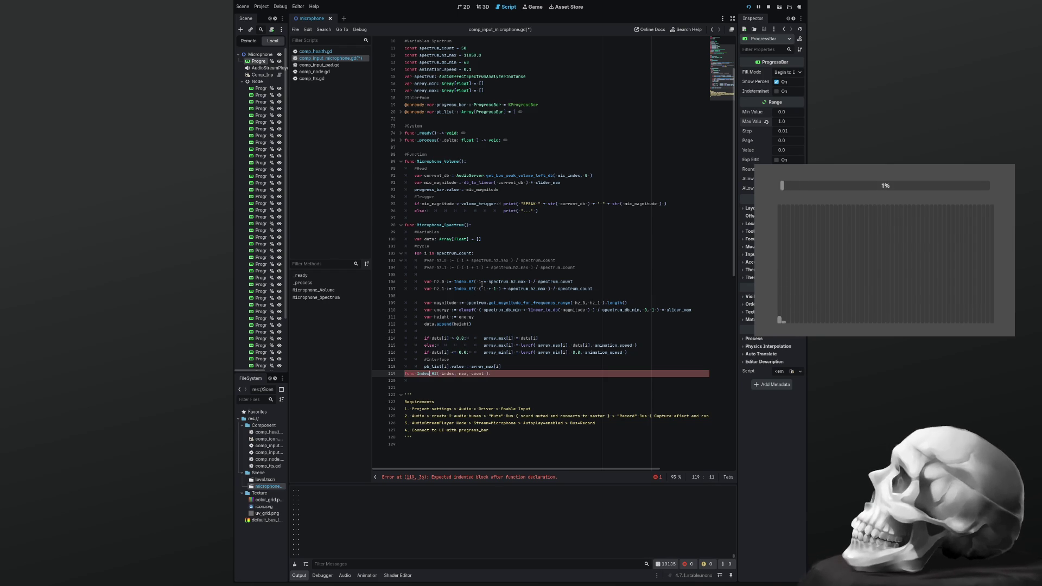
# Make Index_HZ return the frequency expression copied from the hz_0 line.
pyautogui.click(479, 282)
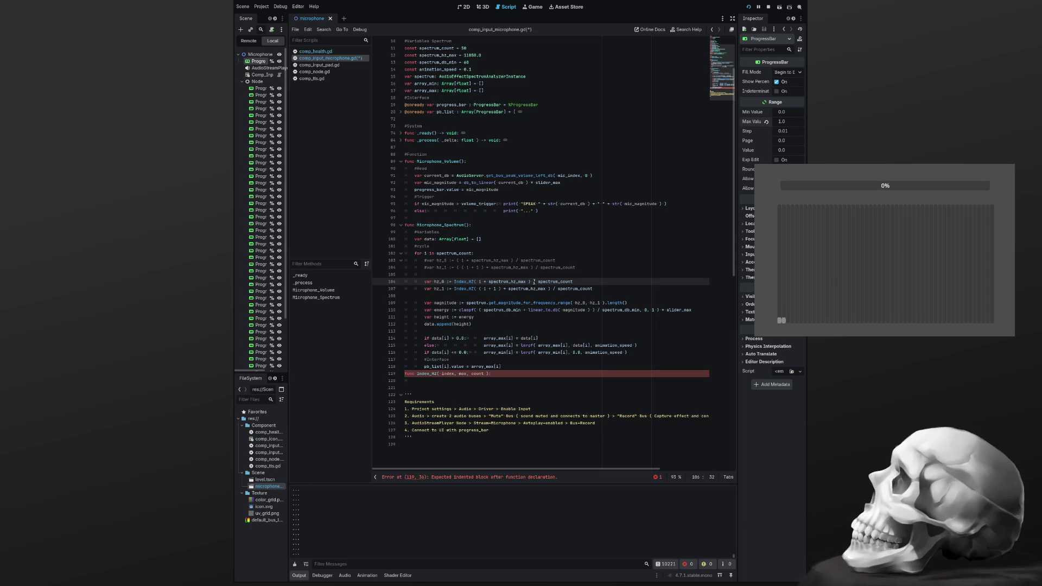
pyautogui.moveTo(574, 281)
pyautogui.mouseDown()
pyautogui.moveTo(500, 281)
pyautogui.moveTo(466, 261)
pyautogui.moveTo(478, 281)
pyautogui.mouseUp()
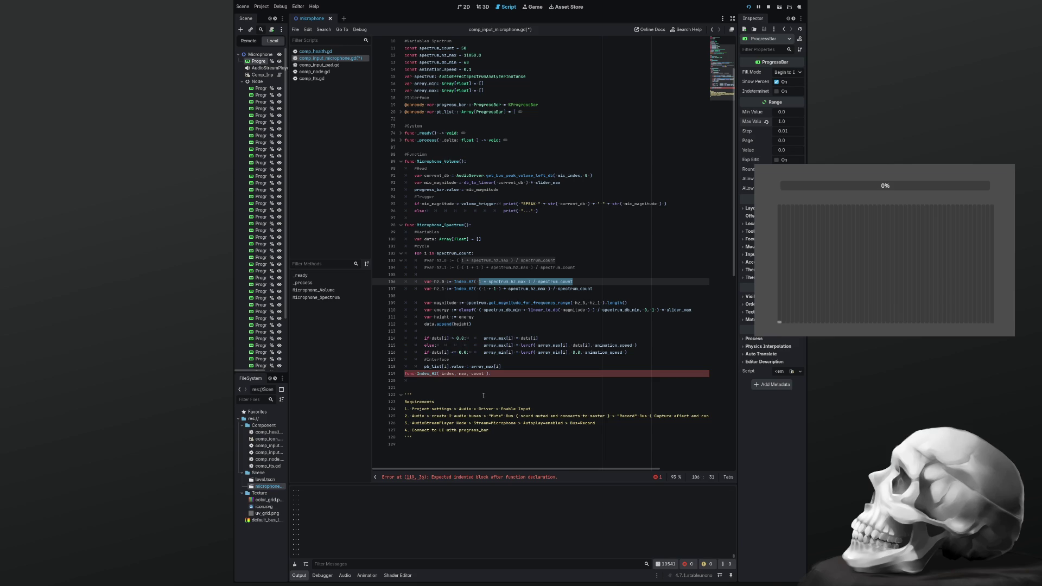
pyautogui.hotkey('shift', 'Left')
pyautogui.hotkey('ctrl', 'c')
pyautogui.click(455, 381)
pyautogui.hotkey('ctrl', 'v')
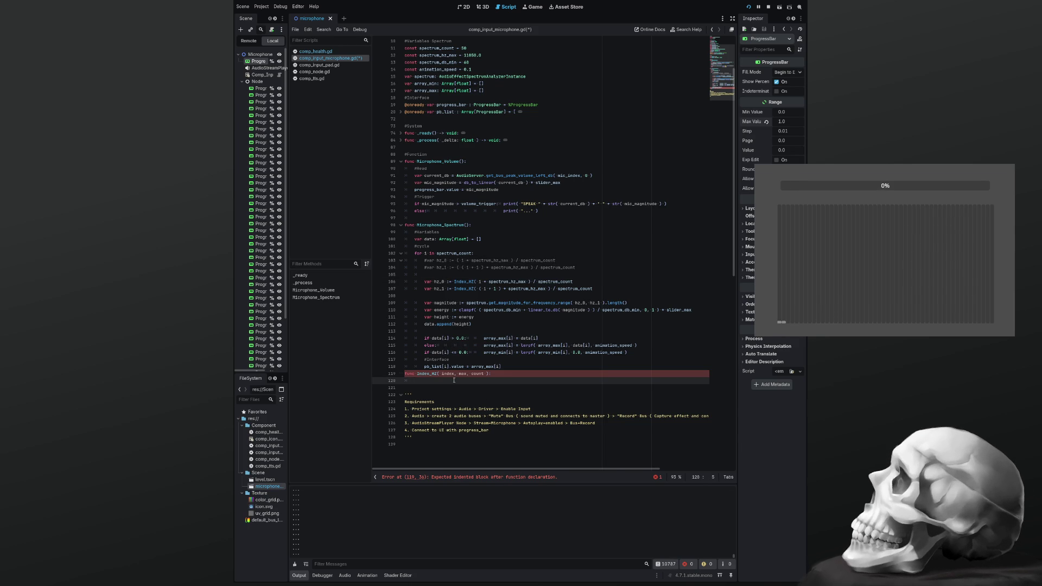
pyautogui.press('Home')
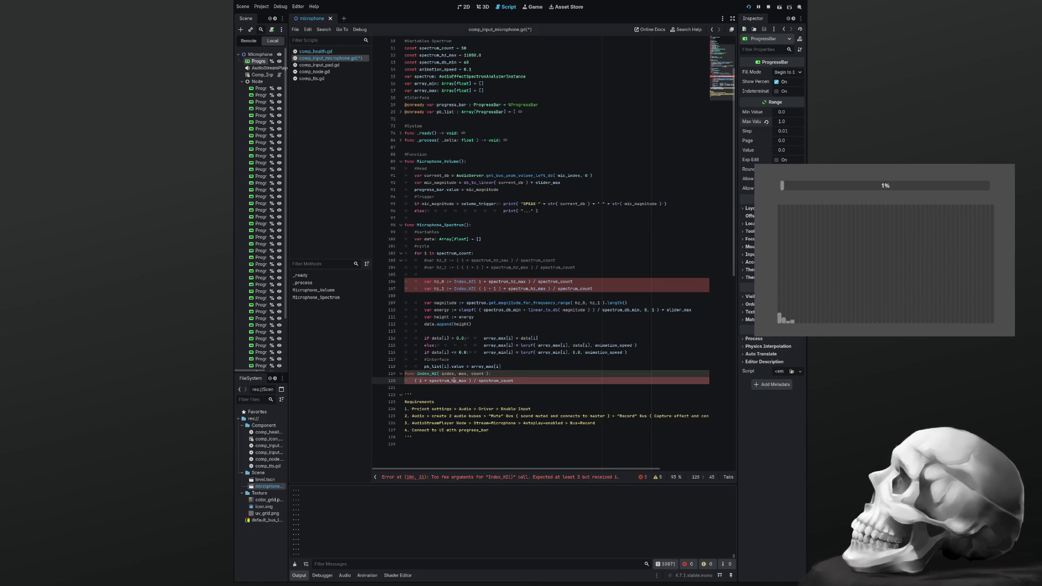
pyautogui.write('return')
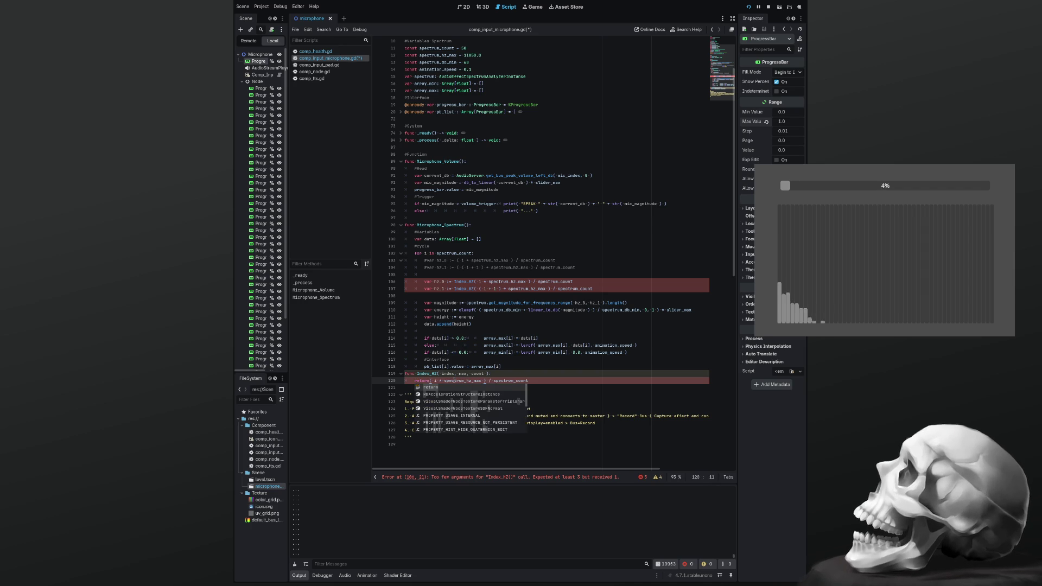
pyautogui.press('Escape')
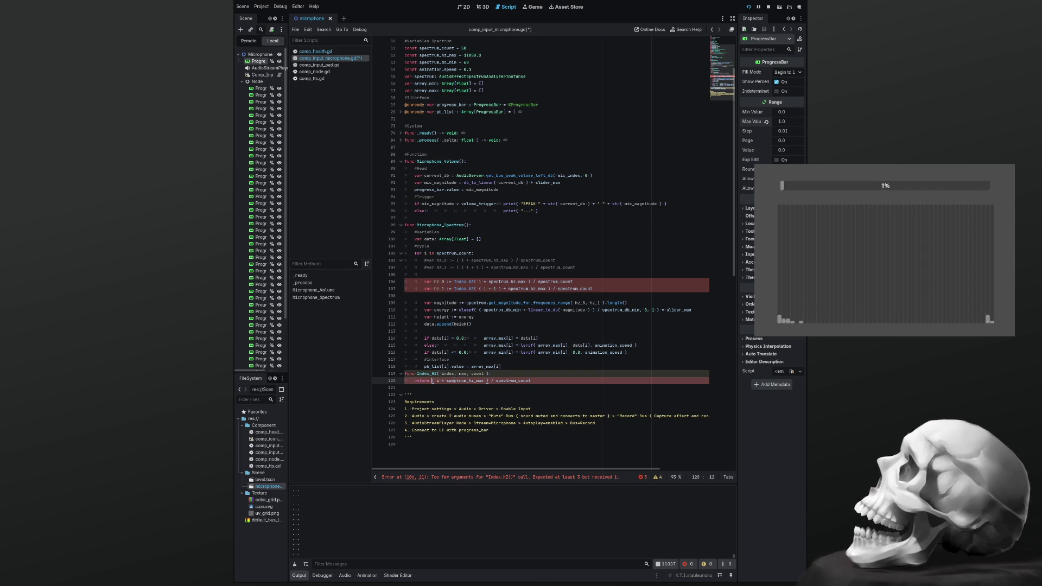
# Add a -> float return type to the Index_HZ header.
pyautogui.press('Up')
pyautogui.press('End')
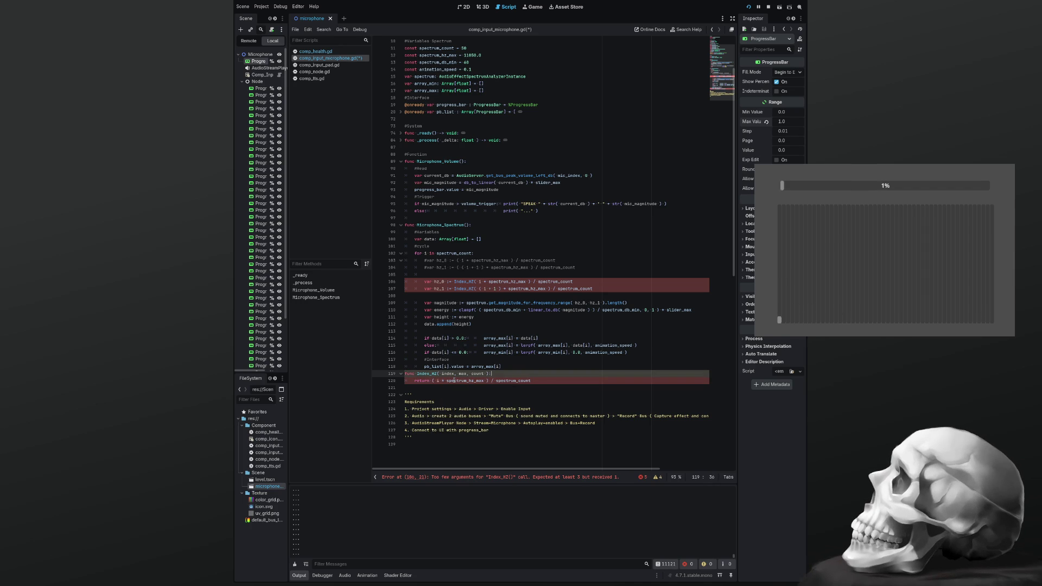
pyautogui.press('End')
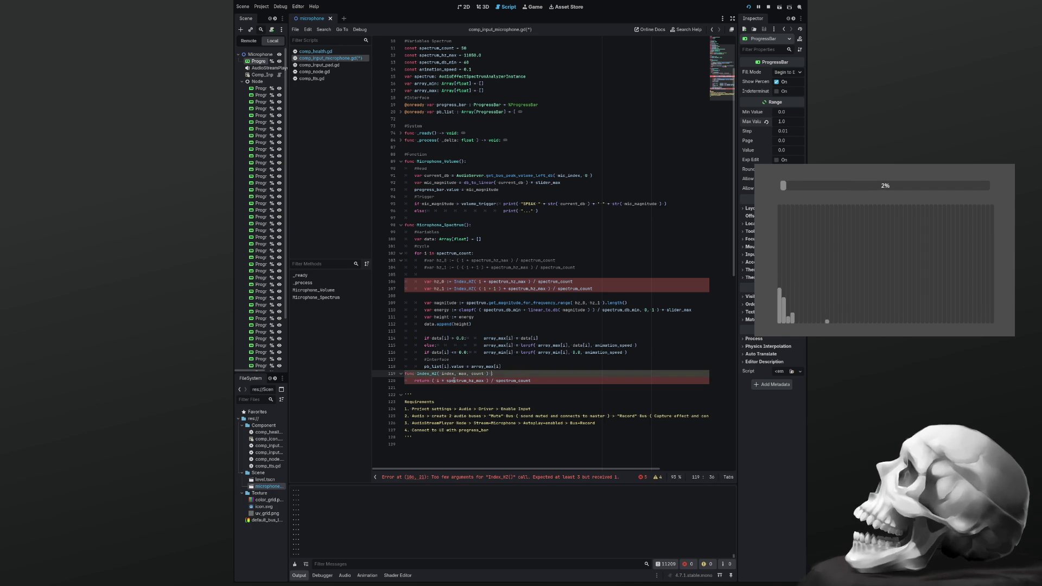
pyautogui.write('->')
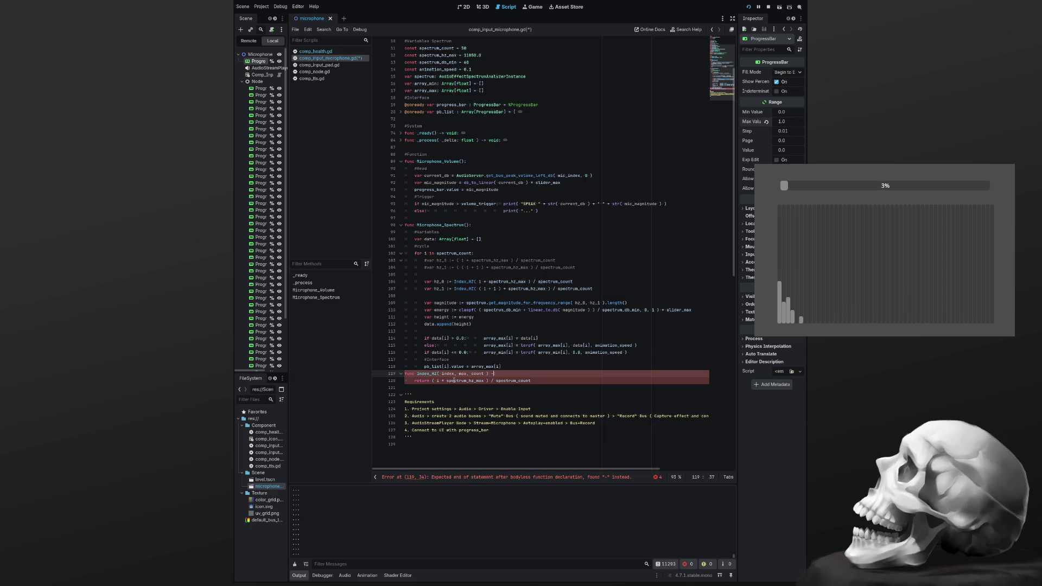
pyautogui.write(' float')
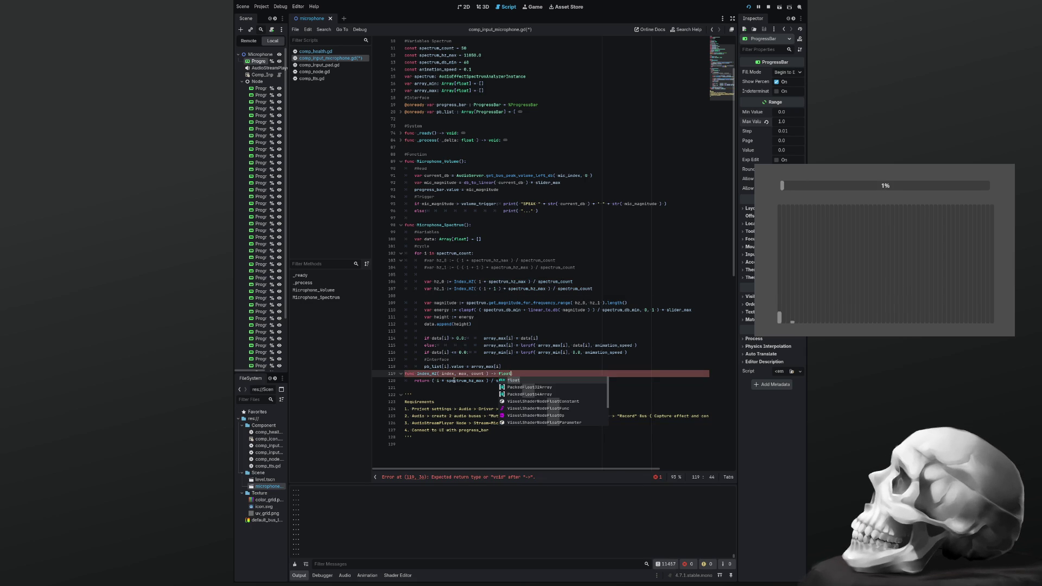
pyautogui.write(':')
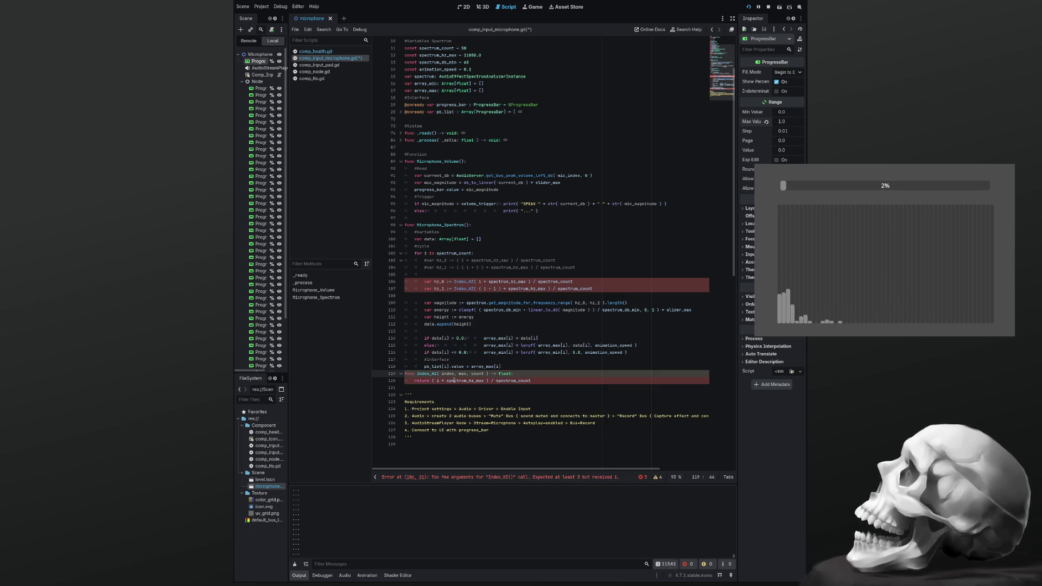
pyautogui.press('Up')
pyautogui.press('Up')
pyautogui.press('Up')
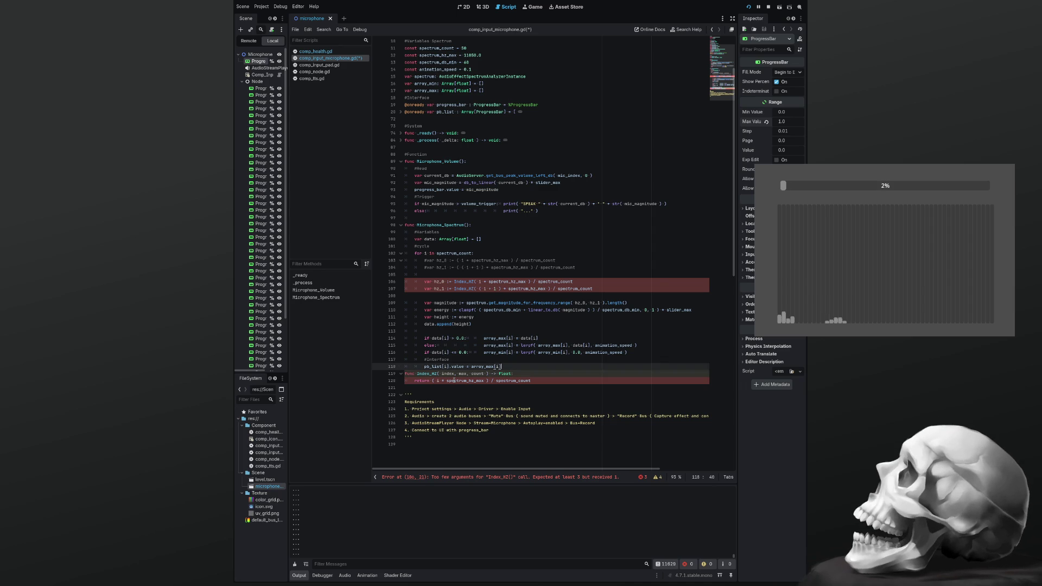
# Replace spectrum_hz_max and spectrum_count in Index_HZ's return line with max and count.
pyautogui.press('Up')
pyautogui.press('Up')
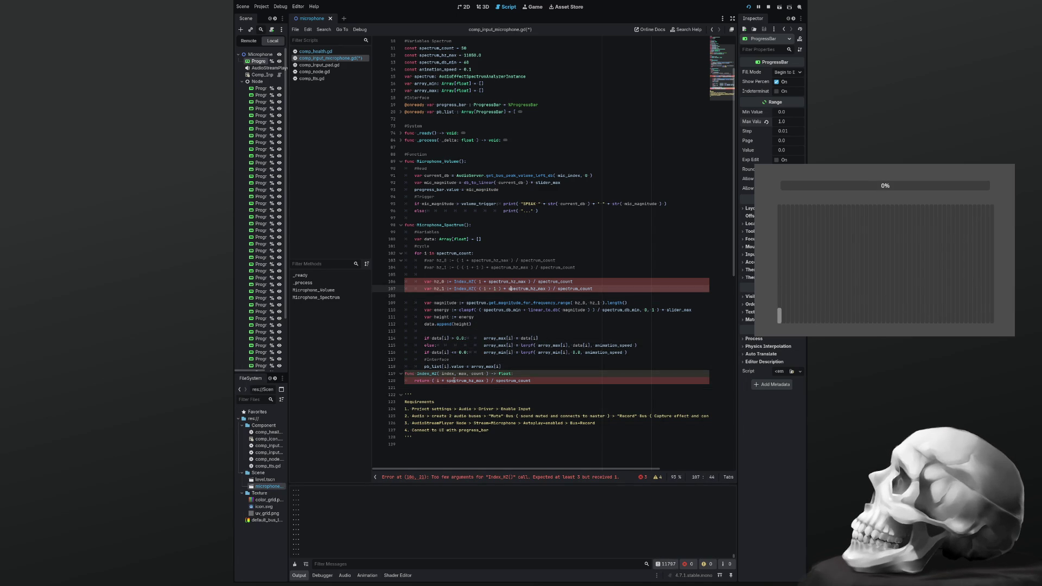
pyautogui.doubleClick(462, 374)
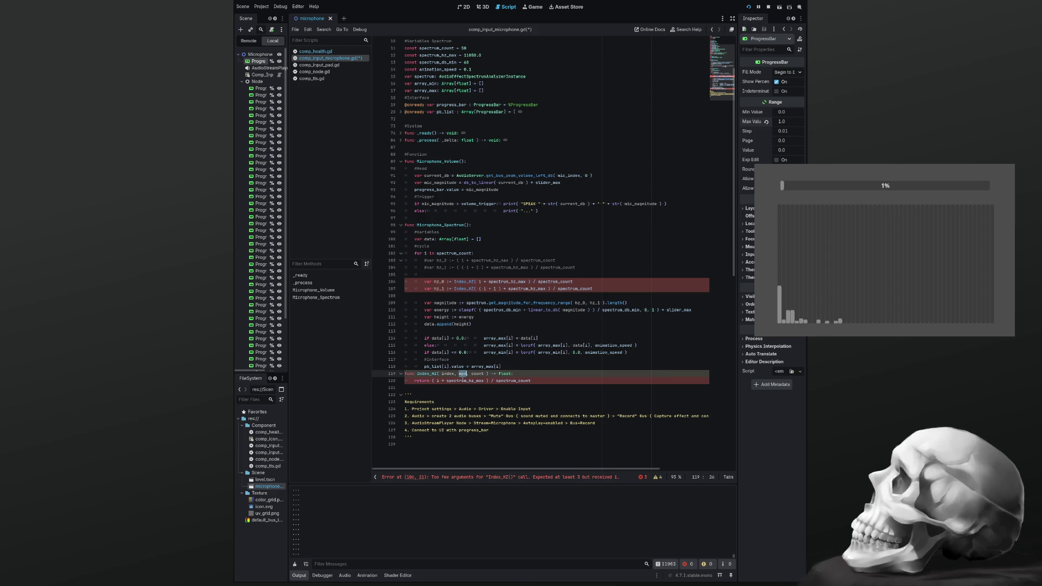
pyautogui.doubleClick(448, 380)
pyautogui.write('max')
pyautogui.doubleClick(477, 374)
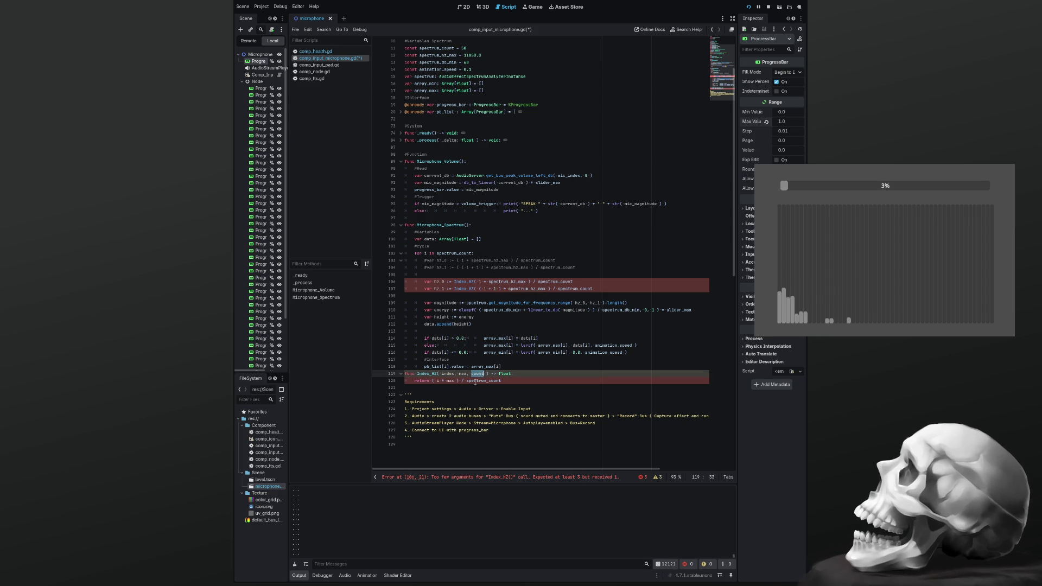
pyautogui.doubleClick(476, 380)
pyautogui.write('count')
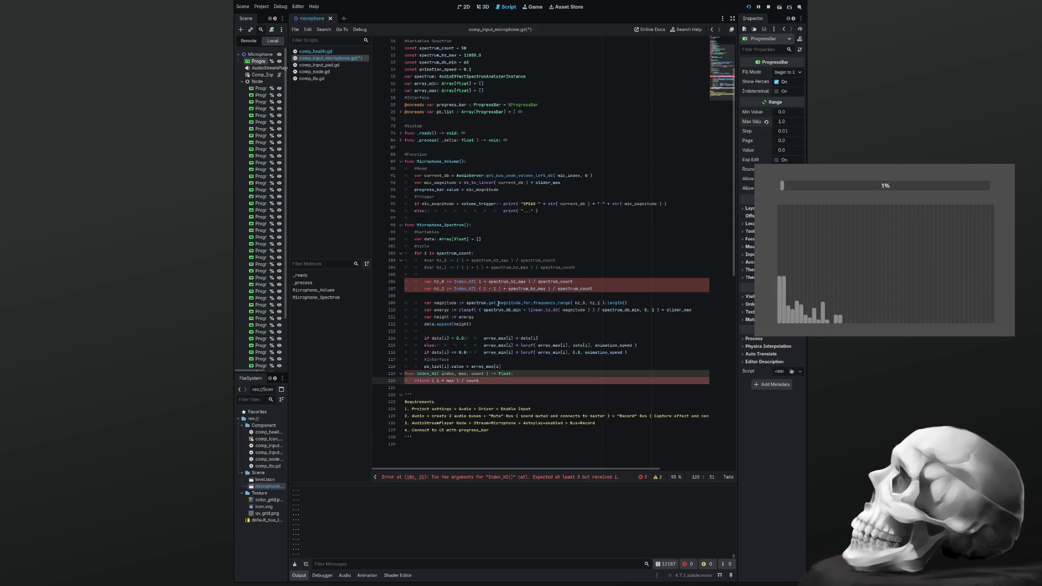
# Rewrite the hz_0 call as Index_HZ(i, spectrum_hz_max, spectrum_count).
pyautogui.click(483, 281)
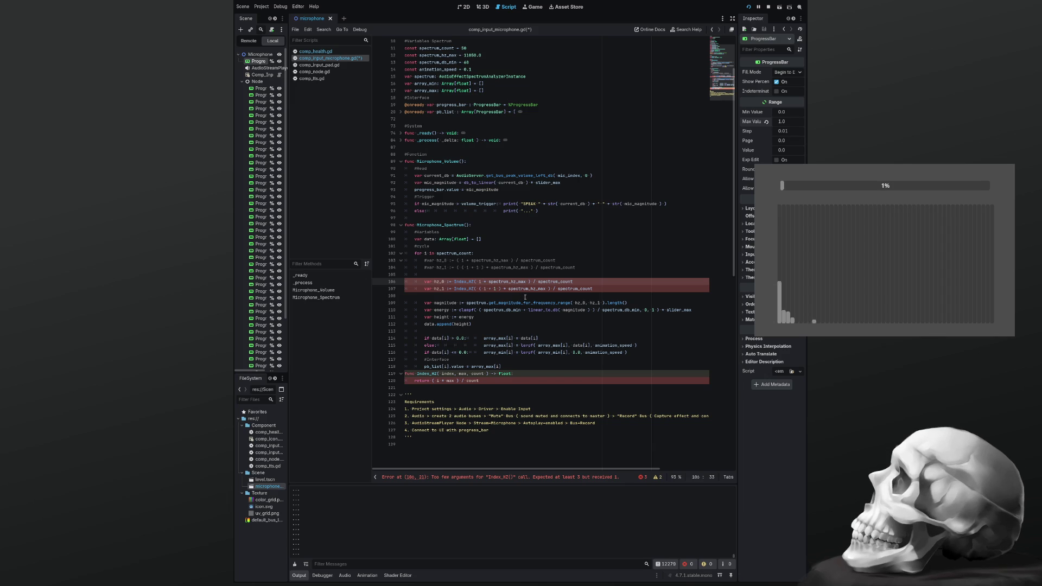
pyautogui.write('m')
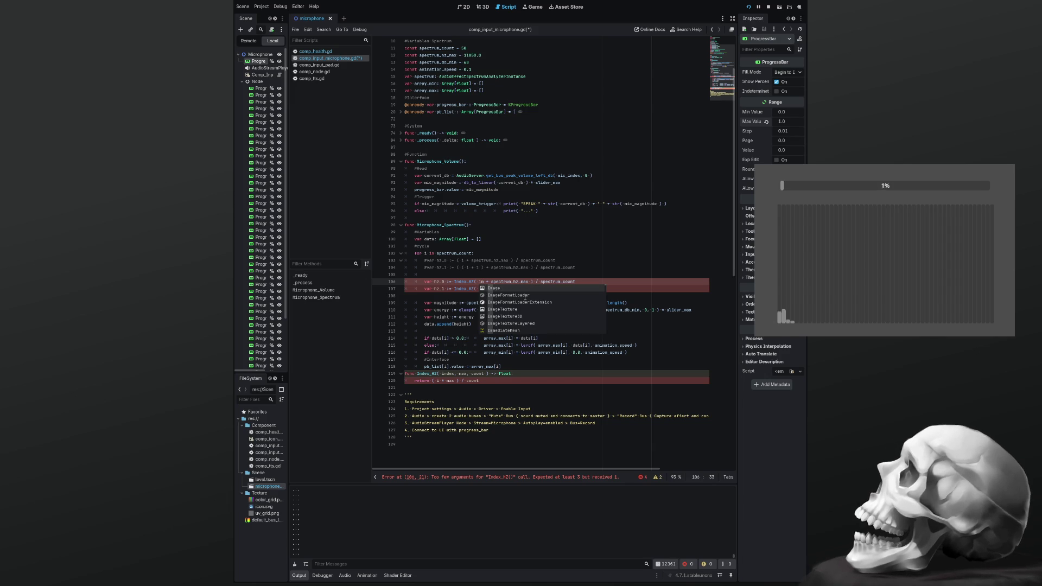
pyautogui.press('BackSpace')
pyautogui.write(',')
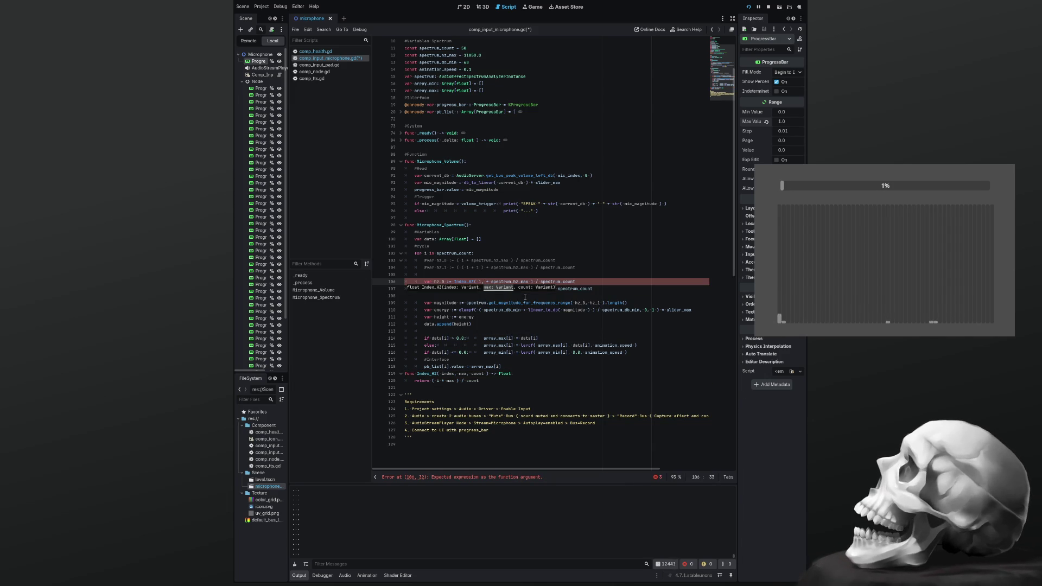
pyautogui.press('Delete')
pyautogui.press('Delete')
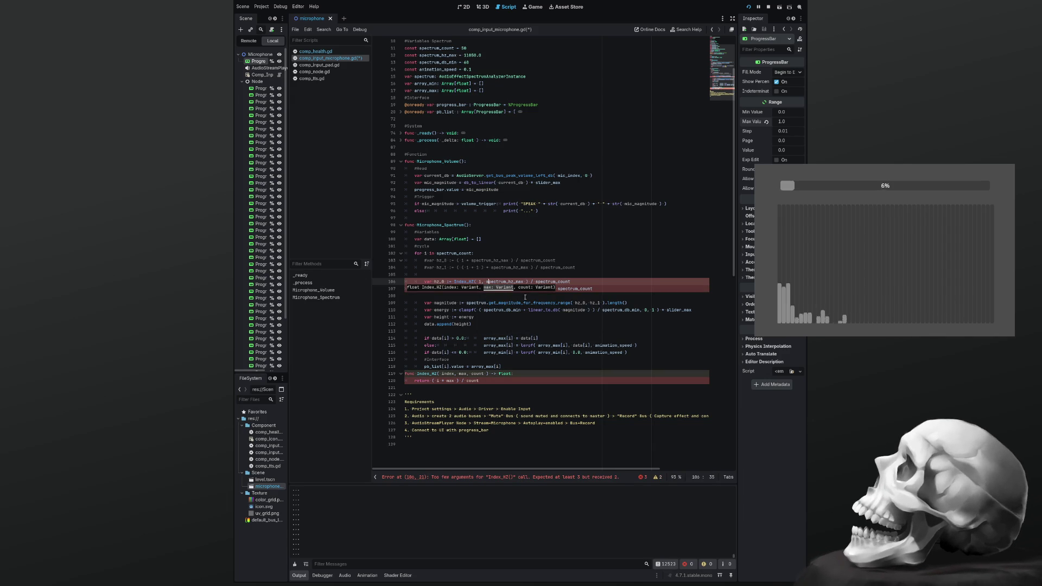
pyautogui.press('Right')
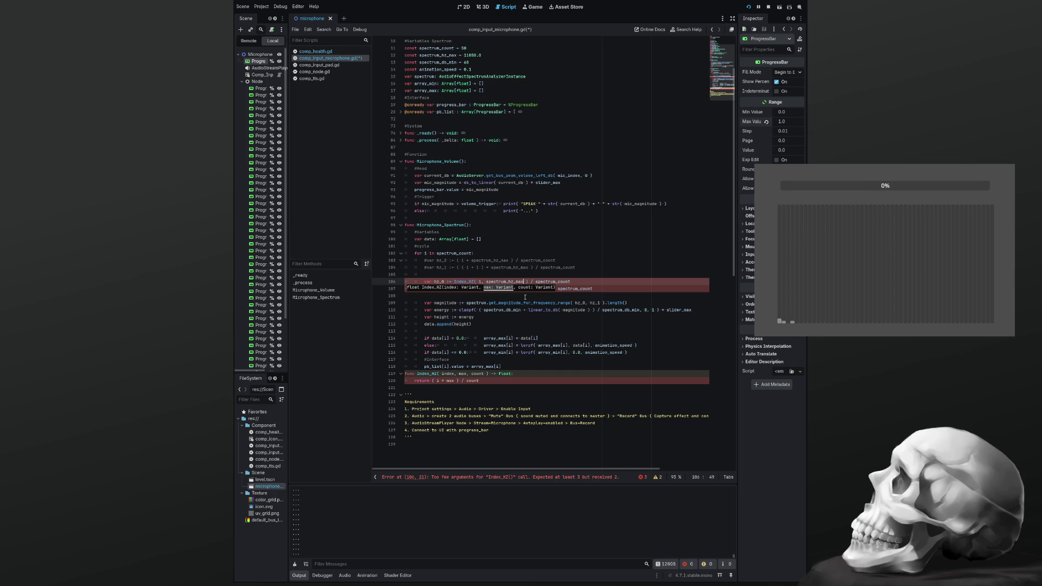
pyautogui.write(',')
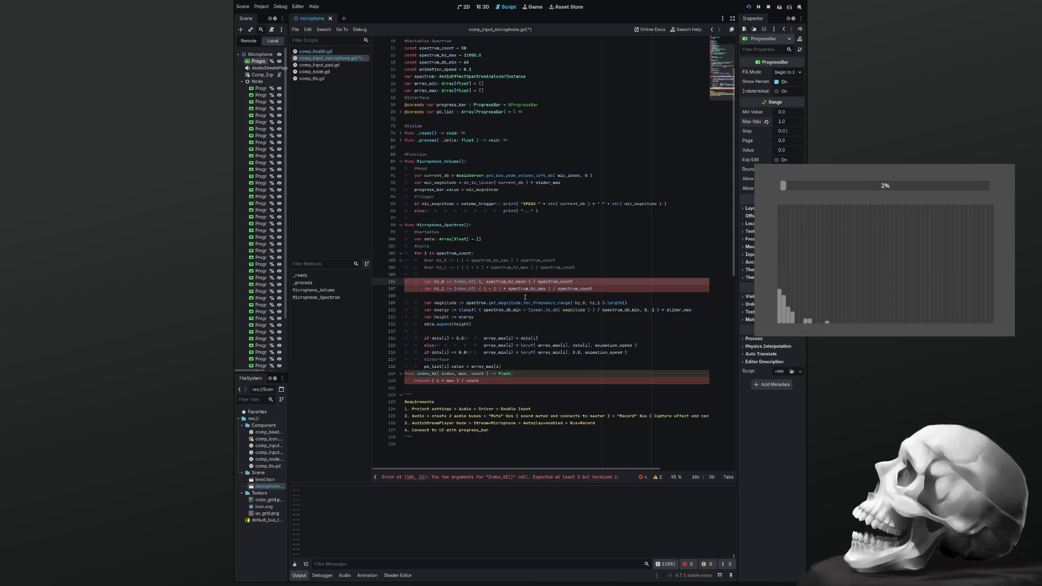
pyautogui.press('BackSpace')
pyautogui.write(',')
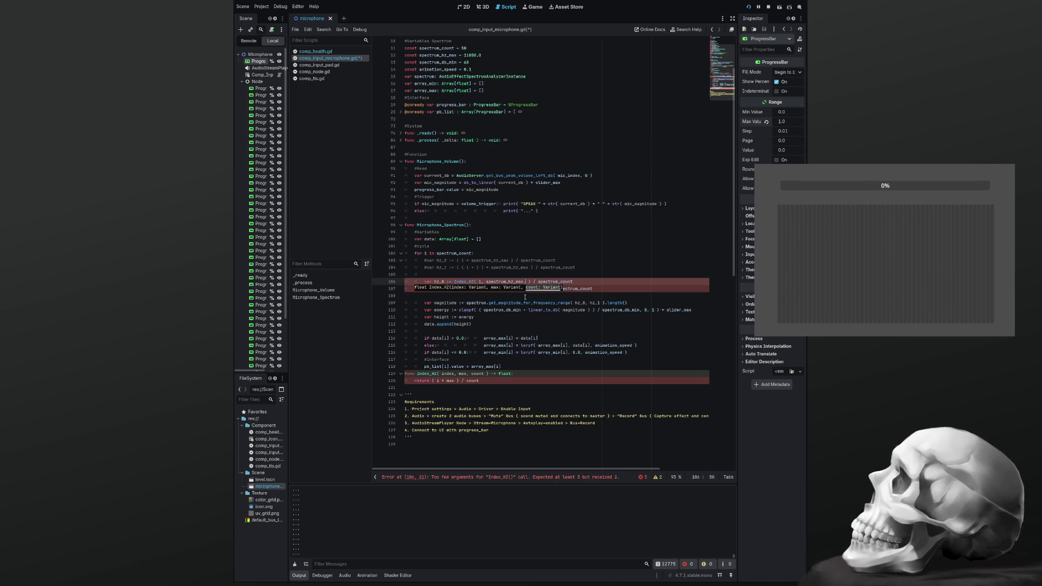
pyautogui.press('Delete')
pyautogui.press('Delete')
pyautogui.press('Delete')
pyautogui.press('End')
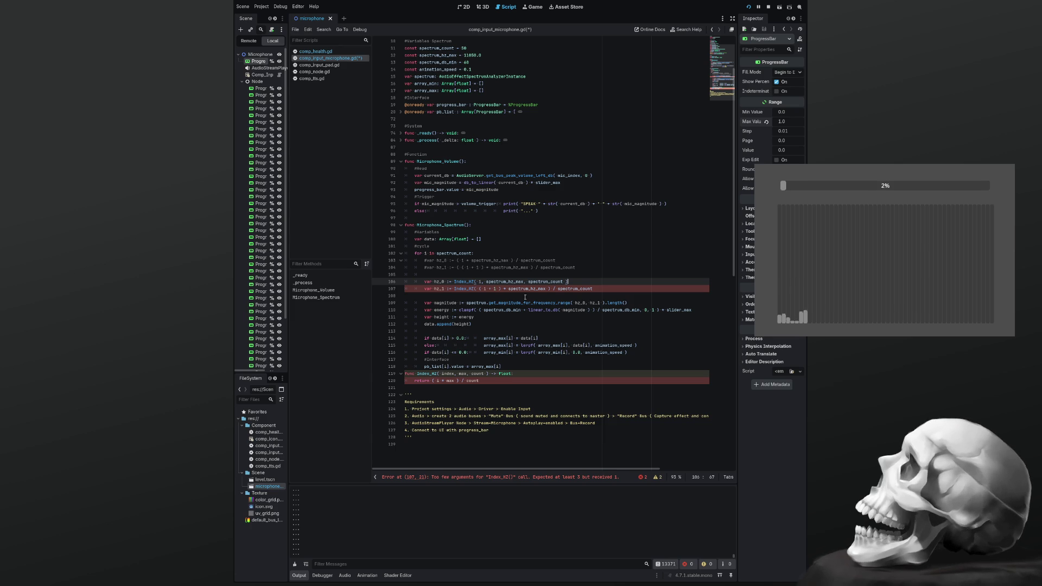
# Rewrite the hz_1 call as Index_HZ(i + 1, spectrum_hz_max, spectrum_count).
pyautogui.press('Down')
pyautogui.press('End')
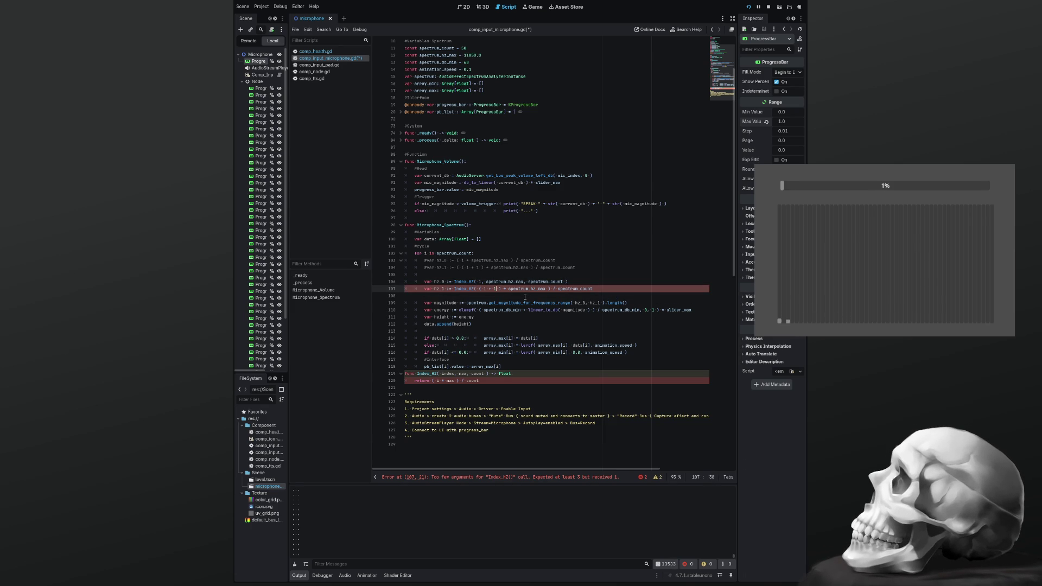
pyautogui.press('Left')
pyautogui.press('Left')
pyautogui.press('Left')
pyautogui.press('BackSpace')
pyautogui.press('BackSpace')
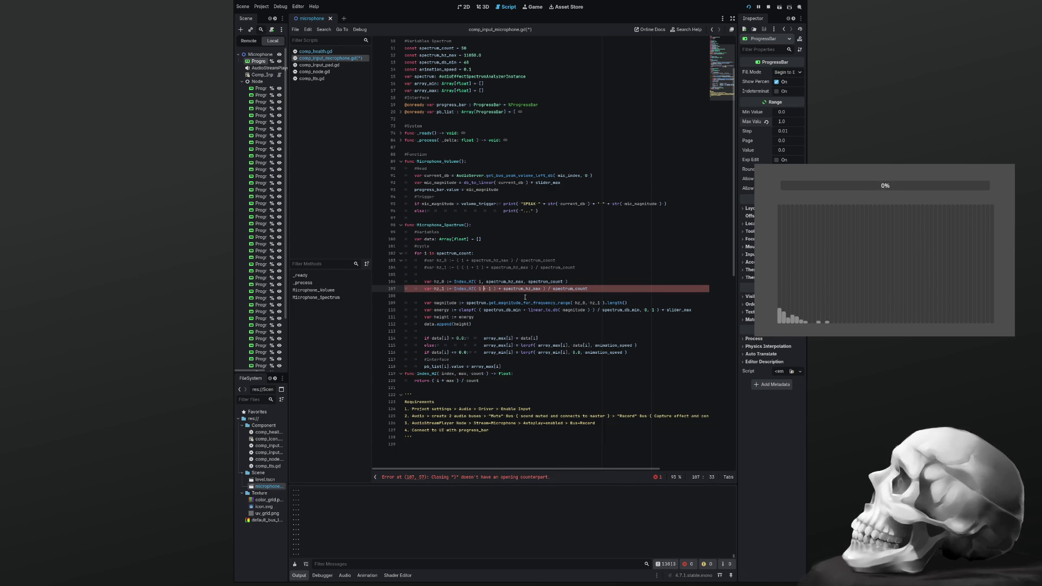
pyautogui.write(',')
pyautogui.press('Right')
pyautogui.press('Delete')
pyautogui.press('Delete')
pyautogui.press('Delete')
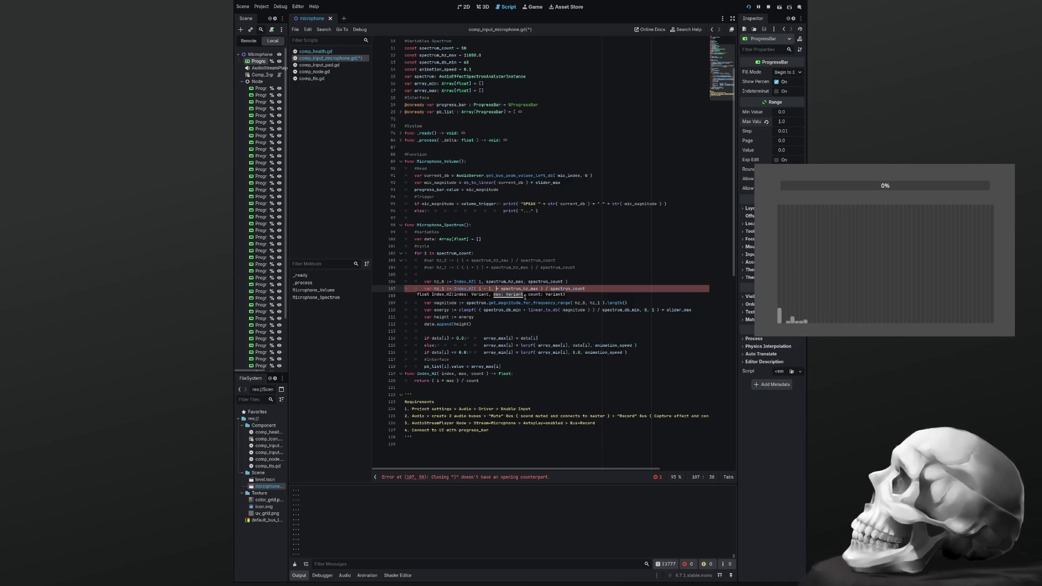
pyautogui.press('Right')
pyautogui.press('Right')
pyautogui.press('Right')
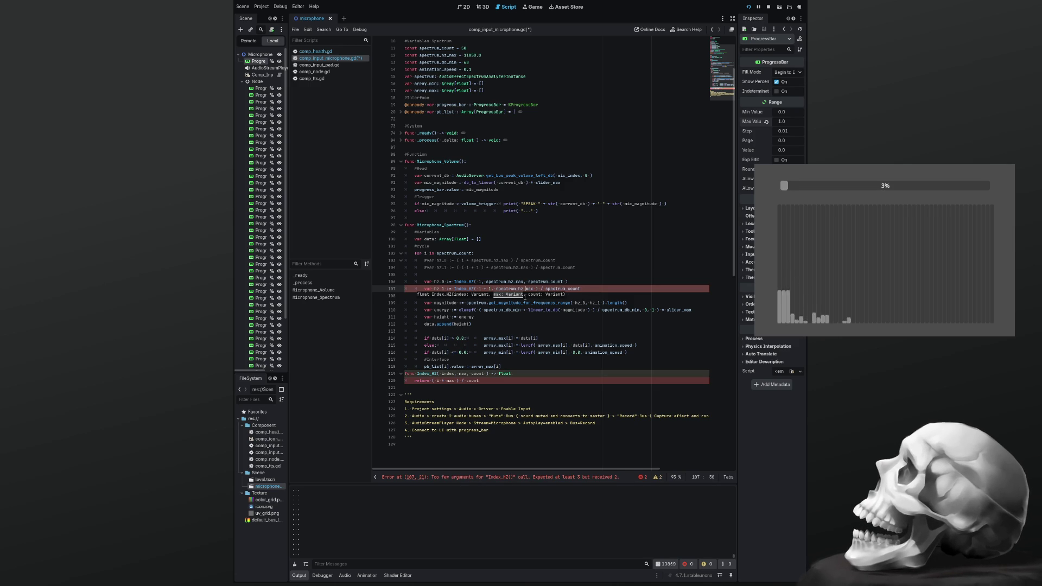
pyautogui.write(',')
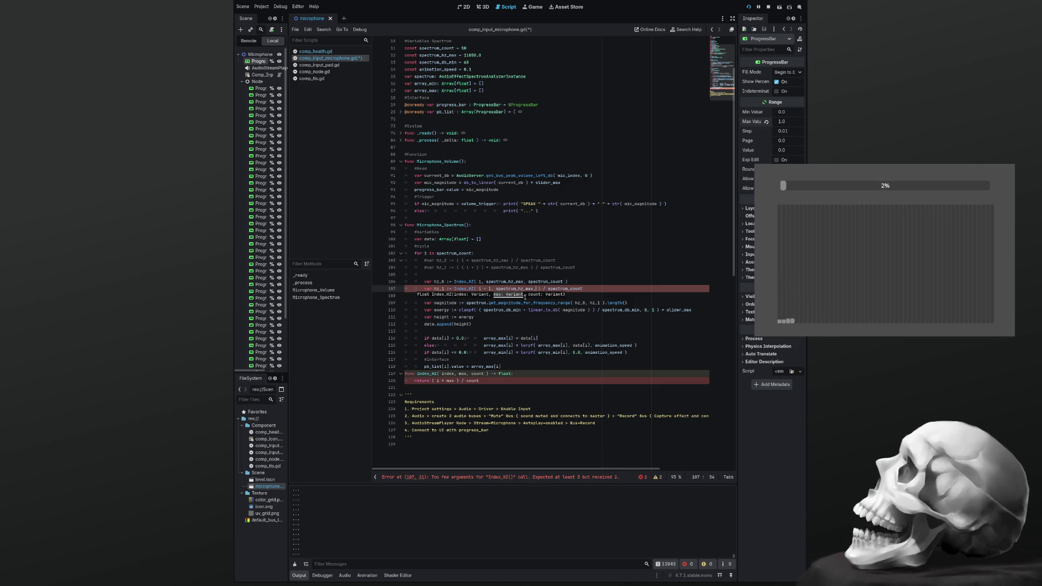
pyautogui.press('Delete')
pyautogui.press('Delete')
pyautogui.press('Delete')
pyautogui.press('End')
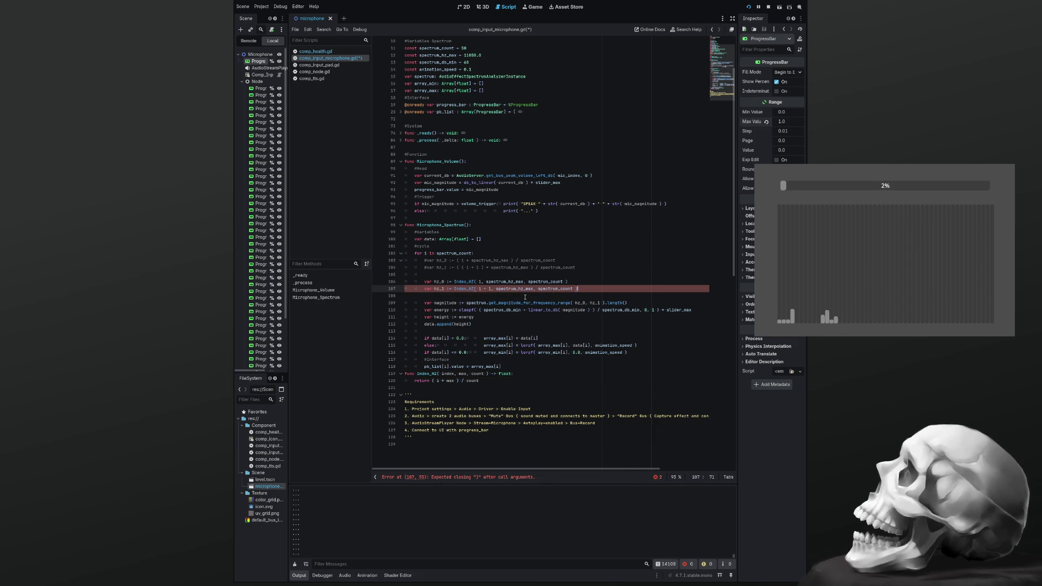
pyautogui.write(')')
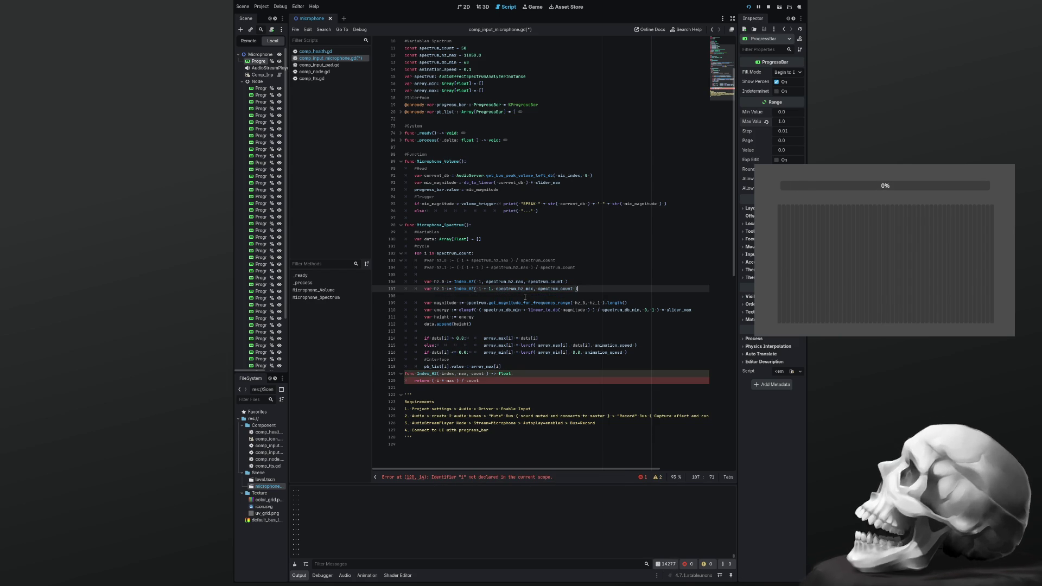
# Change i to index in the return line, save the script and stop the game.
pyautogui.press('Down')
pyautogui.press('Down')
pyautogui.press('Down')
pyautogui.press('Down')
pyautogui.press('Down')
pyautogui.press('Down')
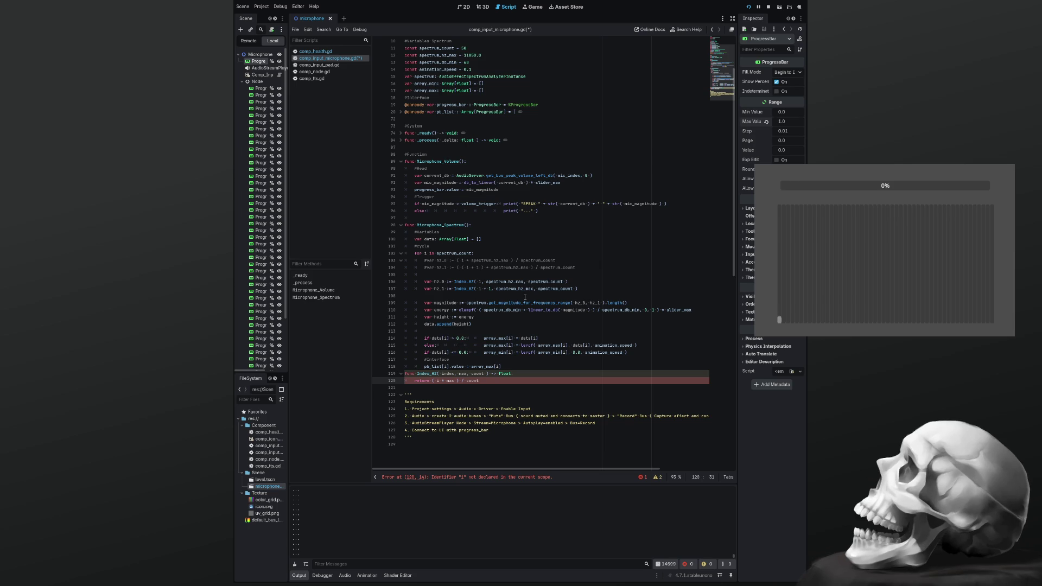
pyautogui.press('Right')
pyautogui.press('Right')
pyautogui.press('Right')
pyautogui.write('ndex')
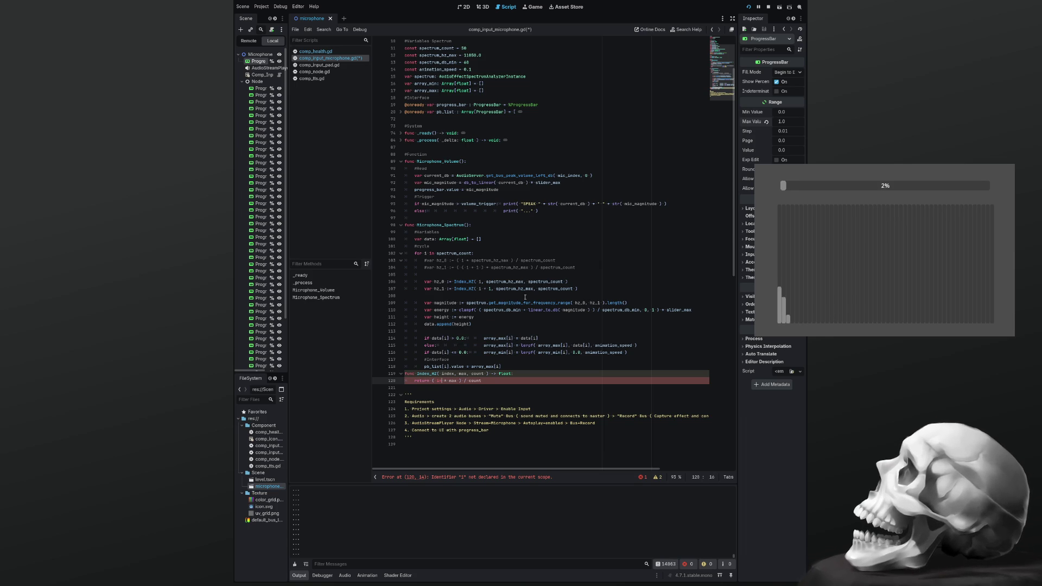
pyautogui.press('End')
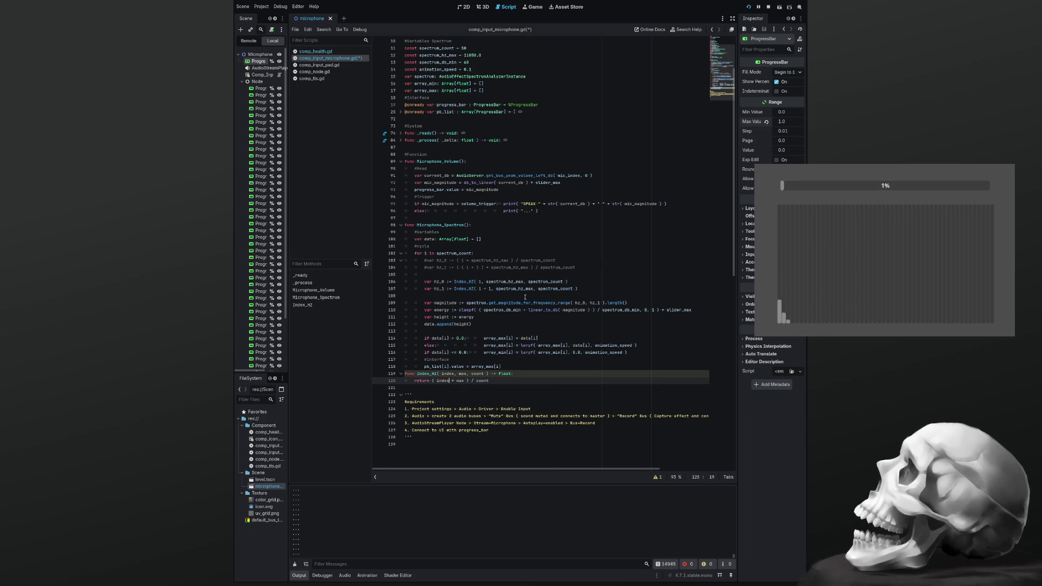
pyautogui.hotkey('ctrl', 's')
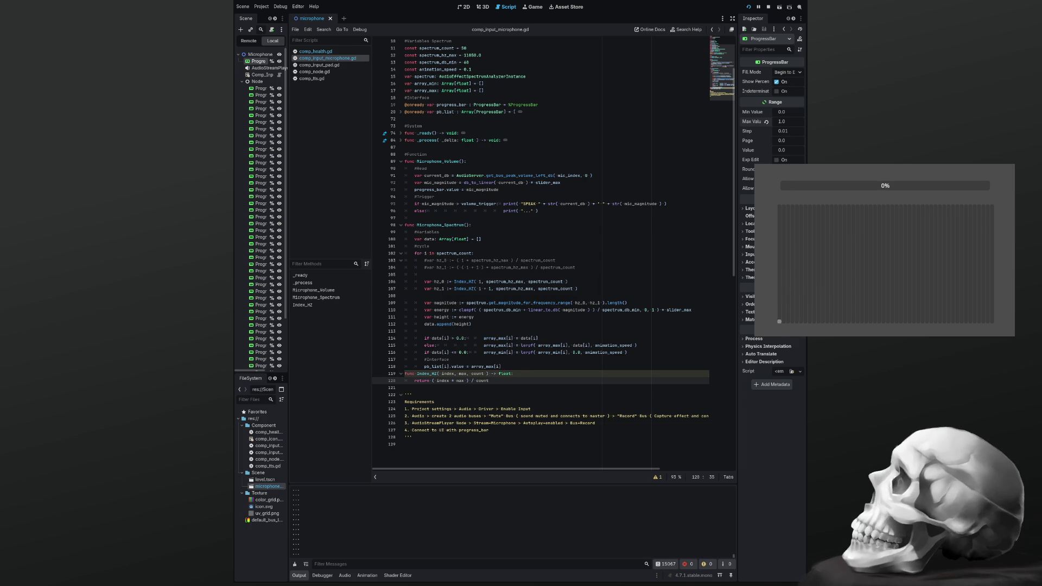
pyautogui.press('F8')
# Rerun the project, replace the old commented hz lines with #Variables, and delete the empty line.
pyautogui.click(746, 7)
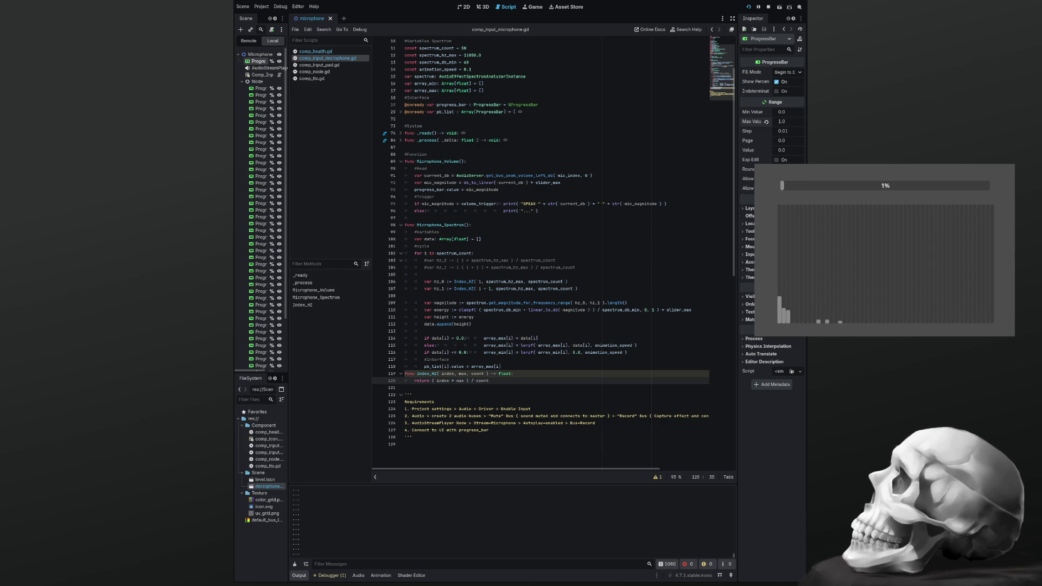
pyautogui.click(500, 274)
pyautogui.hotkey('shift', 'Up')
pyautogui.hotkey('shift', 'Up')
pyautogui.write('Variab')
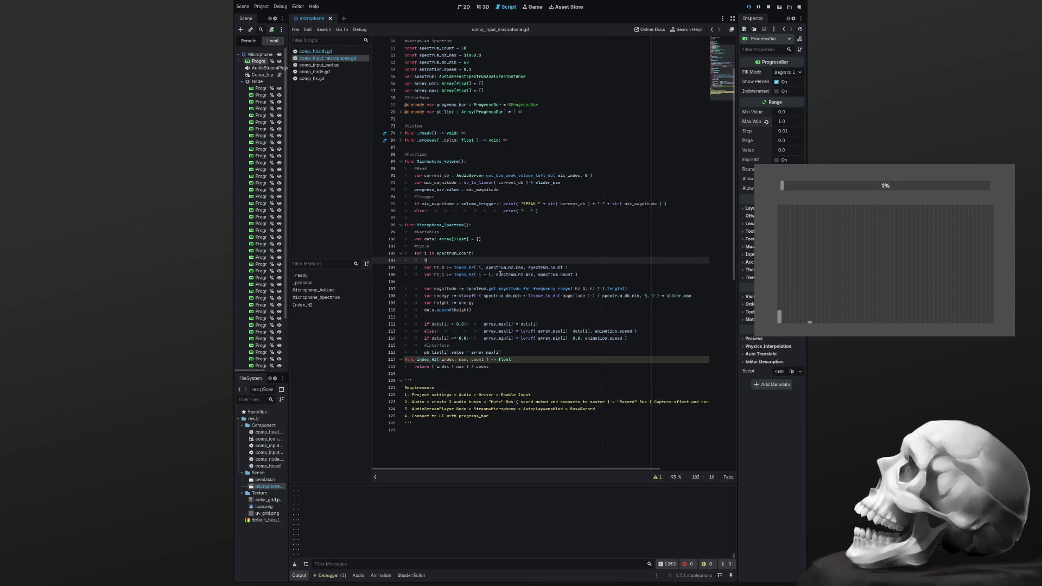
pyautogui.write('les')
pyautogui.press('Home')
pyautogui.write('#')
pyautogui.press('End')
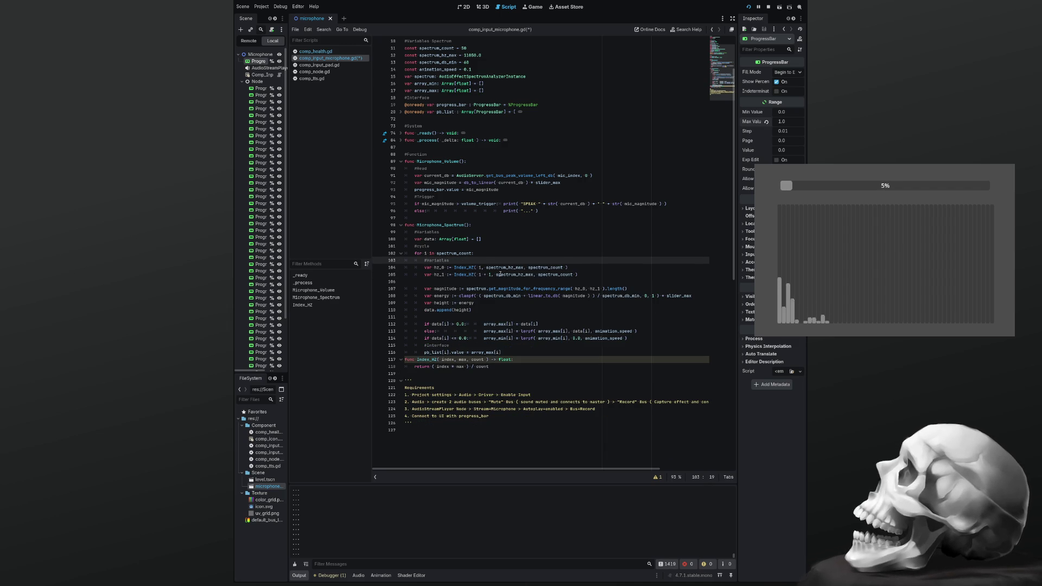
pyautogui.press('Down')
pyautogui.press('Down')
pyautogui.press('Down')
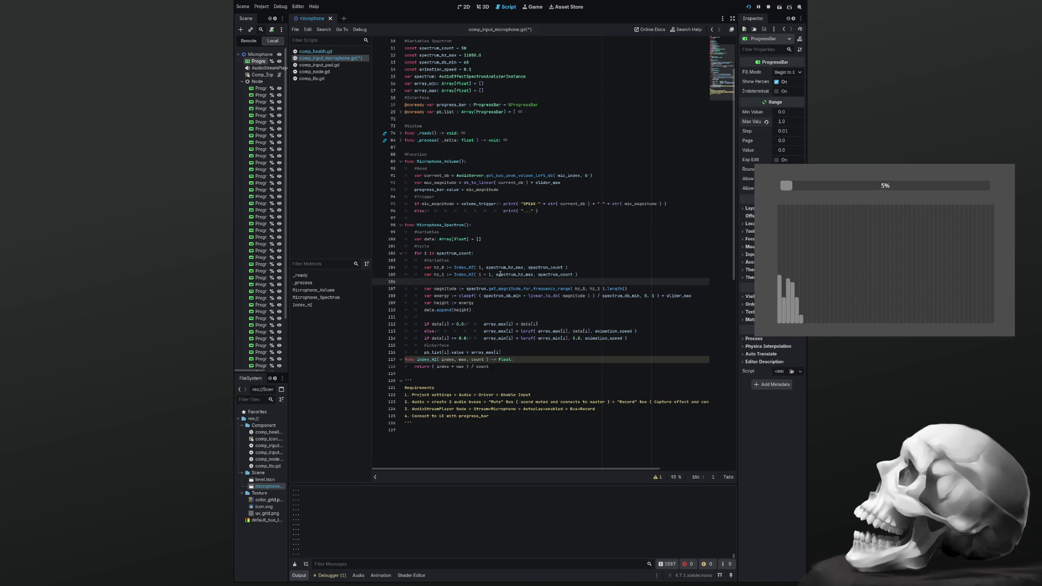
pyautogui.press('Delete')
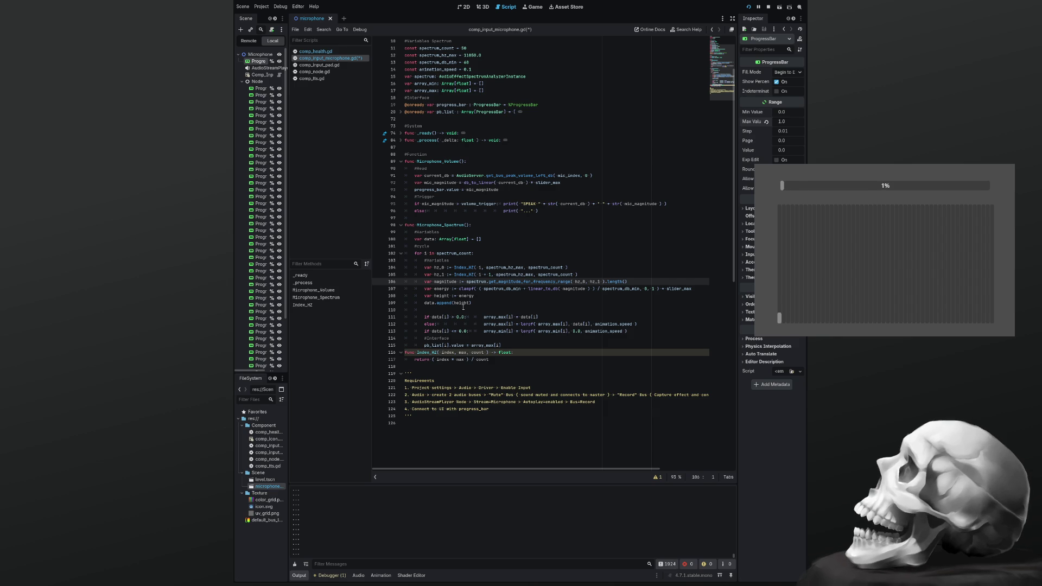
# Search for magnitude and prefix it with range_ on lines 106 and 107.
pyautogui.click(430, 303)
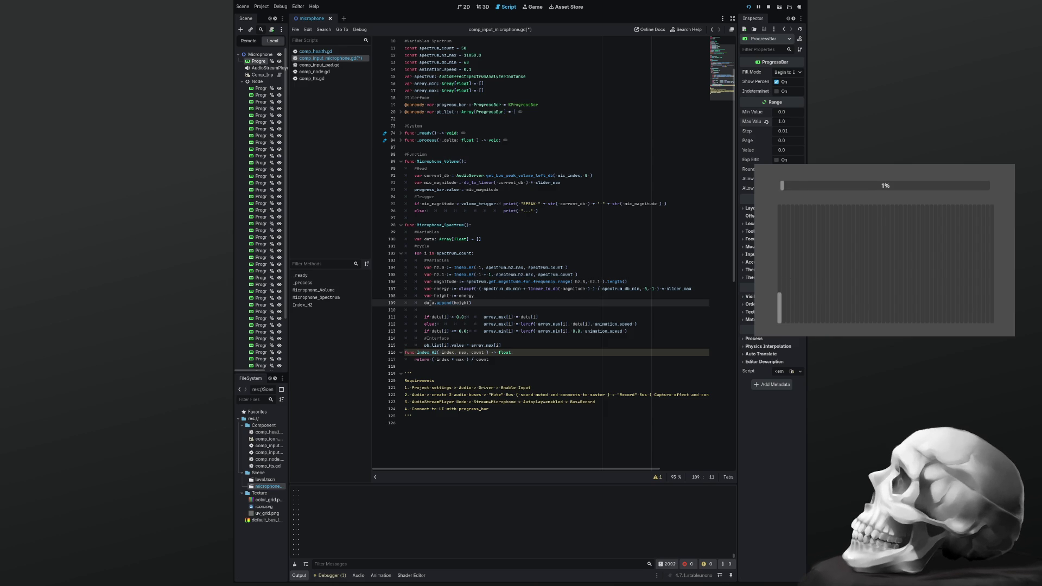
pyautogui.doubleClick(442, 303)
pyautogui.doubleClick(442, 282)
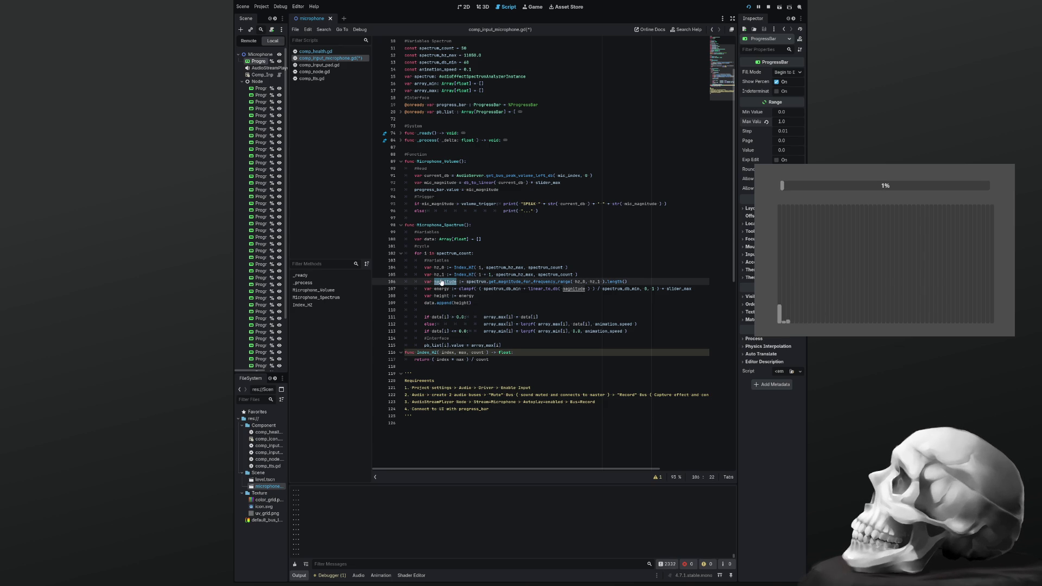
pyautogui.hotkey('ctrl', 'f')
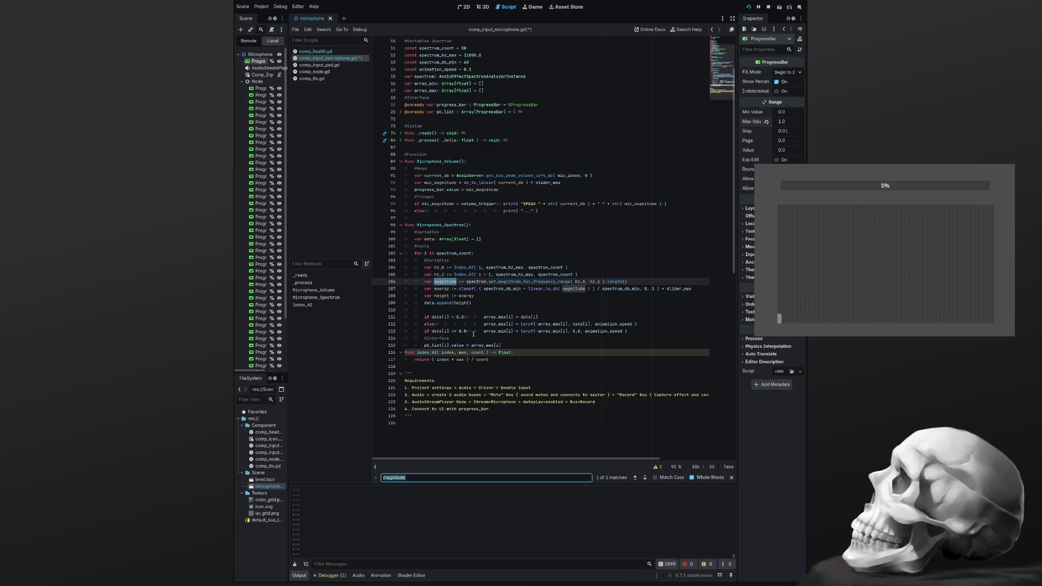
pyautogui.scroll(3, 489, 326)
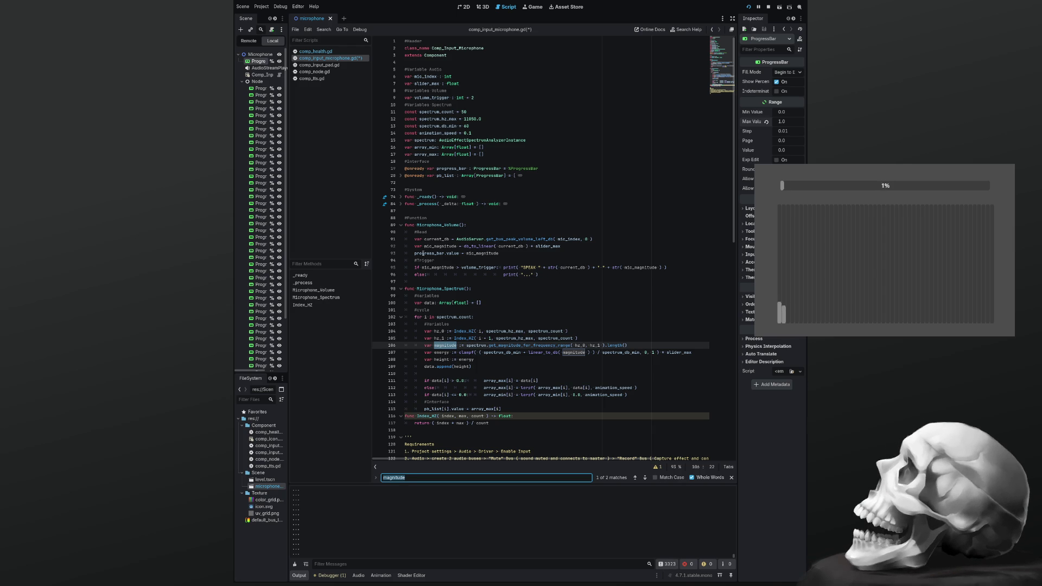
pyautogui.click(434, 345)
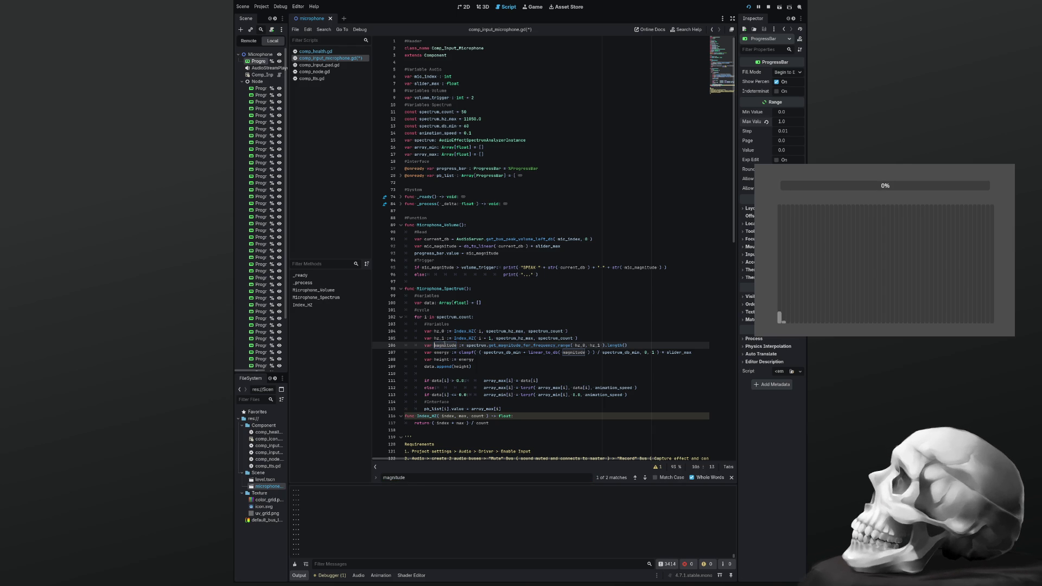
pyautogui.click(562, 353)
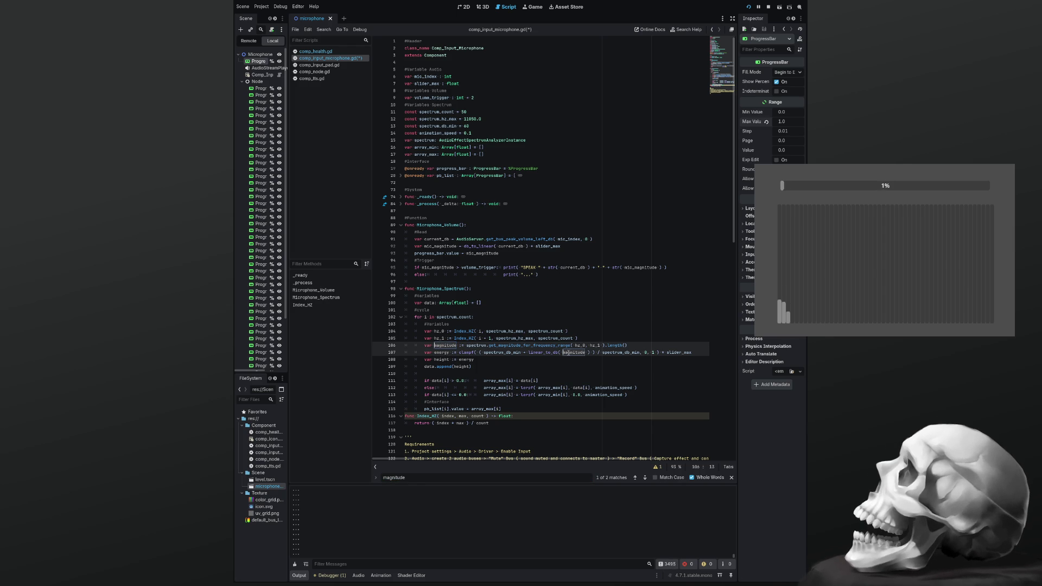
pyautogui.write('range_')
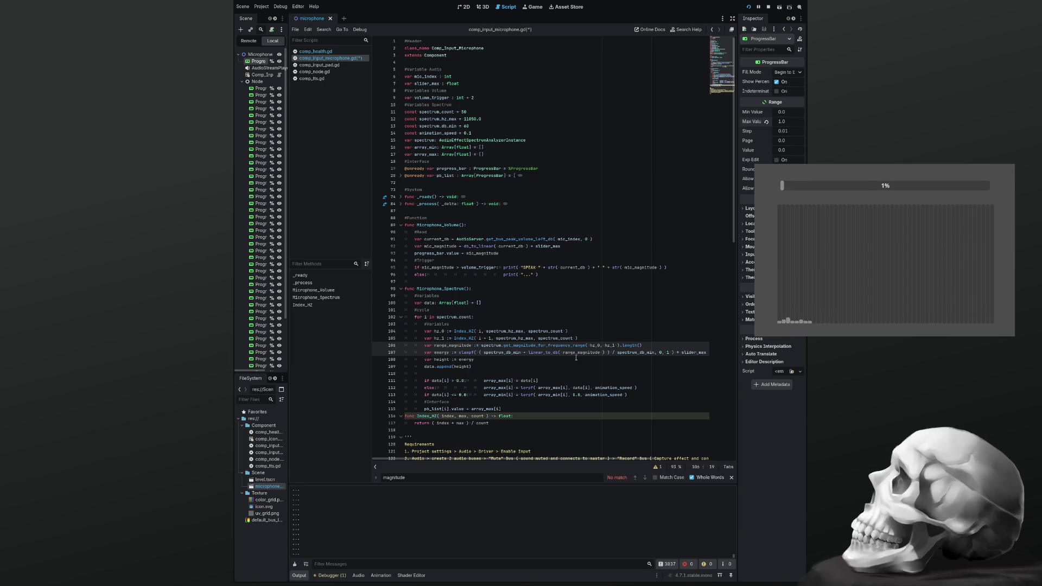
# Review line 107's values, then search the script for uses of energy.
pyautogui.doubleClick(635, 352)
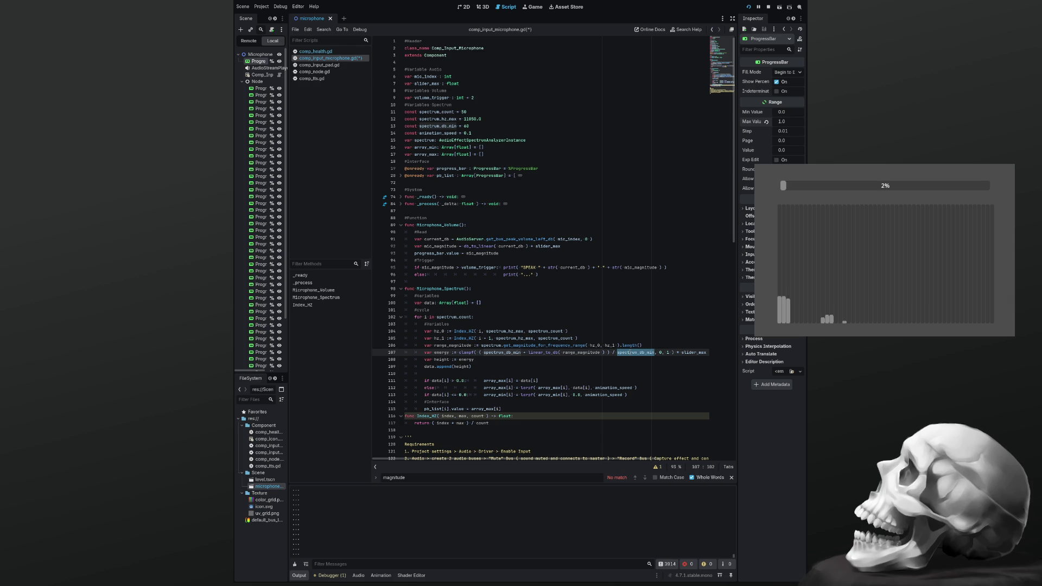
pyautogui.click(649, 363)
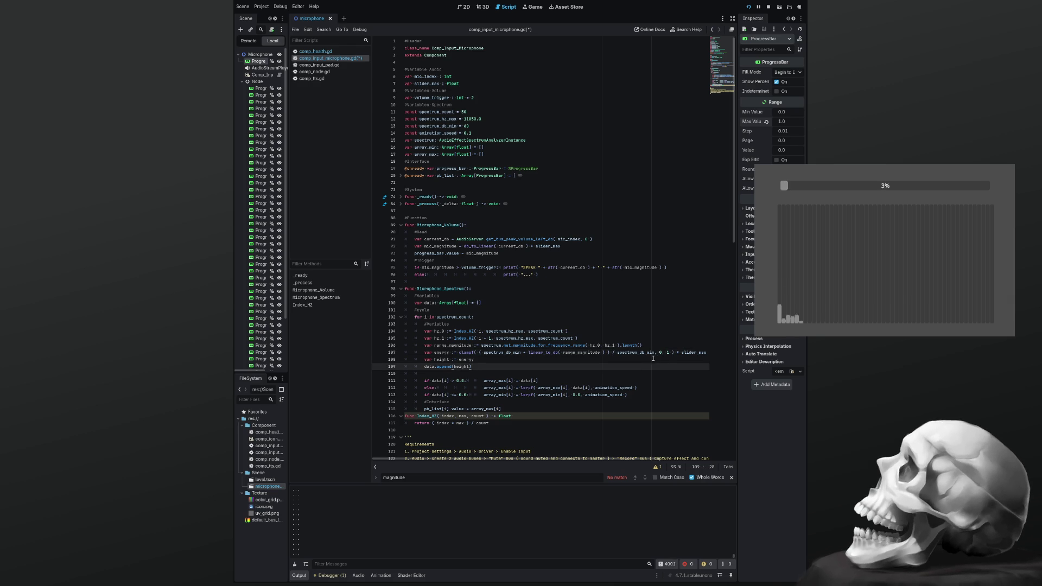
pyautogui.doubleClick(682, 352)
pyautogui.press('Home')
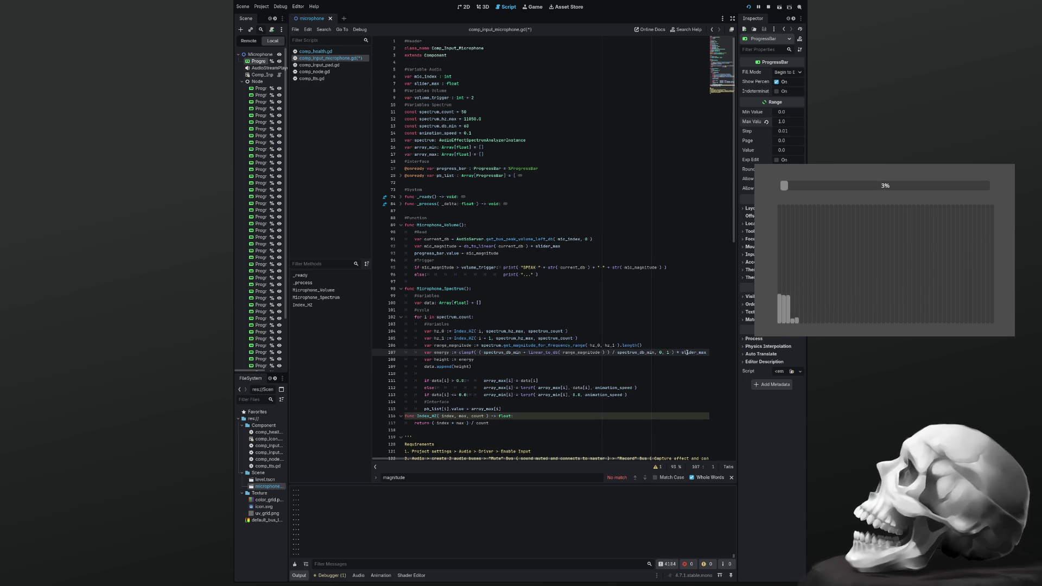
pyautogui.press('Escape')
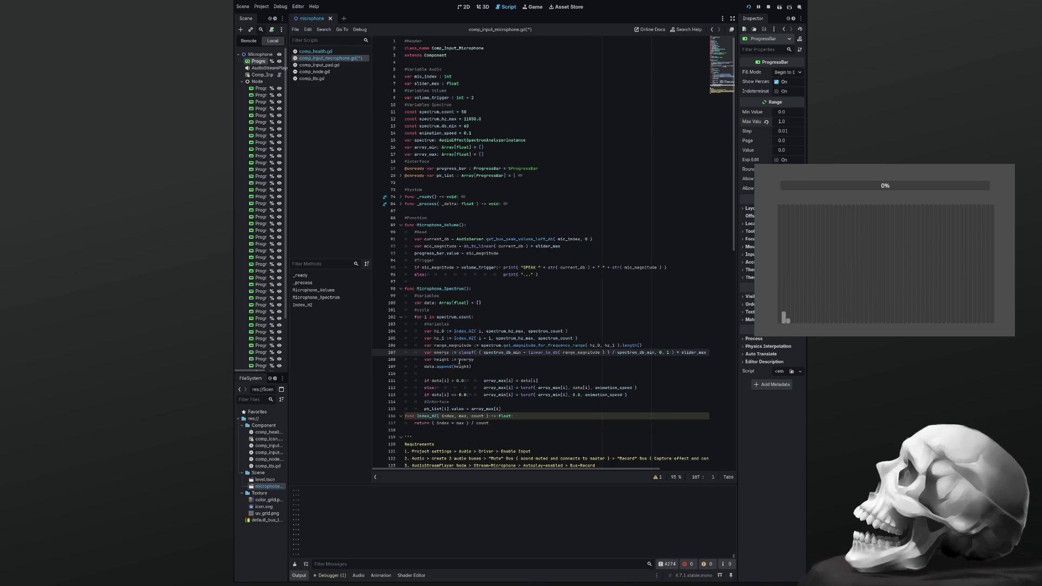
pyautogui.scroll(-2, 457, 343)
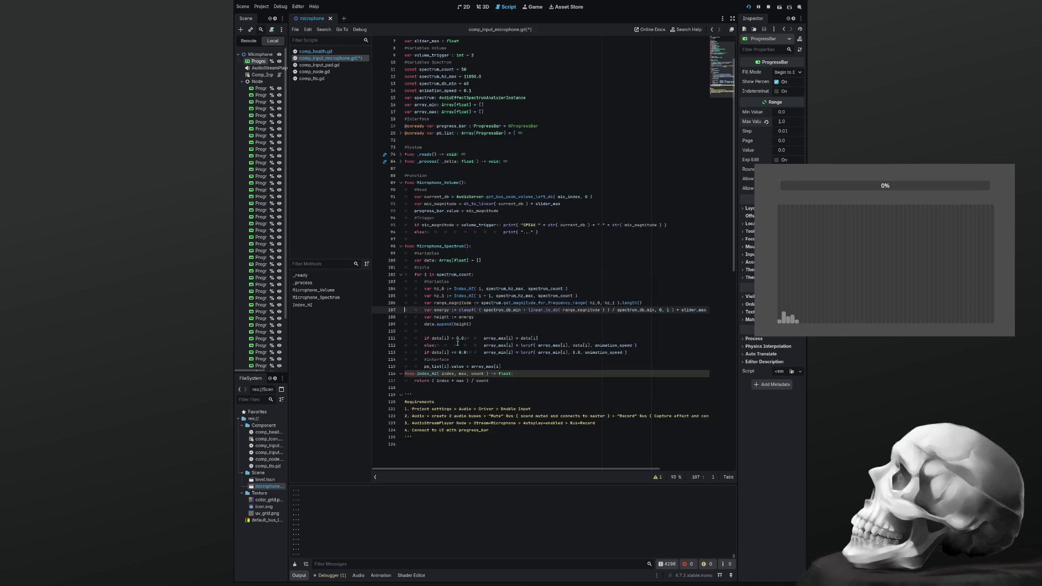
pyautogui.doubleClick(442, 310)
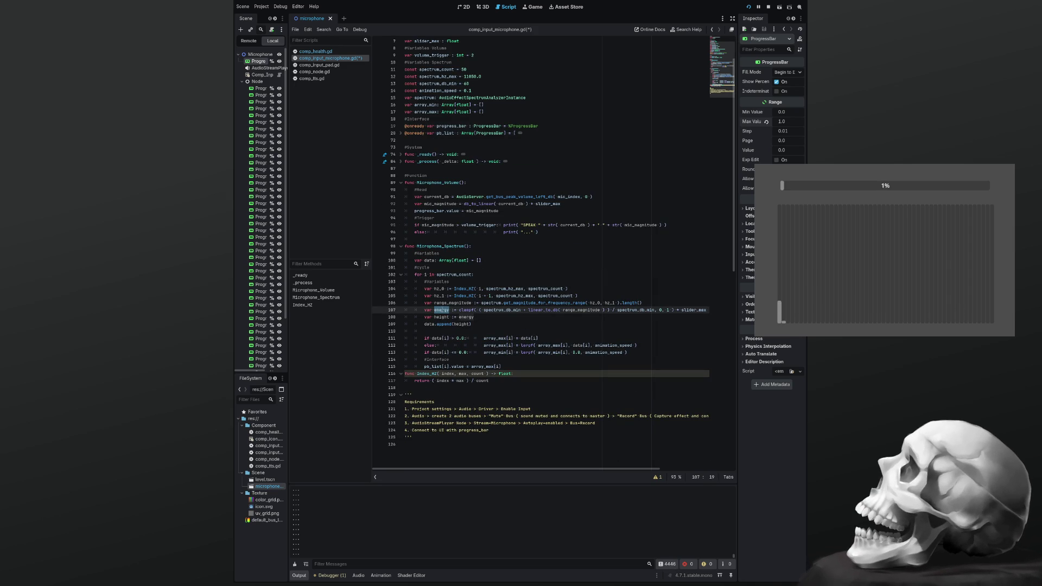
pyautogui.hotkey('ctrl', 'f')
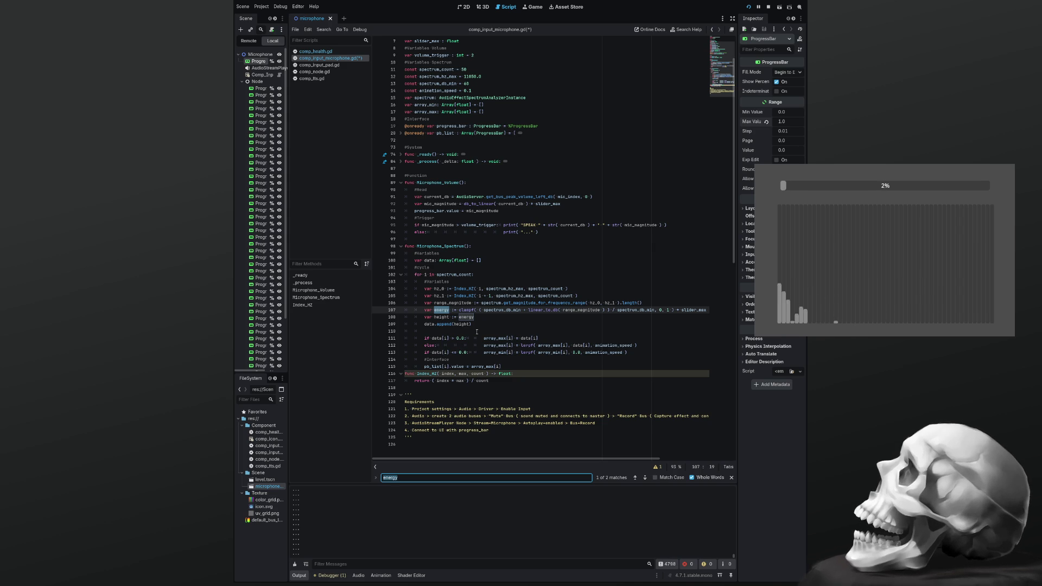
pyautogui.click(644, 477)
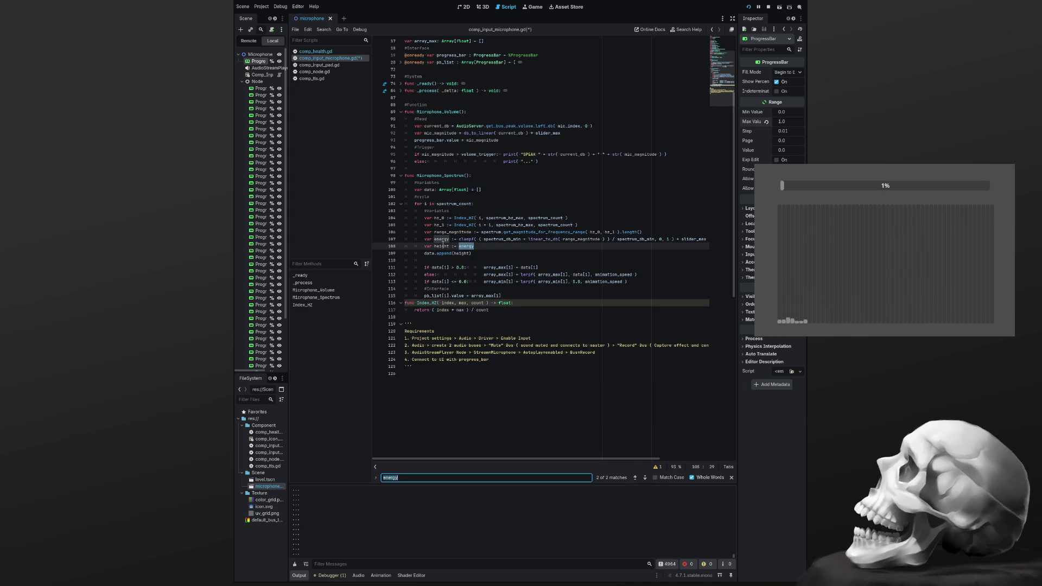
# Comment out the height line, append energy to data instead, and save.
pyautogui.doubleClick(441, 246)
pyautogui.hotkey('ctrl', 'f')
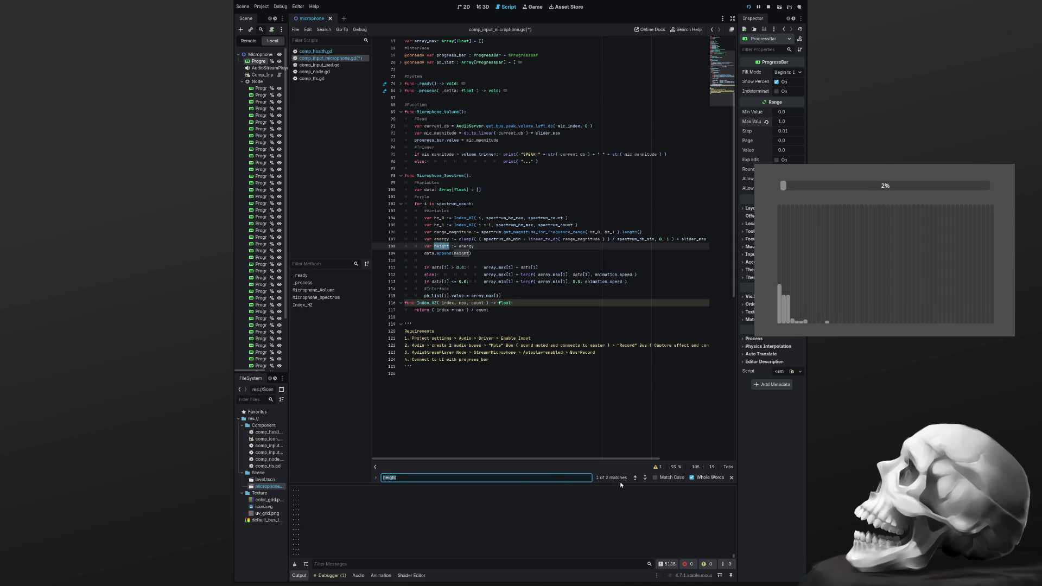
pyautogui.click(644, 478)
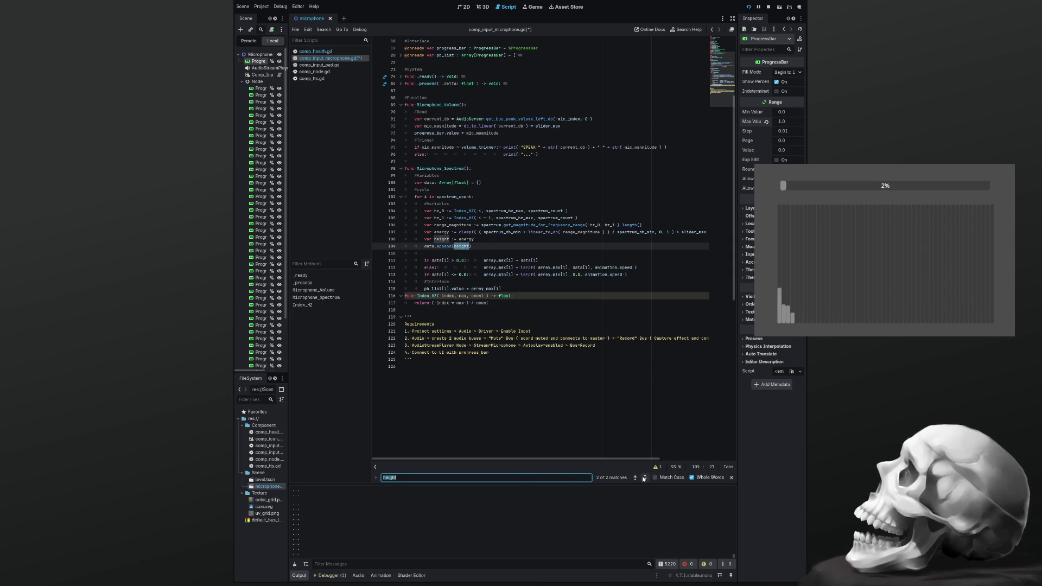
pyautogui.click(479, 239)
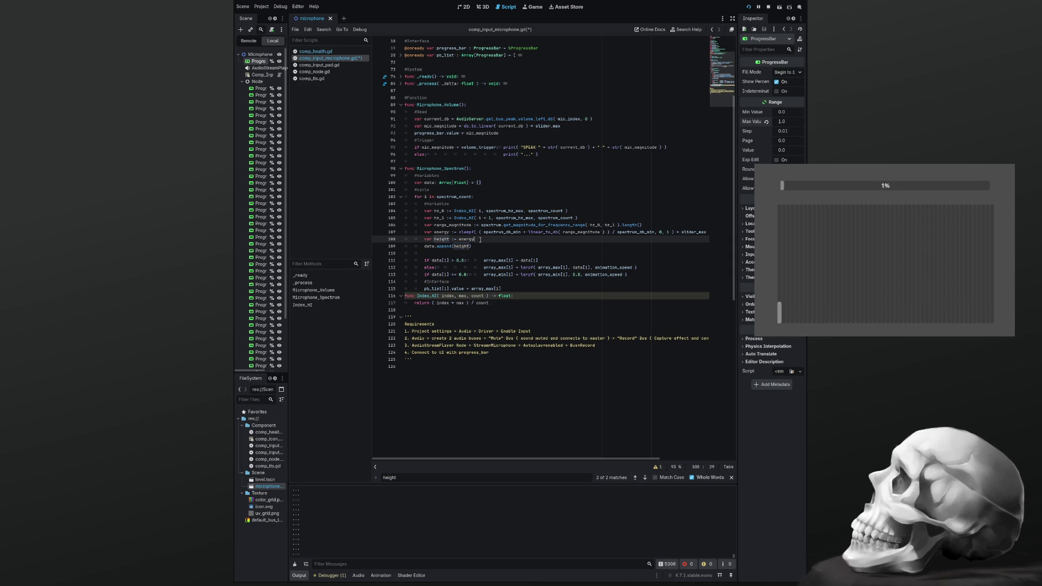
pyautogui.hotkey('ctrl', 'k')
pyautogui.press('Down')
pyautogui.press('BackSpace')
pyautogui.press('BackSpace')
pyautogui.press('BackSpace')
pyautogui.press('BackSpace')
pyautogui.press('BackSpace')
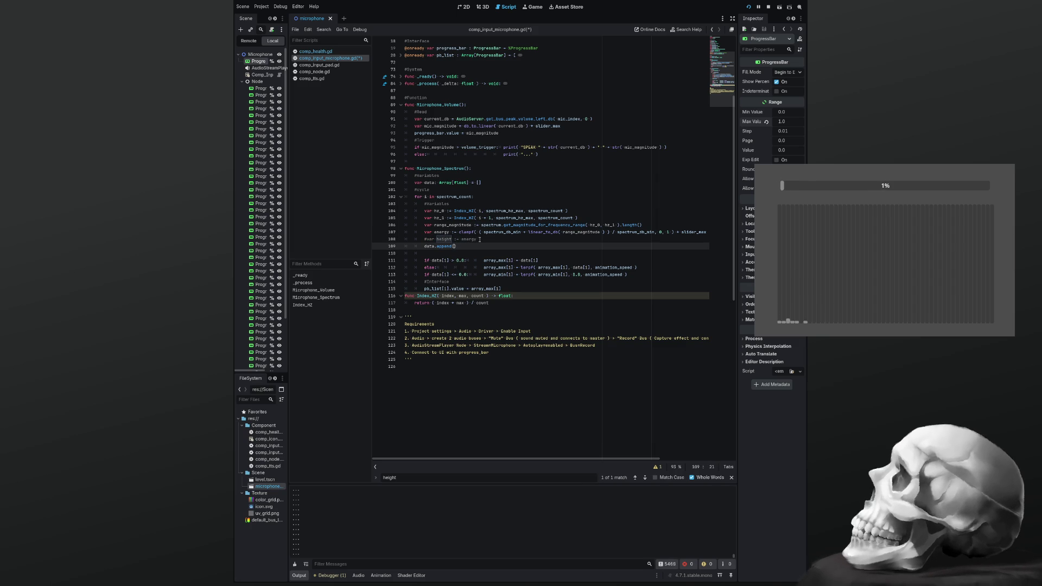
pyautogui.write('energy ')
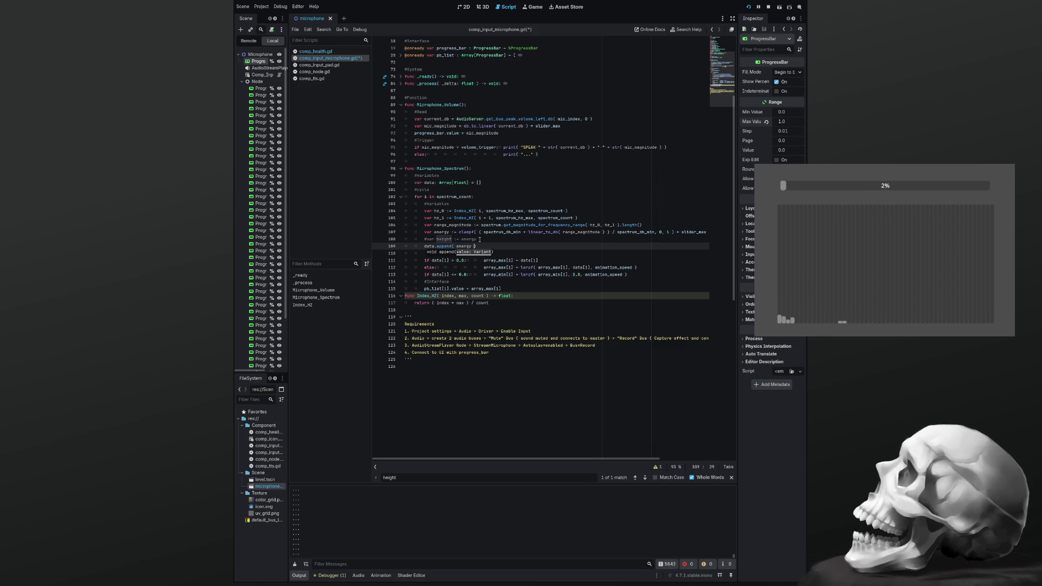
pyautogui.write(')')
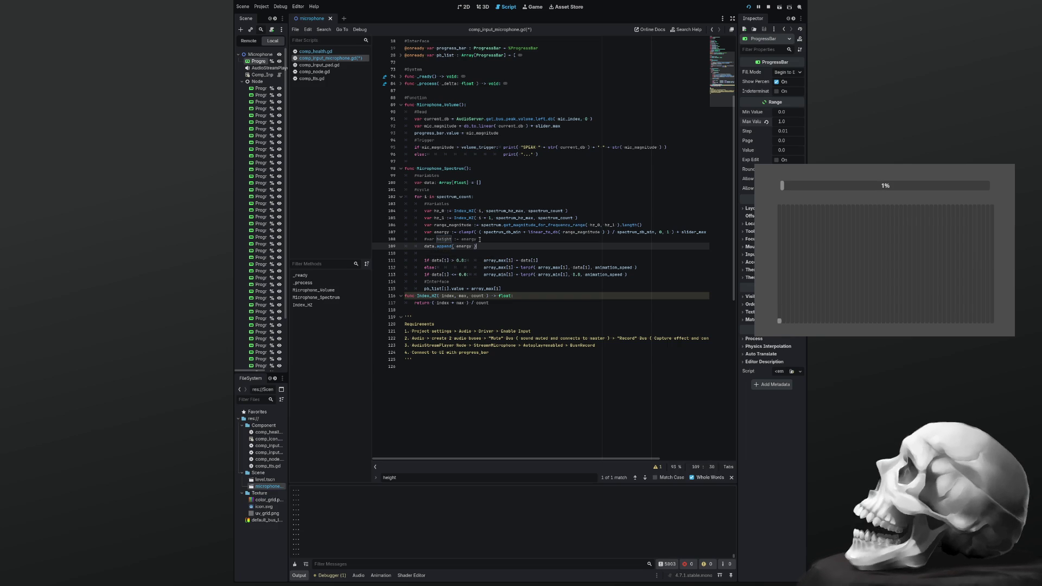
pyautogui.hotkey('ctrl', 's')
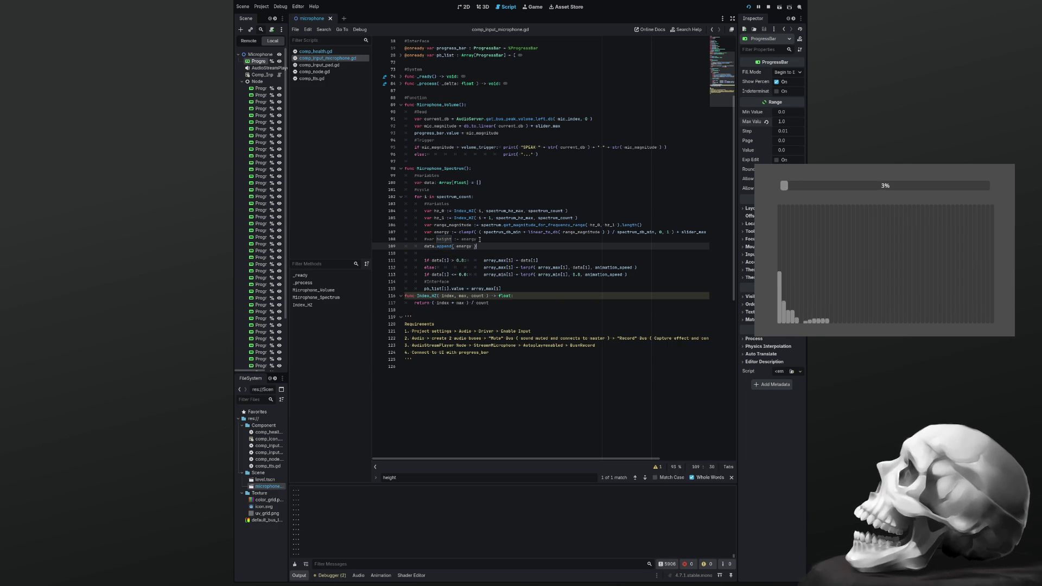
# Type the energy variable as float and delete the commented-out height line.
pyautogui.press('Up')
pyautogui.press('Up')
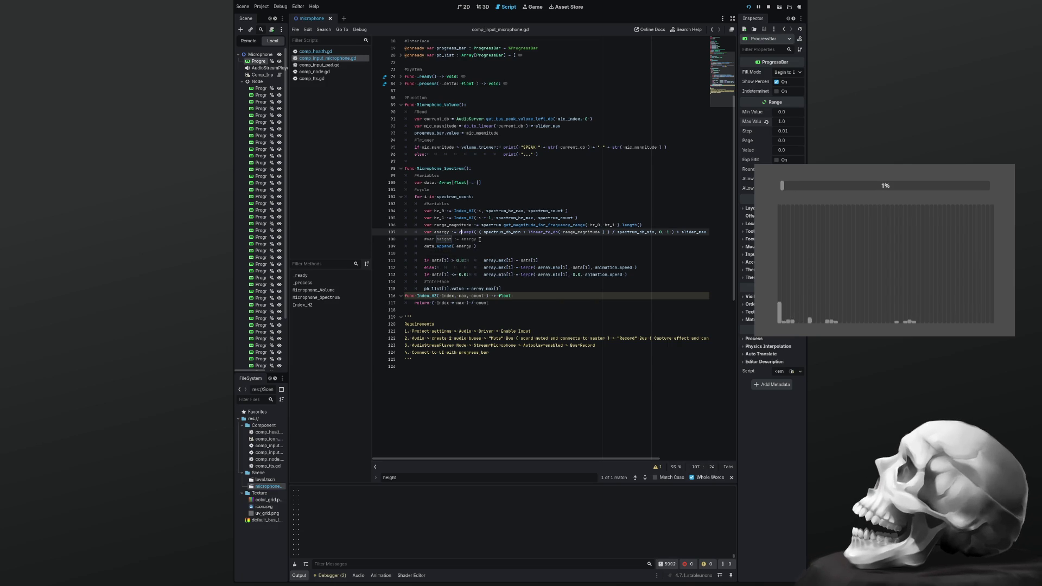
pyautogui.press('Left')
pyautogui.press('Left')
pyautogui.press('Left')
pyautogui.write('float')
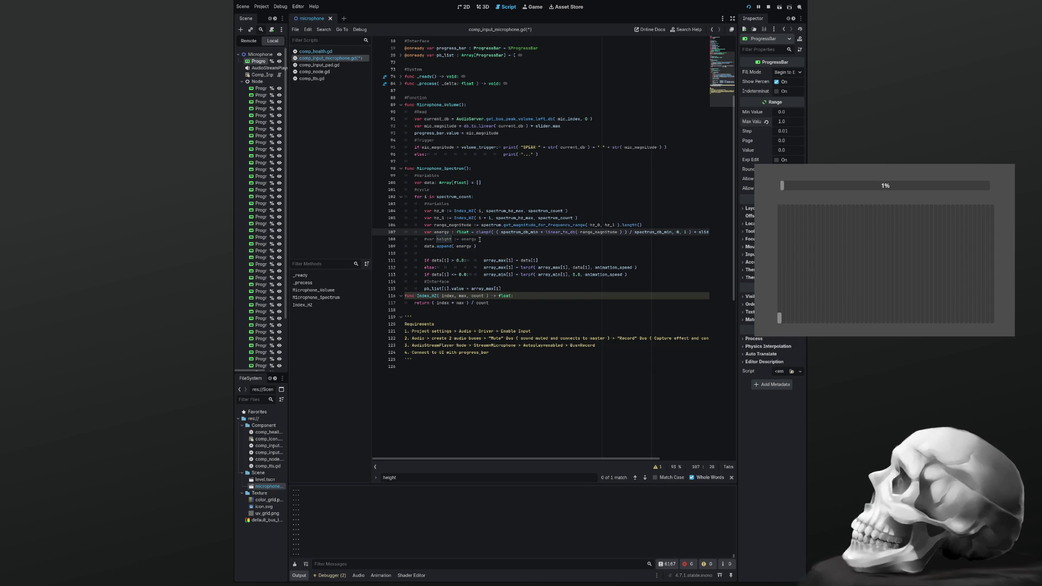
pyautogui.press('Down')
pyautogui.press('Down')
pyautogui.press('Down')
pyautogui.click(480, 239)
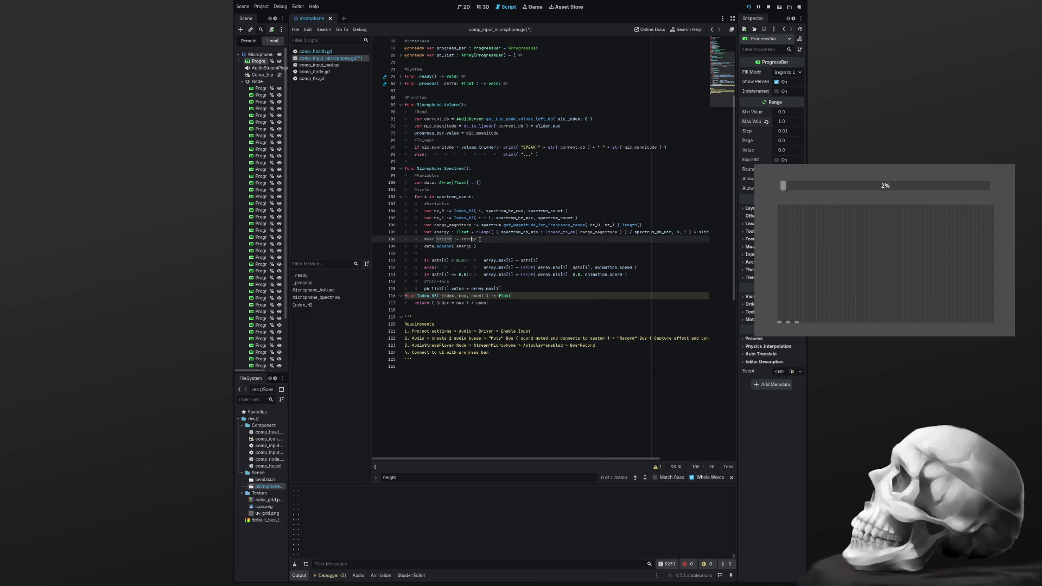
pyautogui.hotkey('shift', 'Home')
pyautogui.hotkey('shift', 'Home')
pyautogui.press('BackSpace')
pyautogui.press('BackSpace')
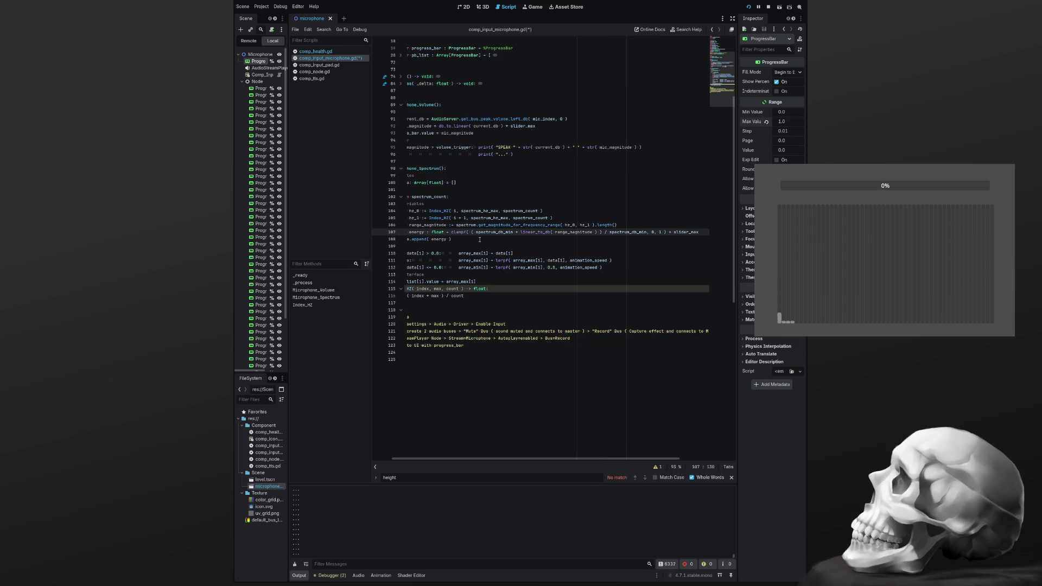
pyautogui.press('Home')
pyautogui.press('Down')
pyautogui.press('Down')
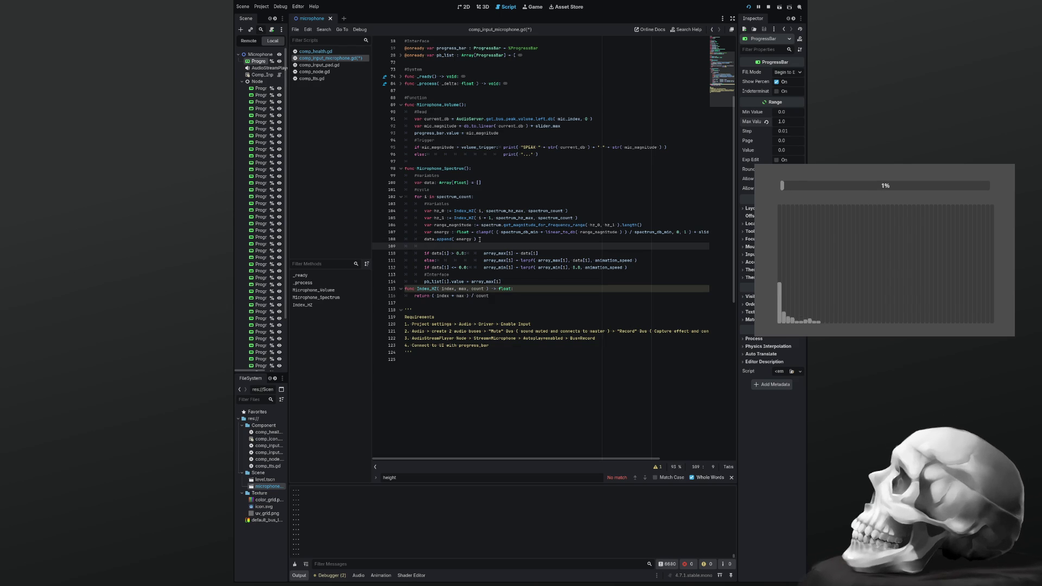
# Delete the blank line between data.append and the threshold checks.
pyautogui.press('Up')
pyautogui.press('Up')
pyautogui.press('Up')
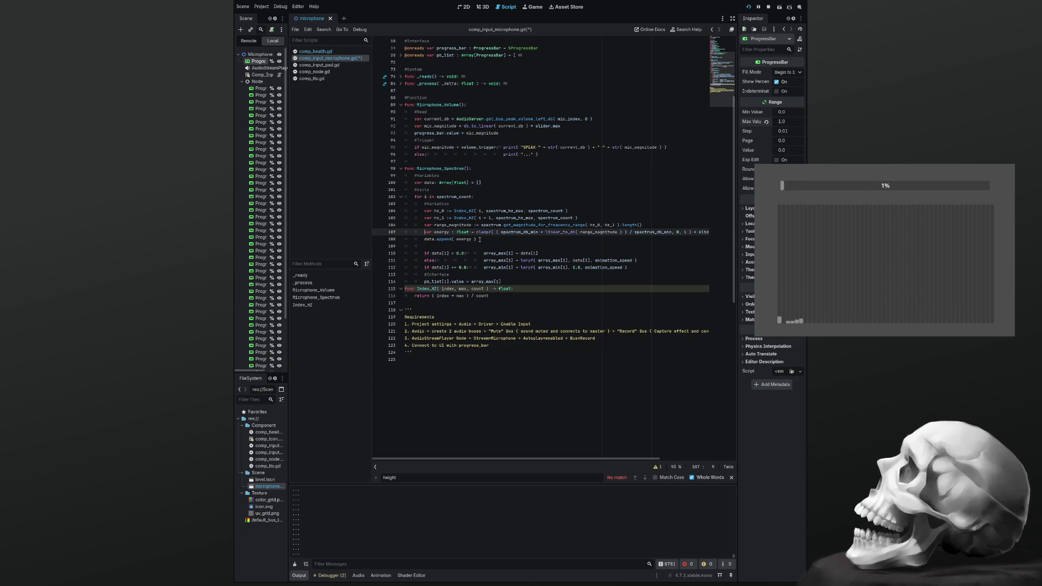
pyautogui.press('Up')
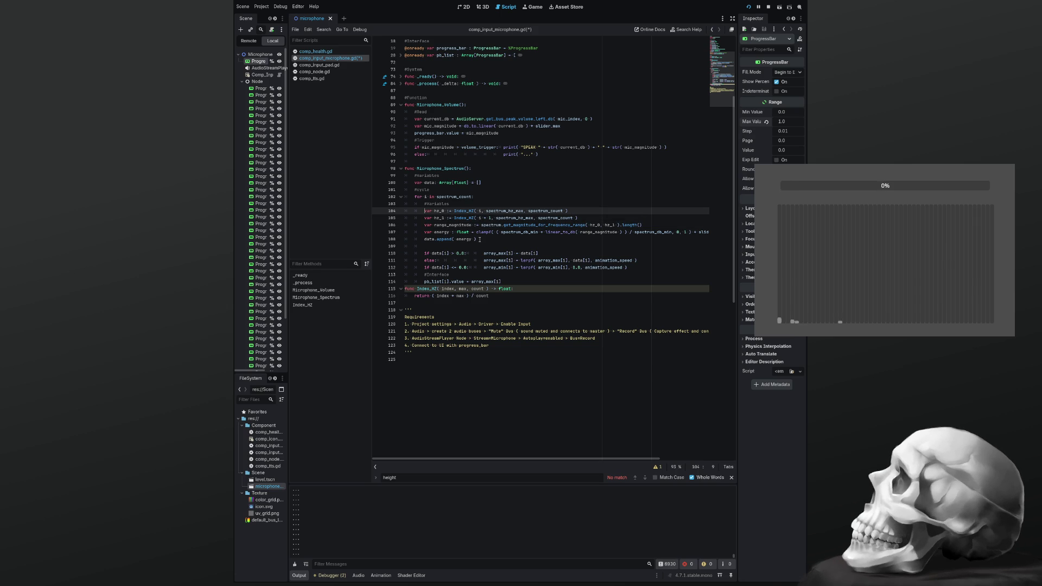
pyautogui.press('Up')
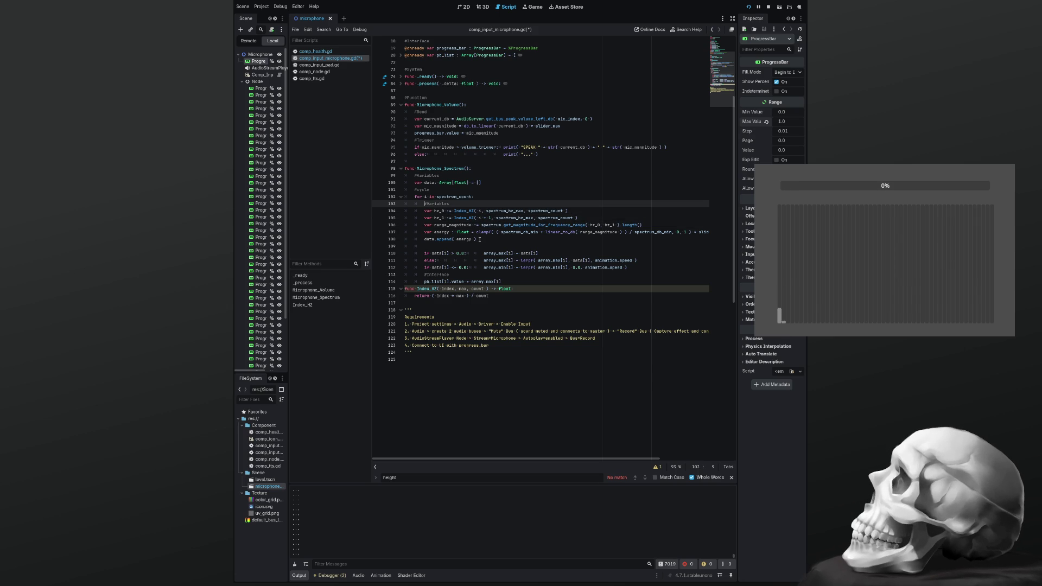
pyautogui.press('Down')
pyautogui.press('Down')
pyautogui.press('Down')
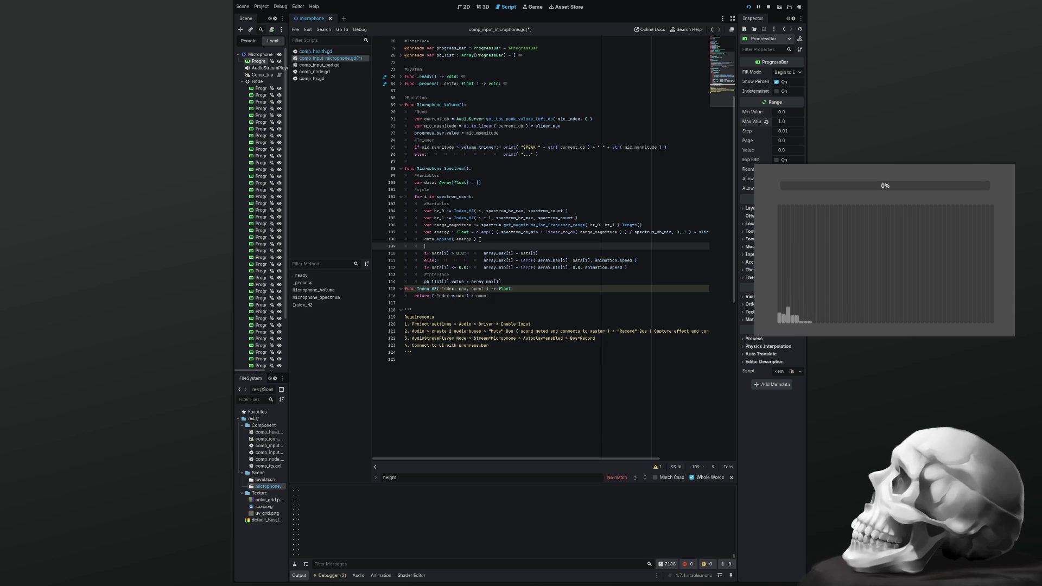
pyautogui.write('c')
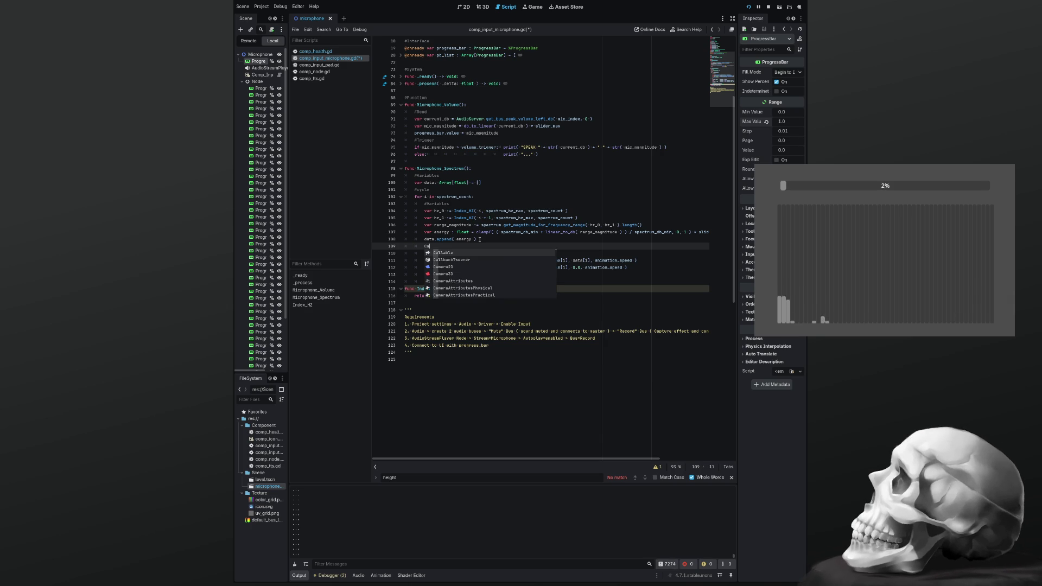
pyautogui.press('BackSpace')
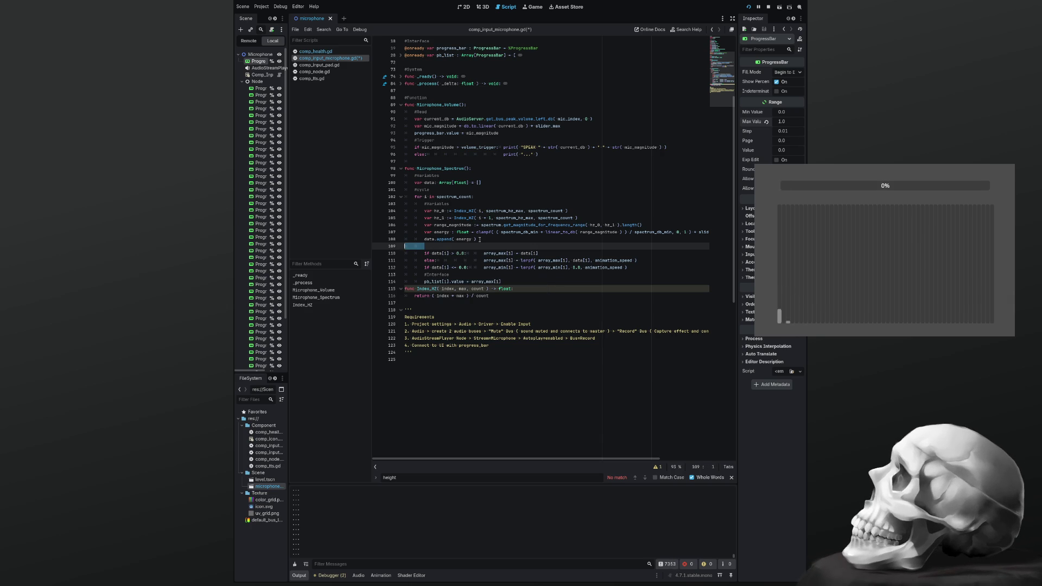
pyautogui.hotkey('ctrl', 'shift', 'k')
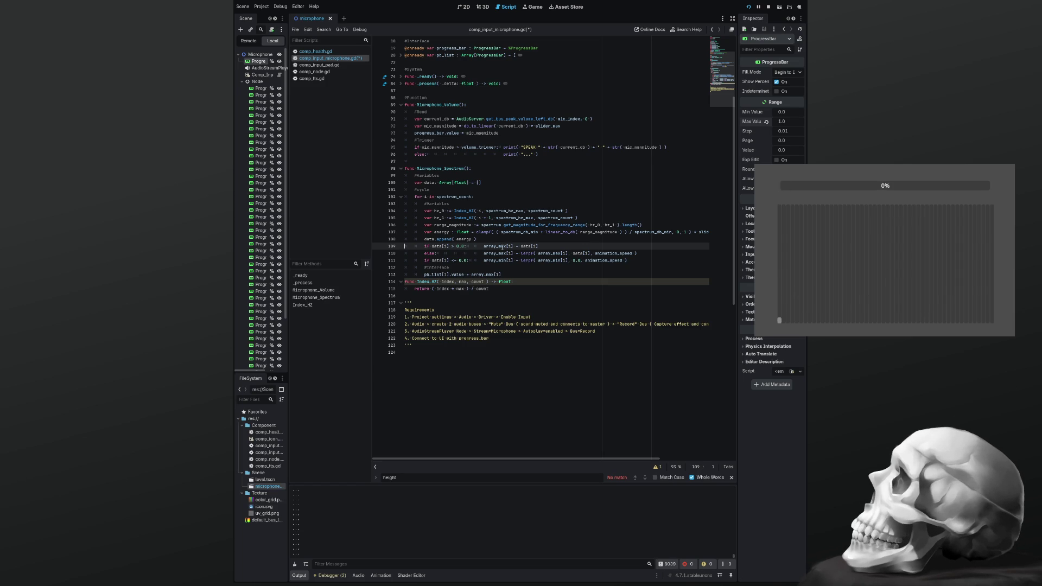
# Inspect the array_max and array_min variables on lines 109–111 of the microphone input script.
pyautogui.doubleClick(495, 245)
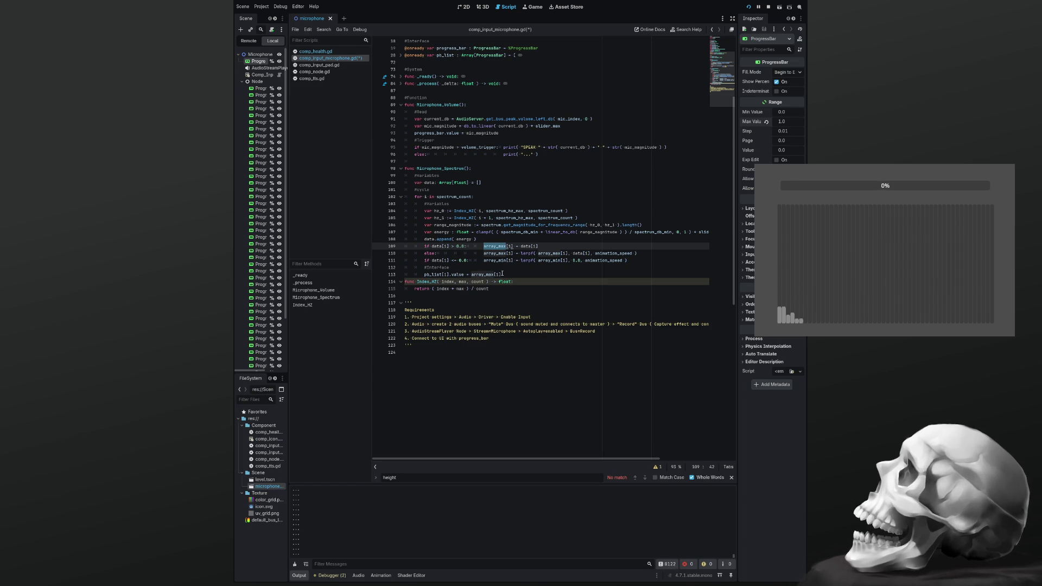
pyautogui.doubleClick(503, 254)
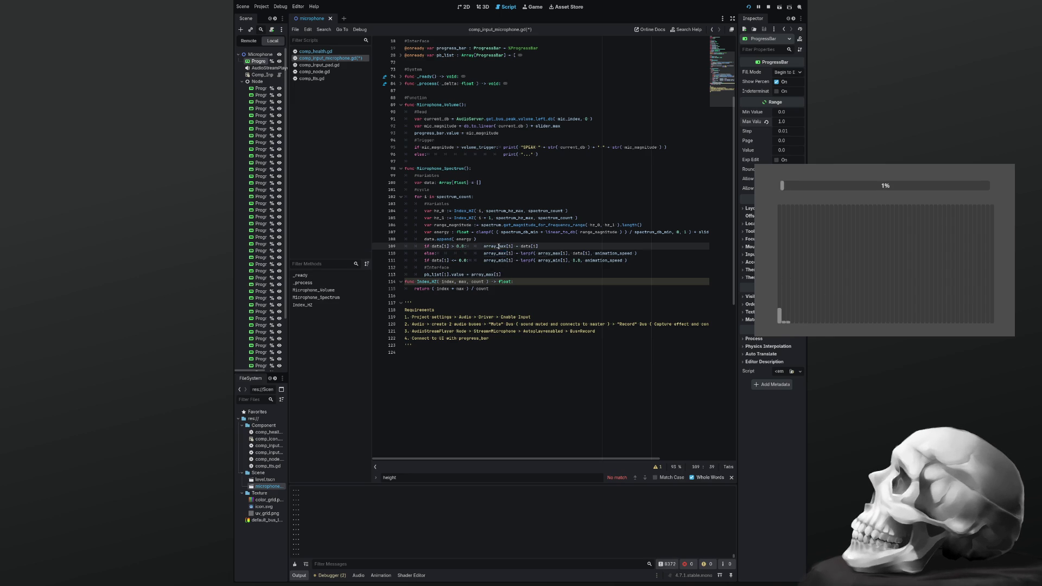
pyautogui.click(500, 261)
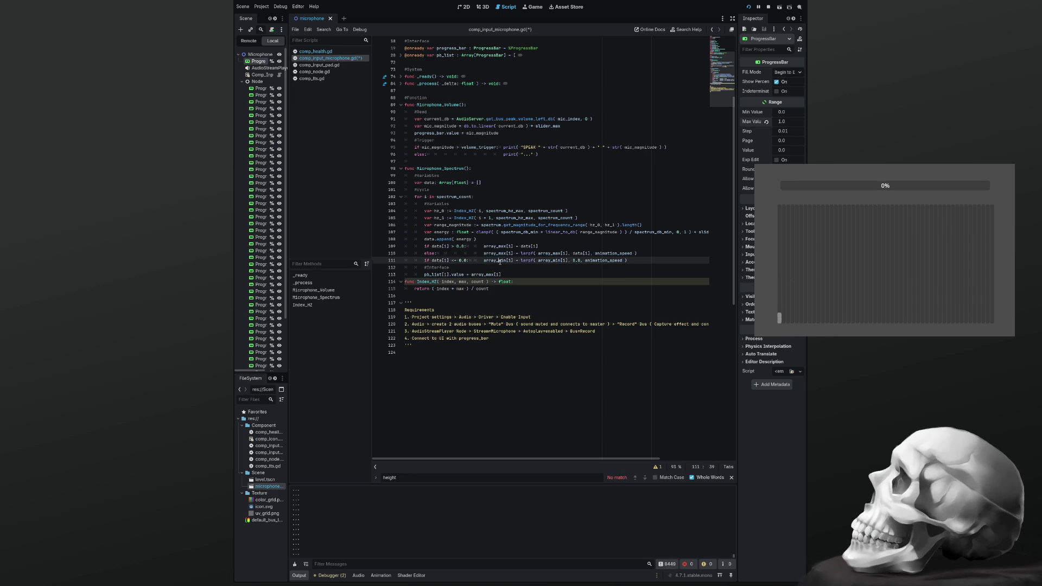
pyautogui.doubleClick(499, 260)
# Save the script and change array_max[i] to array_min[i] on line 113.
pyautogui.click(527, 272)
pyautogui.hotkey('ctrl', 's')
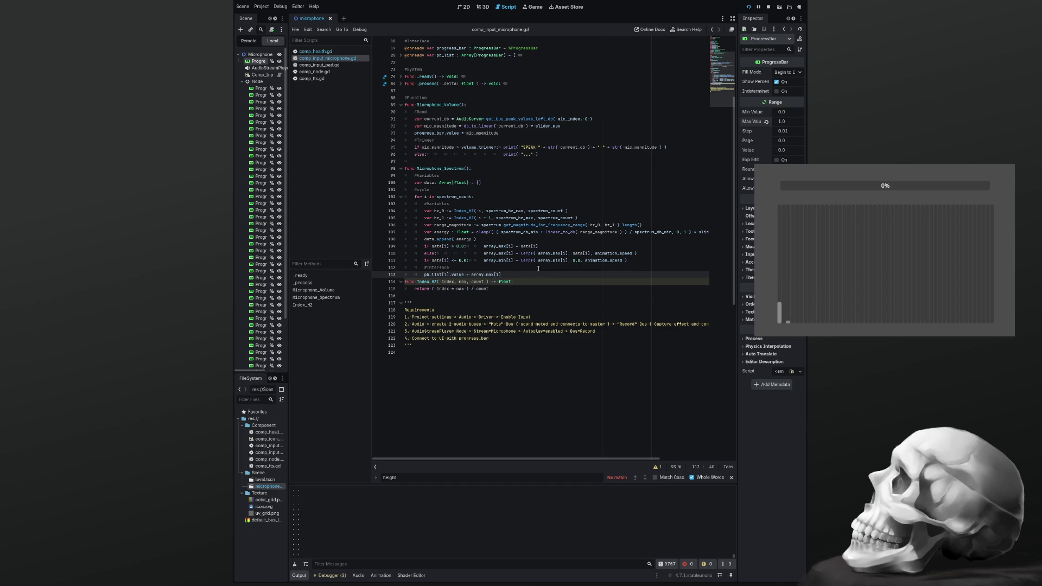
pyautogui.press('Left')
pyautogui.press('Left')
pyautogui.press('Left')
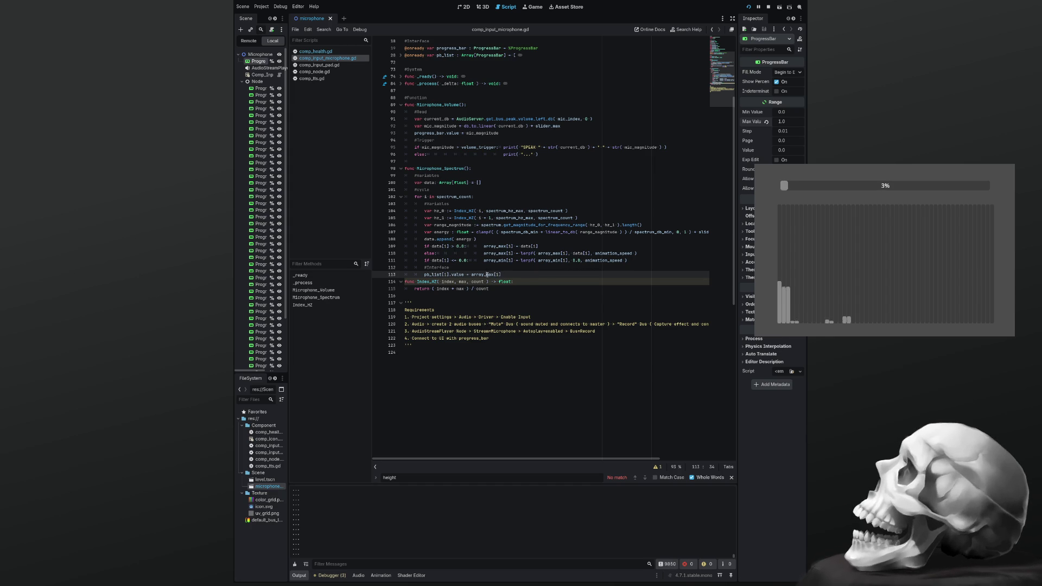
pyautogui.press('Delete')
pyautogui.press('Delete')
pyautogui.press('Delete')
pyautogui.write('min')
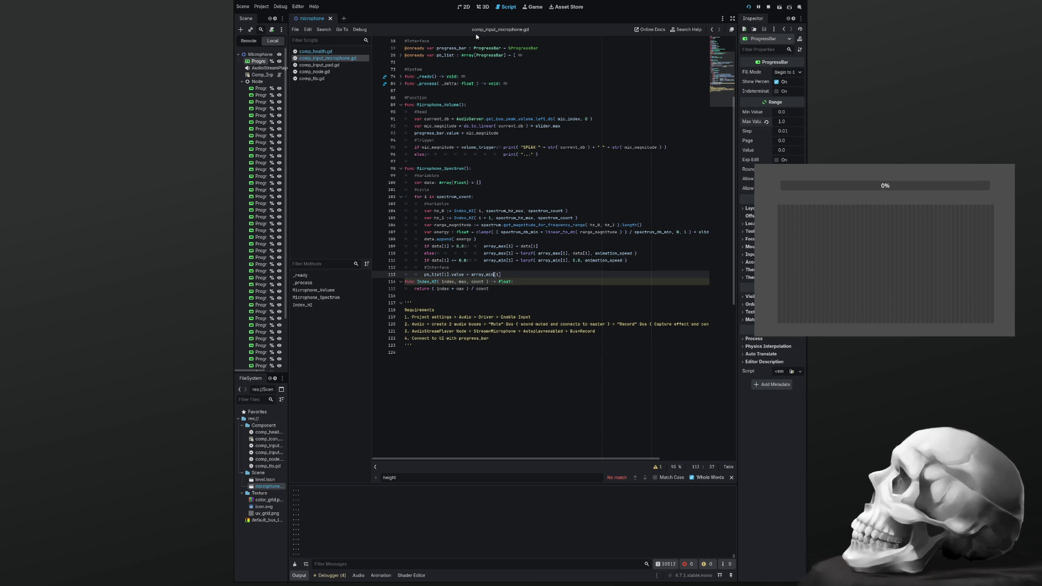
pyautogui.click(465, 7)
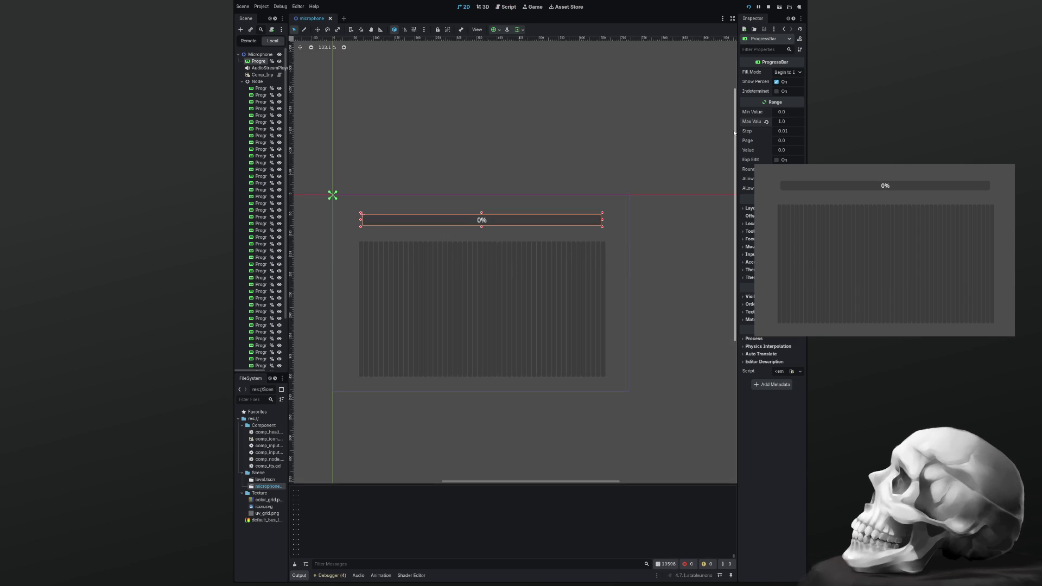
# Turn on Show Percentage for all 50 spectrum progress bars and save the scene.
pyautogui.moveTo(736, 138); pyautogui.dragTo(695, 138)
pyautogui.moveTo(644, 395)
pyautogui.mouseDown()
pyautogui.moveTo(391, 302)
pyautogui.moveTo(340, 233)
pyautogui.mouseUp()
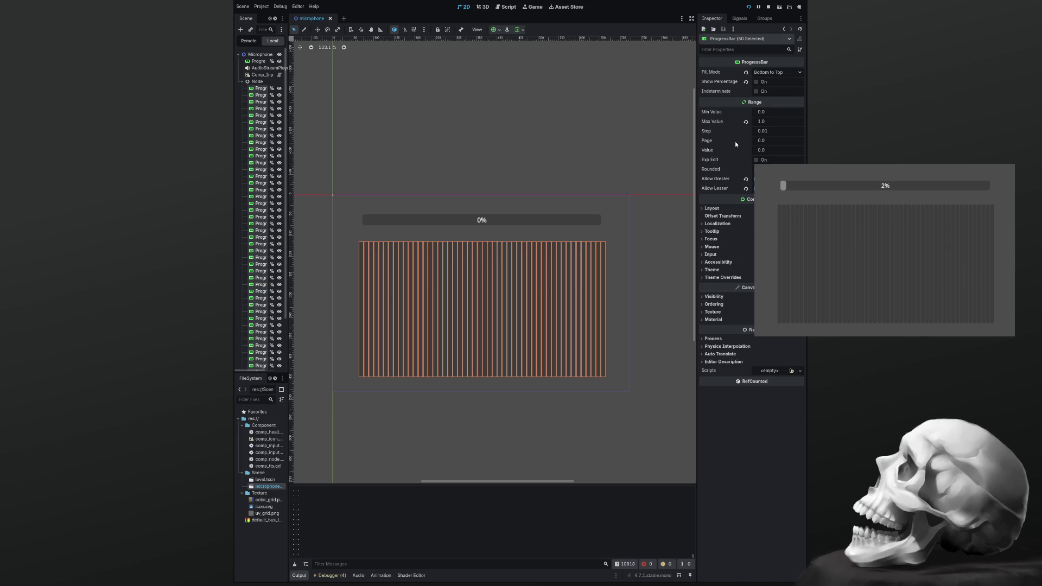
pyautogui.click(761, 84)
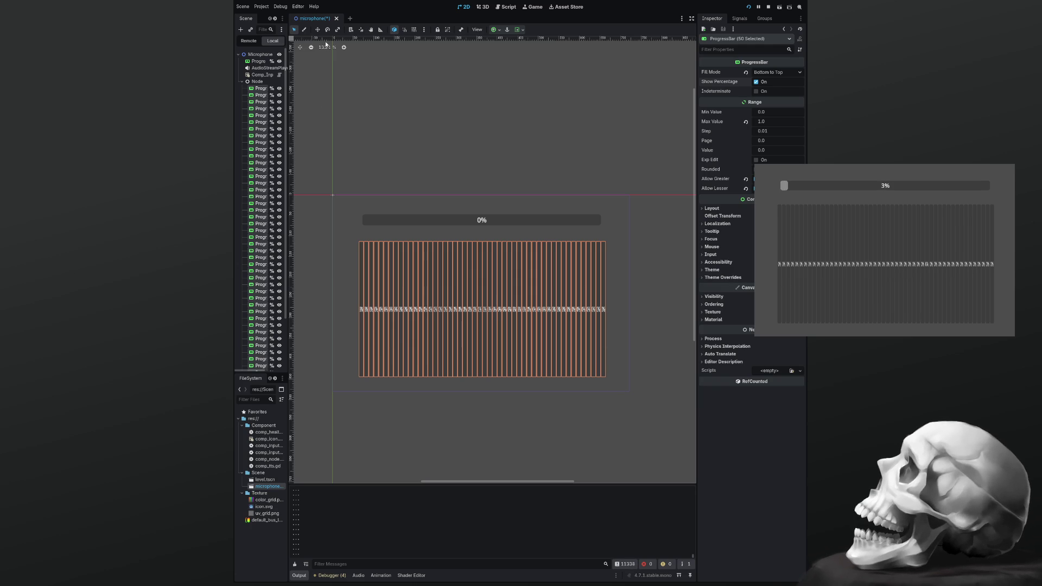
pyautogui.hotkey('ctrl', 's')
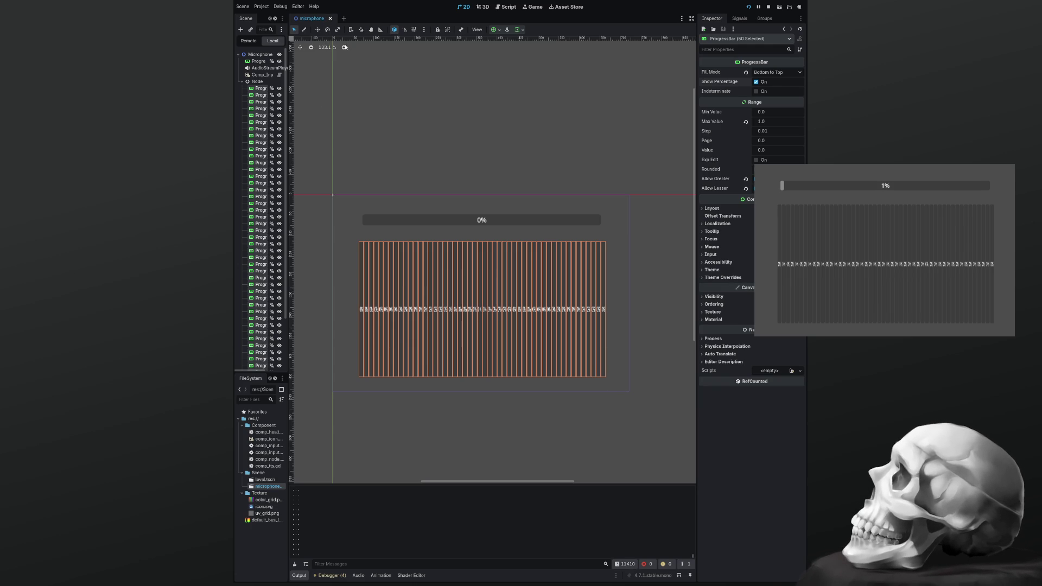
# Widen the selected bars with the Scale tool and shift them left.
pyautogui.click(337, 31)
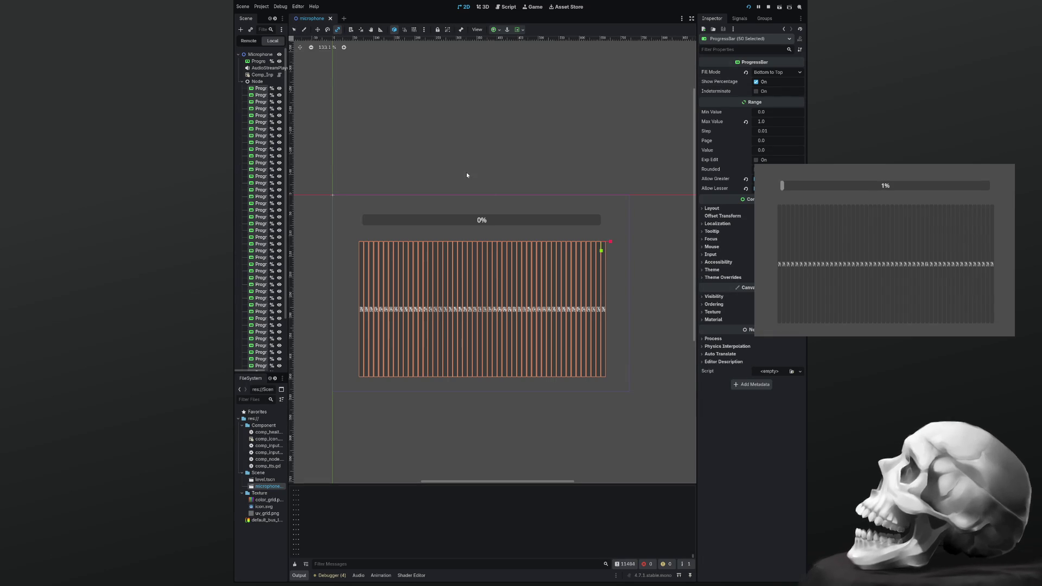
pyautogui.moveTo(610, 241); pyautogui.dragTo(612, 244)
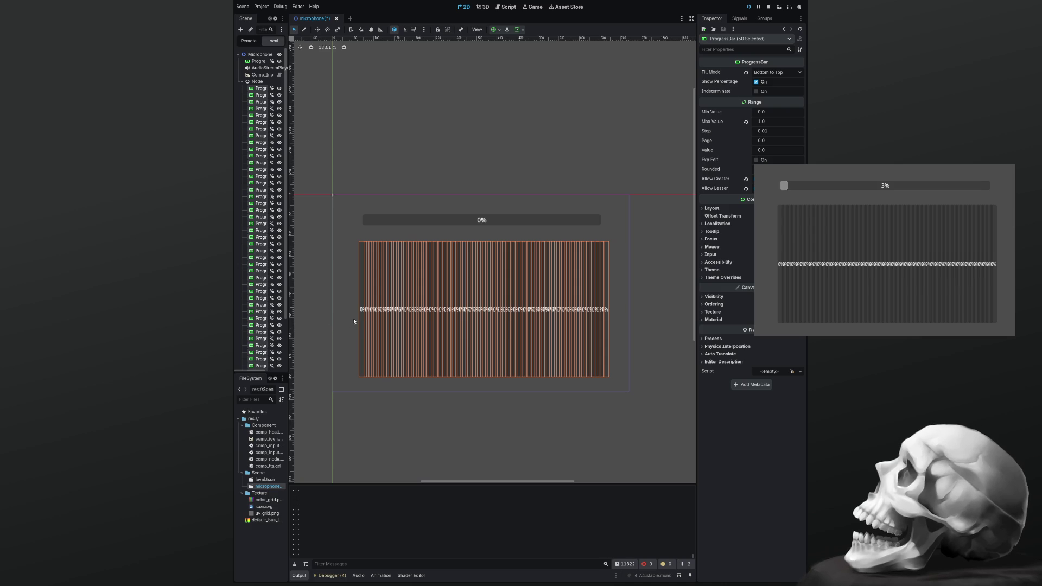
pyautogui.moveTo(357, 320)
pyautogui.mouseDown()
pyautogui.moveTo(340, 319)
pyautogui.moveTo(389, 323)
pyautogui.moveTo(353, 326)
pyautogui.mouseUp()
pyautogui.click(386, 325)
# Undo the widening, rescale the 50 bars to x1.111, shift them right, then select ProgressBar_0.
pyautogui.hotkey('ctrl', 'z')
pyautogui.hotkey('ctrl', 'z')
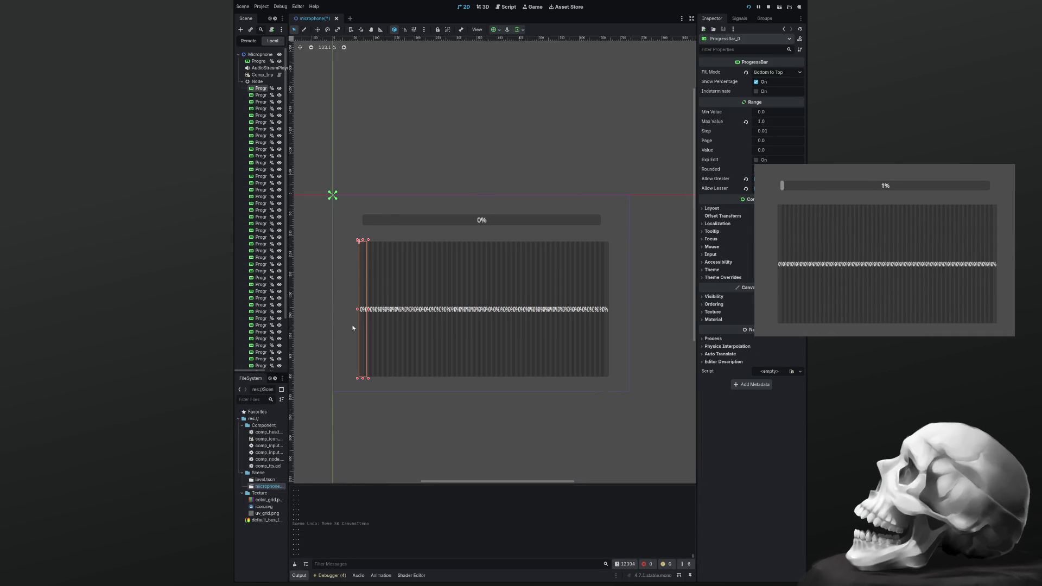
pyautogui.moveTo(344, 233)
pyautogui.mouseDown()
pyautogui.moveTo(410, 326)
pyautogui.moveTo(618, 396)
pyautogui.mouseUp()
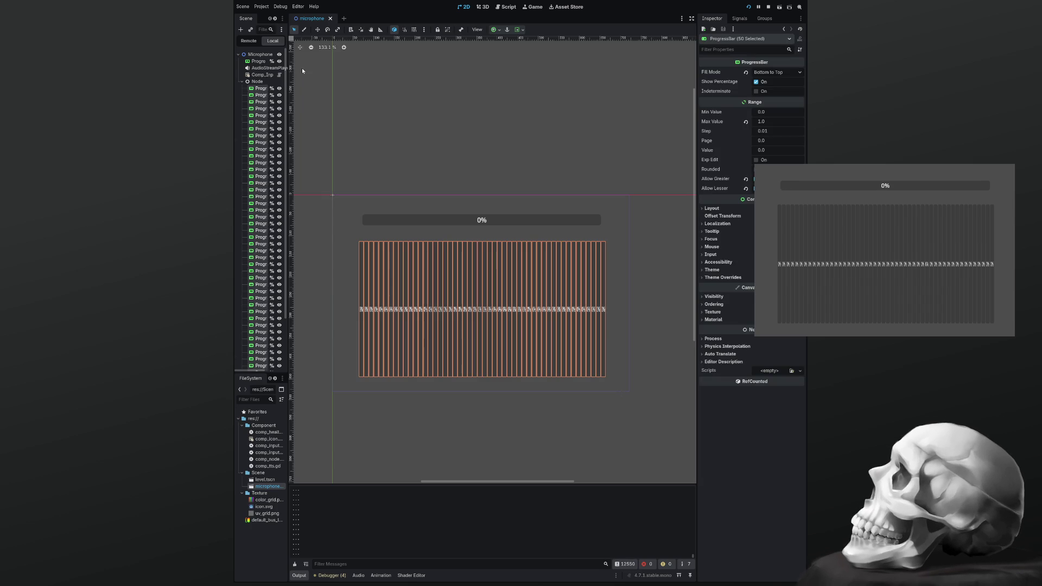
pyautogui.click(337, 30)
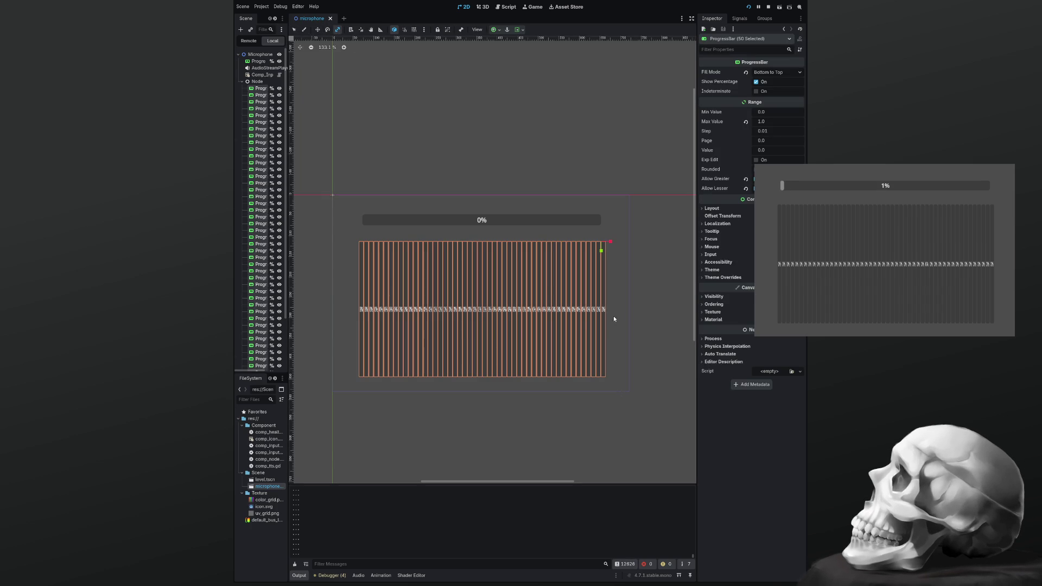
pyautogui.moveTo(609, 244); pyautogui.dragTo(610, 242)
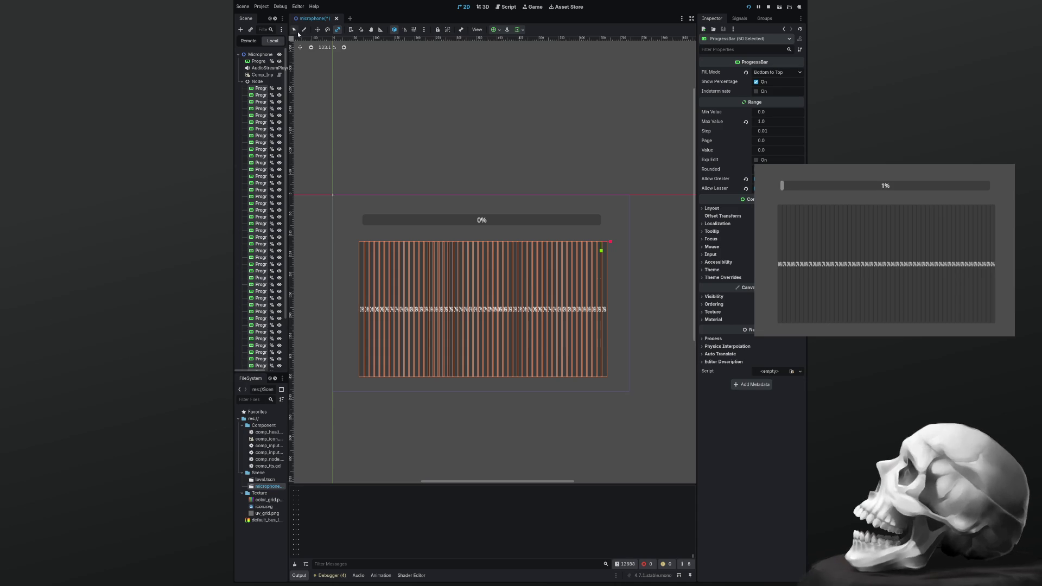
pyautogui.moveTo(365, 313)
pyautogui.mouseDown()
pyautogui.moveTo(385, 314)
pyautogui.moveTo(335, 314)
pyautogui.moveTo(453, 471)
pyautogui.mouseUp()
pyautogui.click(369, 320)
pyautogui.click(379, 320)
# Drag ProgressBar_1 through ProgressBar_8 left one by one into a row beside ProgressBar_0.
pyautogui.scroll(6, 348, 326)
pyautogui.scroll(2, 513, 319)
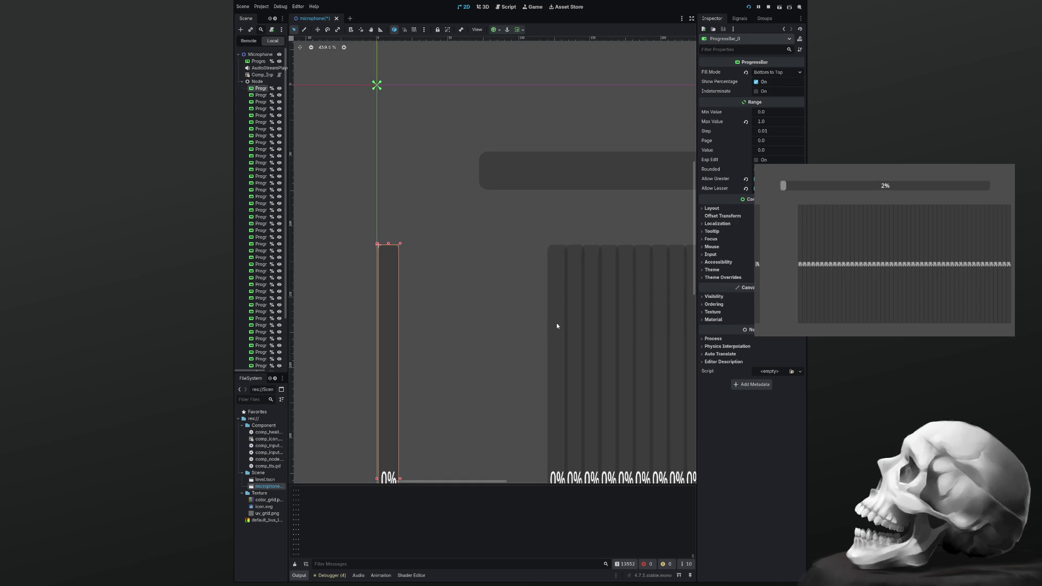
pyautogui.moveTo(553, 323); pyautogui.dragTo(410, 320)
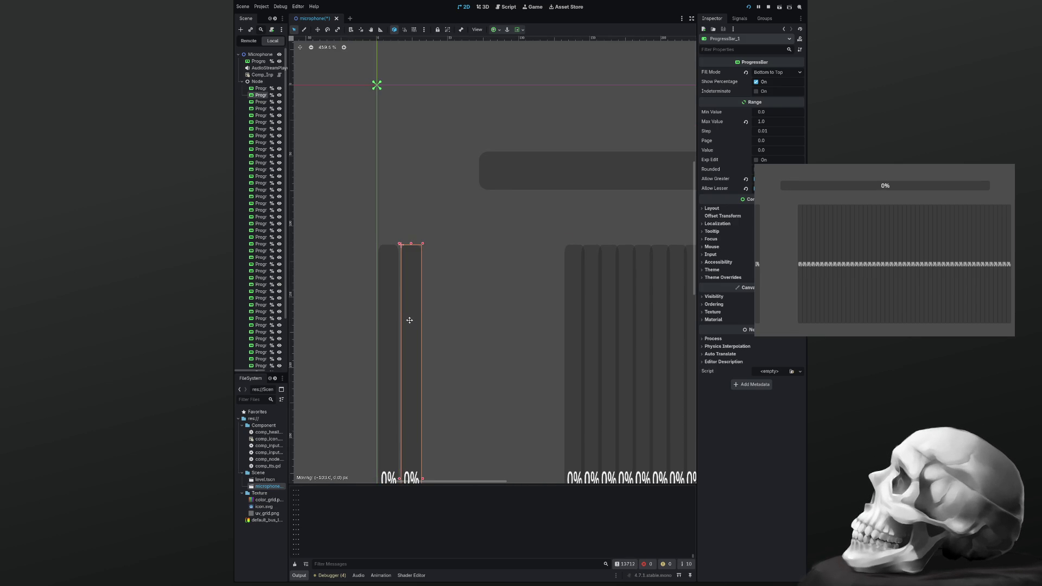
pyautogui.moveTo(570, 335); pyautogui.dragTo(428, 323)
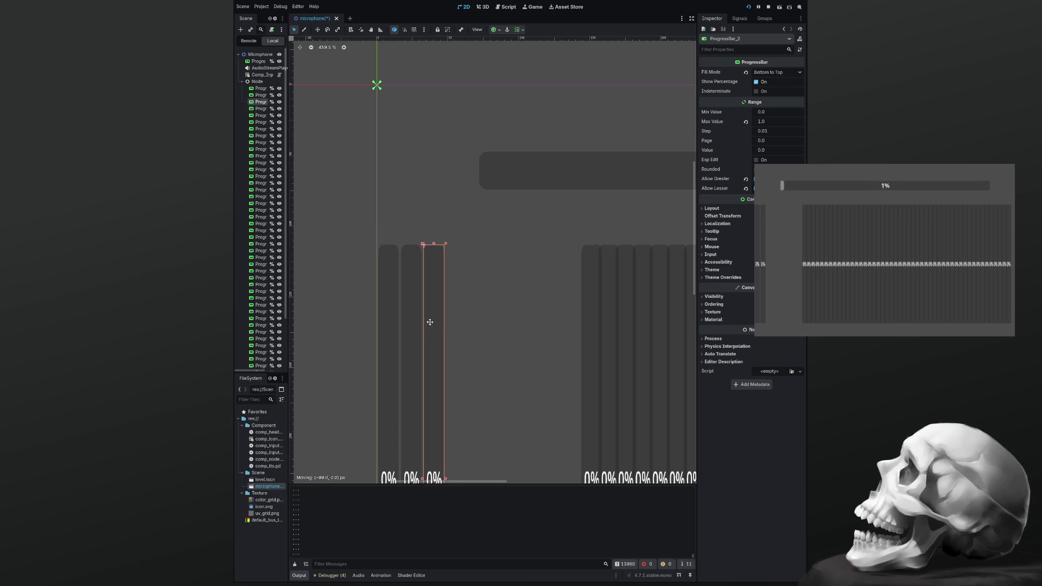
pyautogui.click(460, 328)
pyautogui.moveTo(588, 331); pyautogui.dragTo(456, 326)
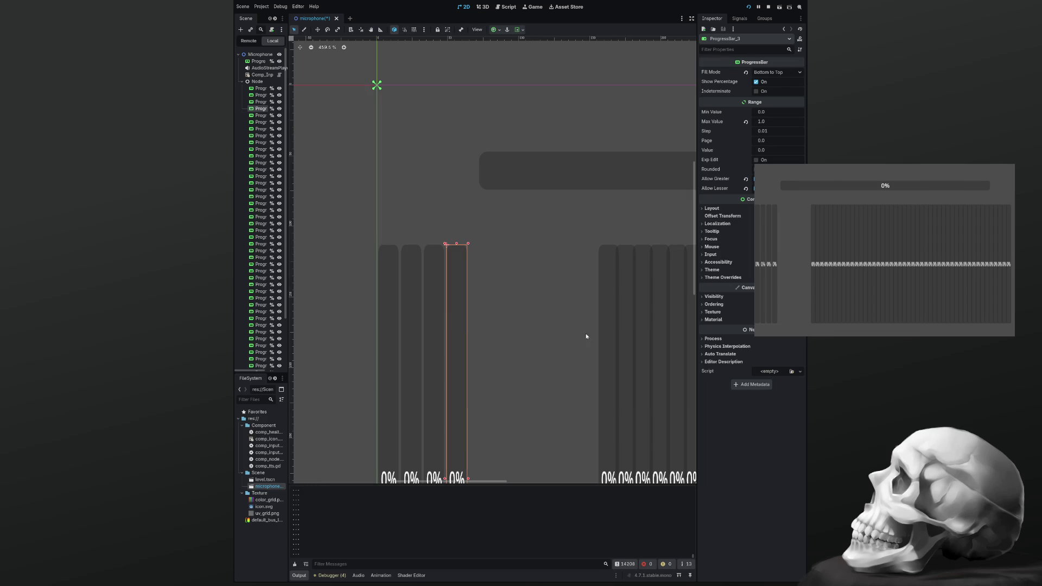
pyautogui.moveTo(606, 341); pyautogui.dragTo(476, 334)
pyautogui.moveTo(620, 337); pyautogui.dragTo(496, 332)
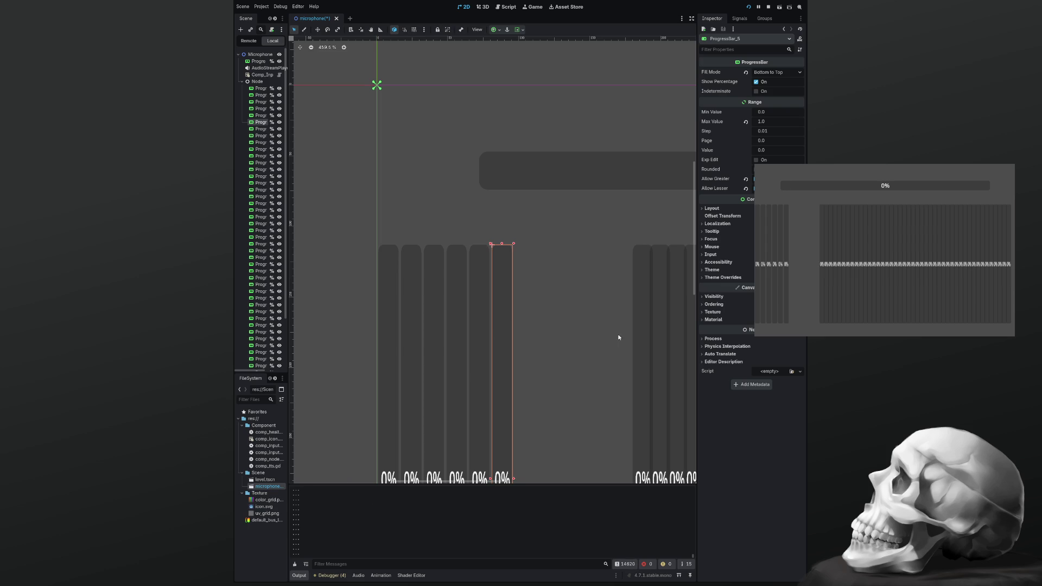
pyautogui.moveTo(643, 338); pyautogui.dragTo(524, 335)
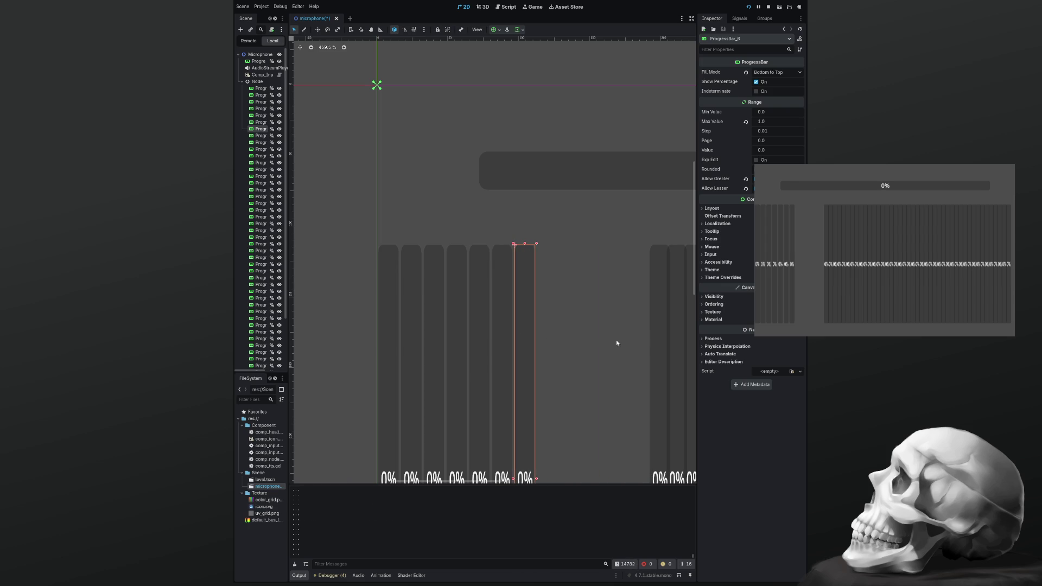
pyautogui.moveTo(655, 348); pyautogui.dragTo(543, 343)
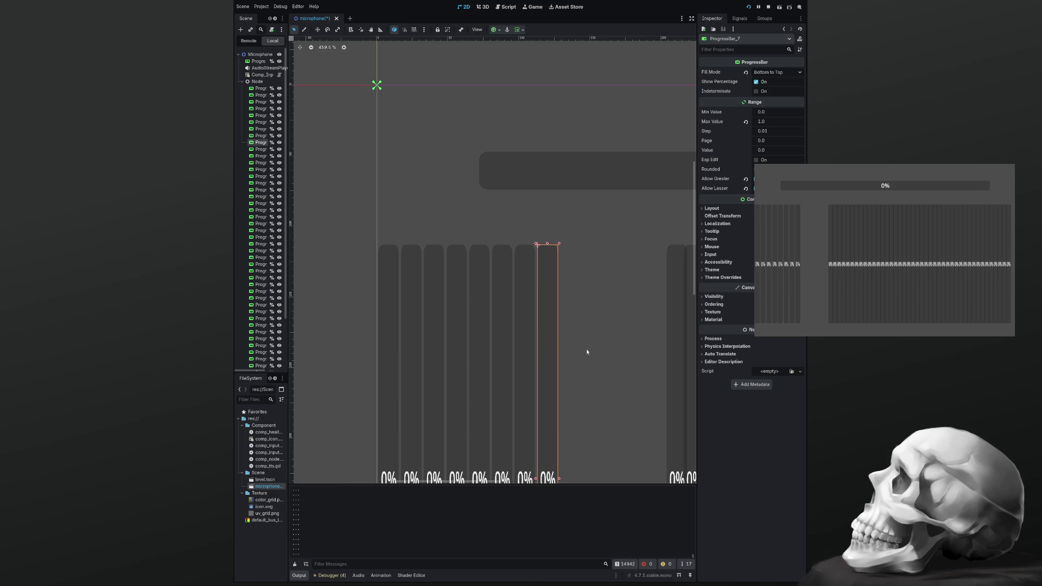
pyautogui.moveTo(667, 377); pyautogui.dragTo(563, 374)
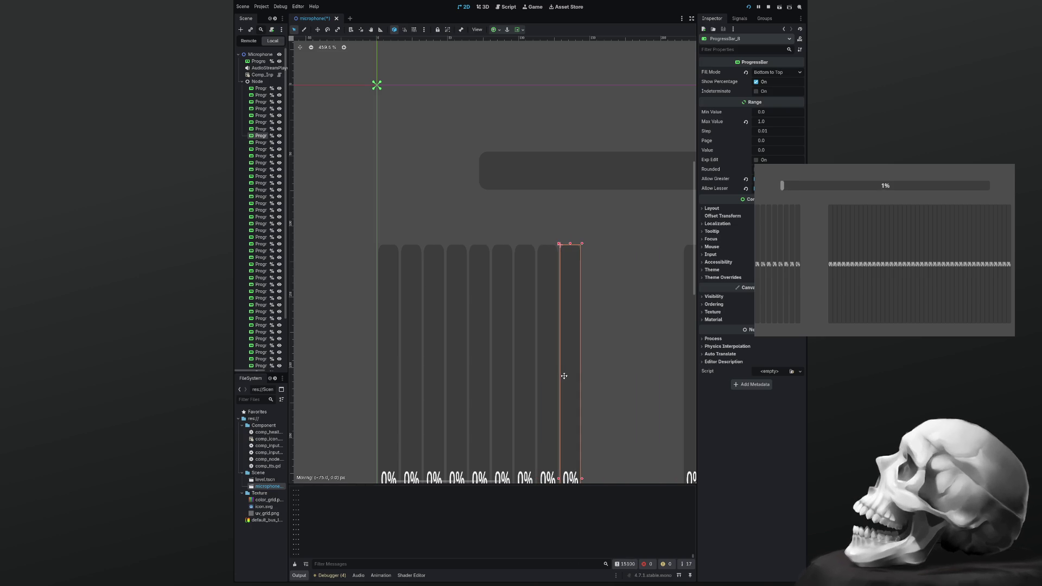
# Slide ProgressBar_9 and ProgressBar_10 left to the end of the left row.
pyautogui.scroll(-5, 686, 375)
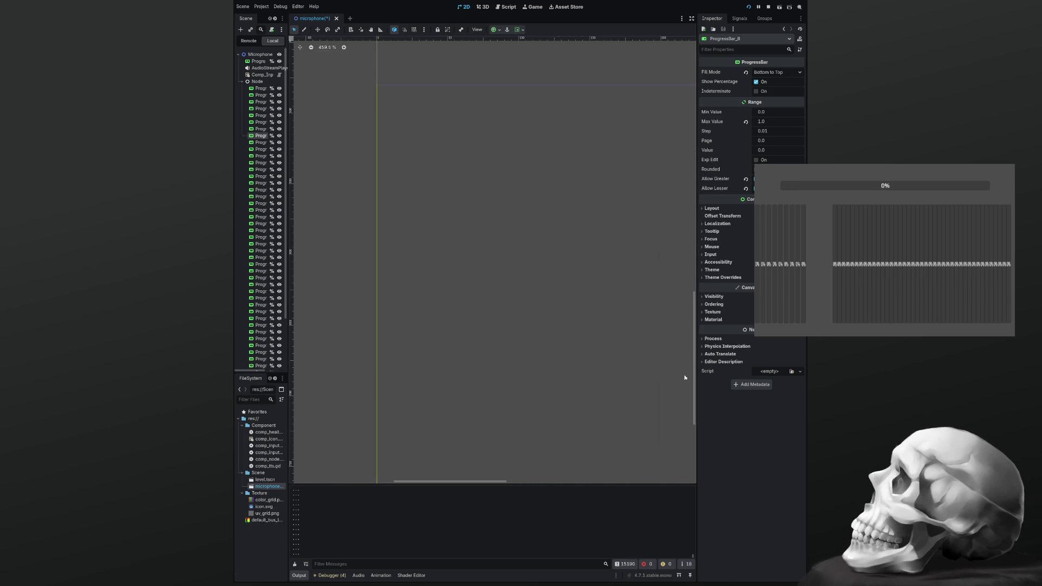
pyautogui.scroll(-1, 596, 310)
pyautogui.scroll(5, 572, 213)
pyautogui.scroll(-1, 444, 448)
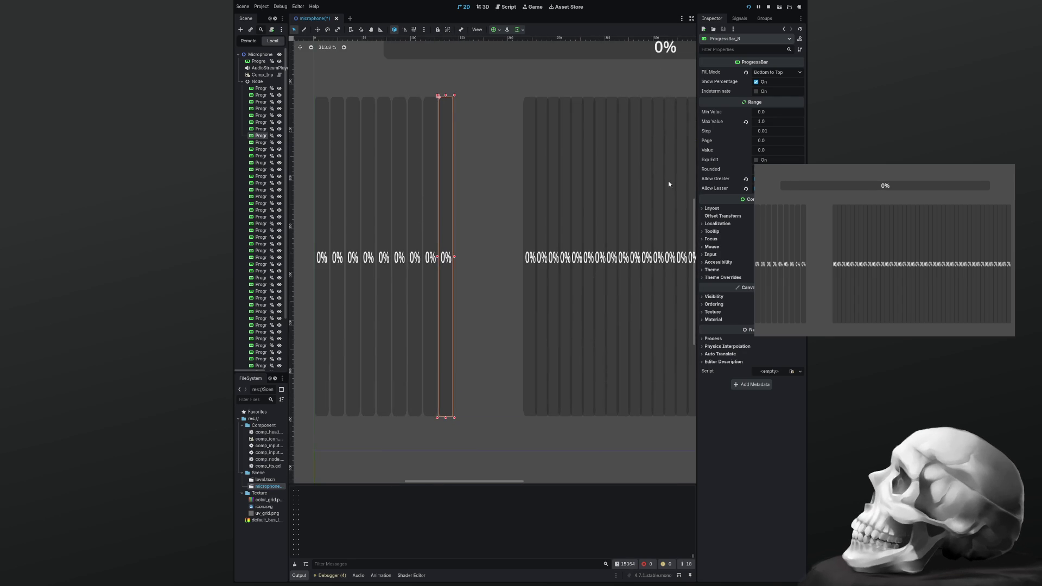
pyautogui.moveTo(529, 344); pyautogui.dragTo(461, 344)
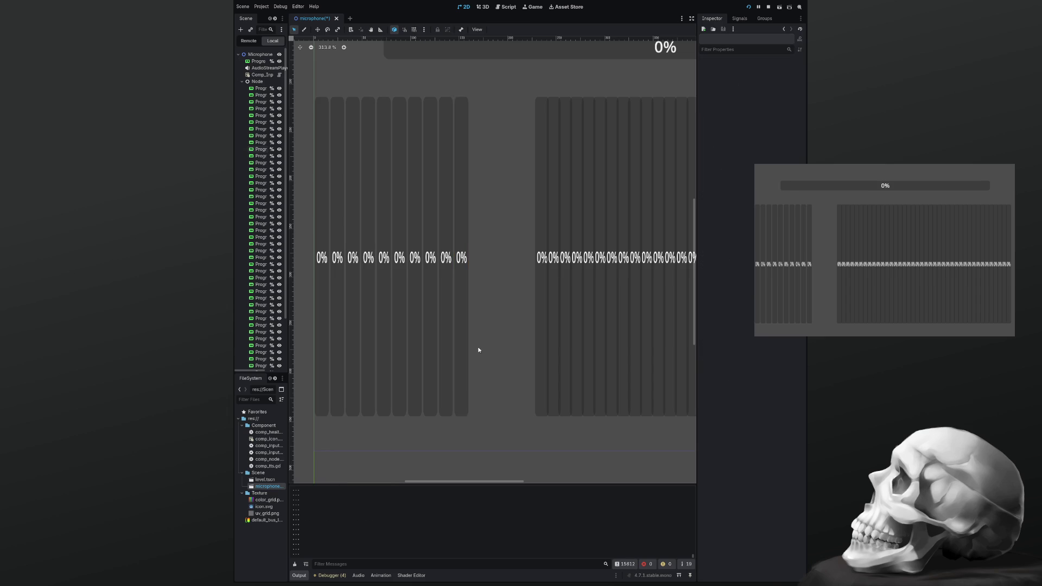
pyautogui.click(482, 354)
pyautogui.scroll(2, 488, 355)
pyautogui.moveTo(557, 374); pyautogui.dragTo(477, 370)
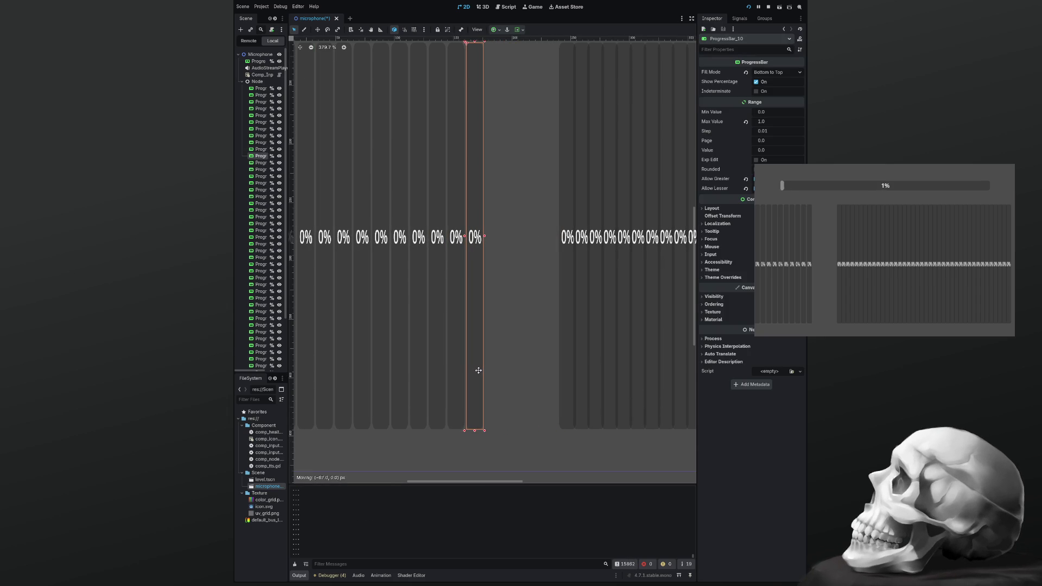
pyautogui.click(507, 367)
# Slide ProgressBar_11 through ProgressBar_15 left, each against the previous bar.
pyautogui.click(561, 382)
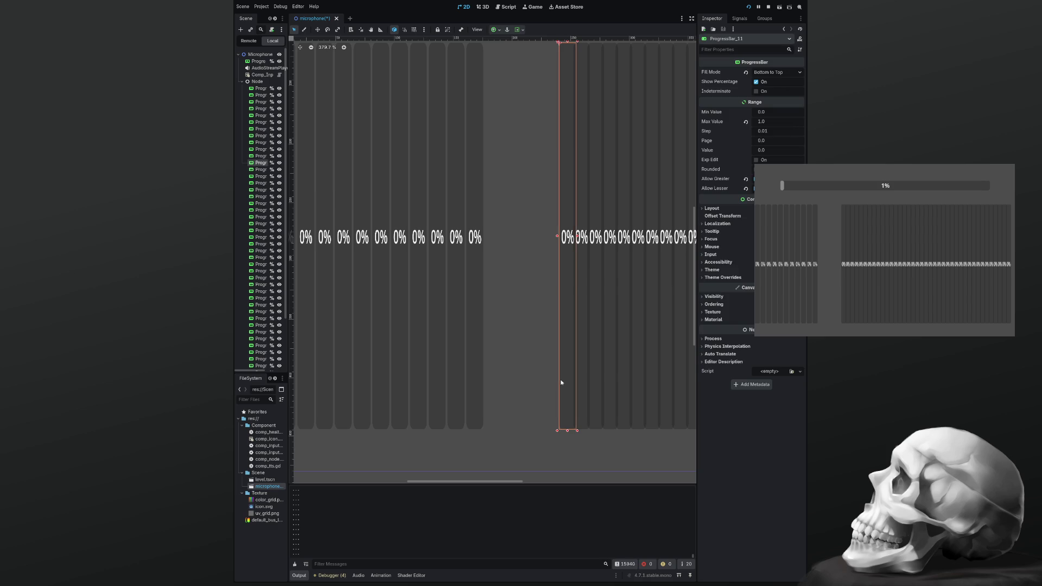
pyautogui.moveTo(561, 383); pyautogui.dragTo(486, 378)
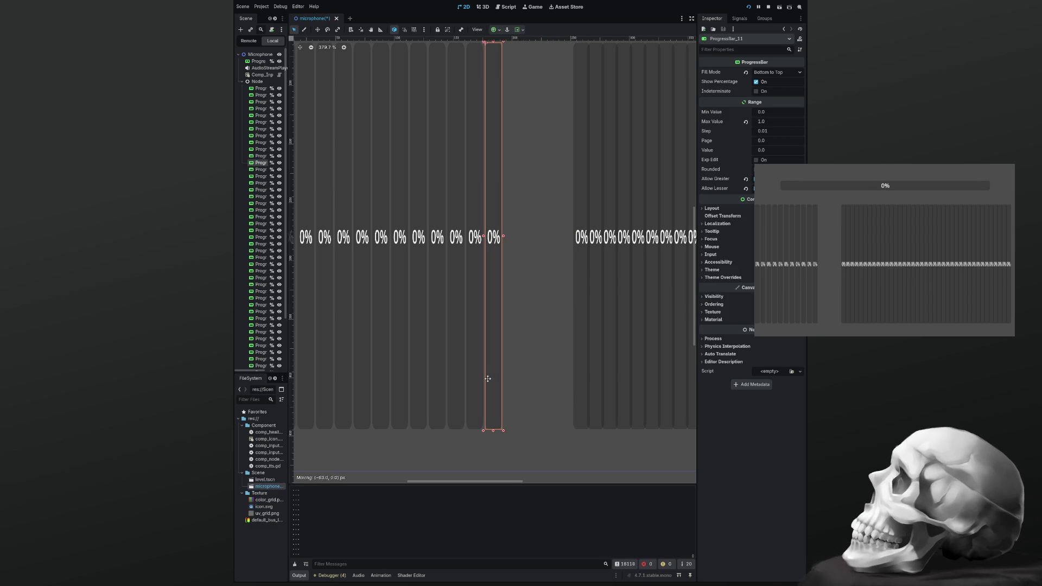
pyautogui.moveTo(582, 379); pyautogui.dragTo(512, 375)
pyautogui.moveTo(591, 369); pyautogui.dragTo(525, 366)
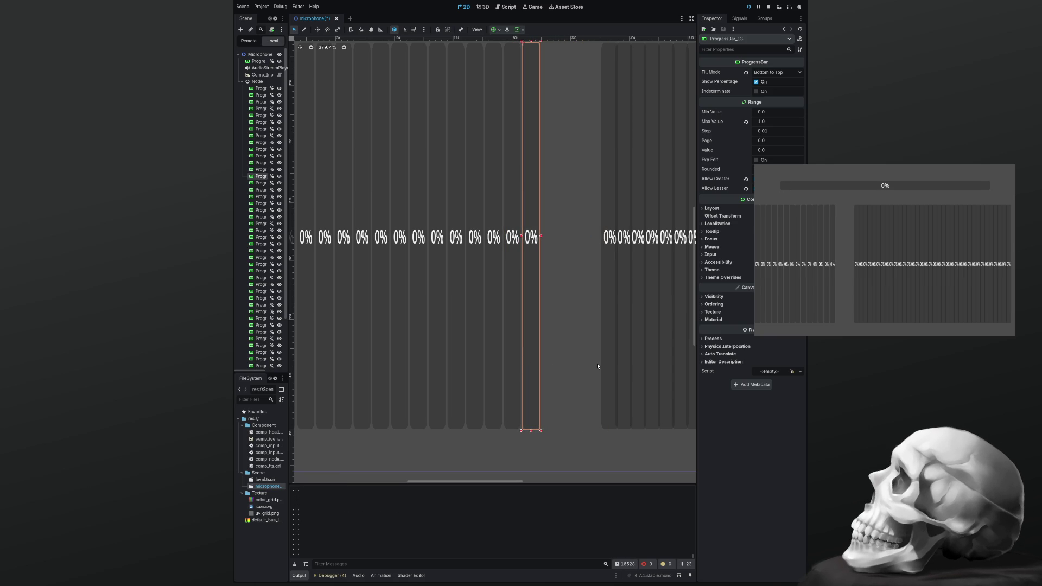
pyautogui.moveTo(604, 366); pyautogui.dragTo(544, 363)
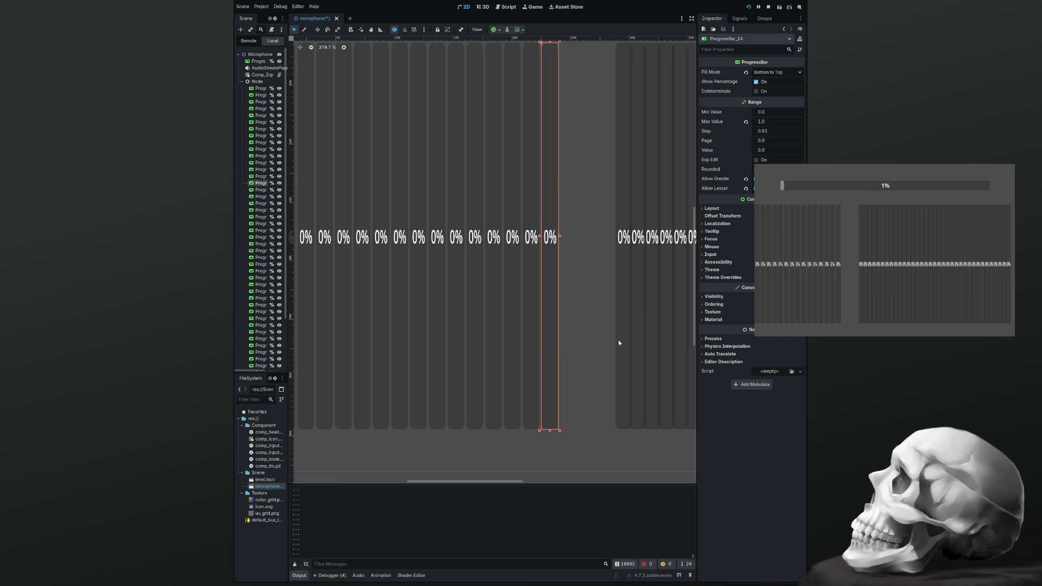
pyautogui.moveTo(614, 342); pyautogui.dragTo(563, 344)
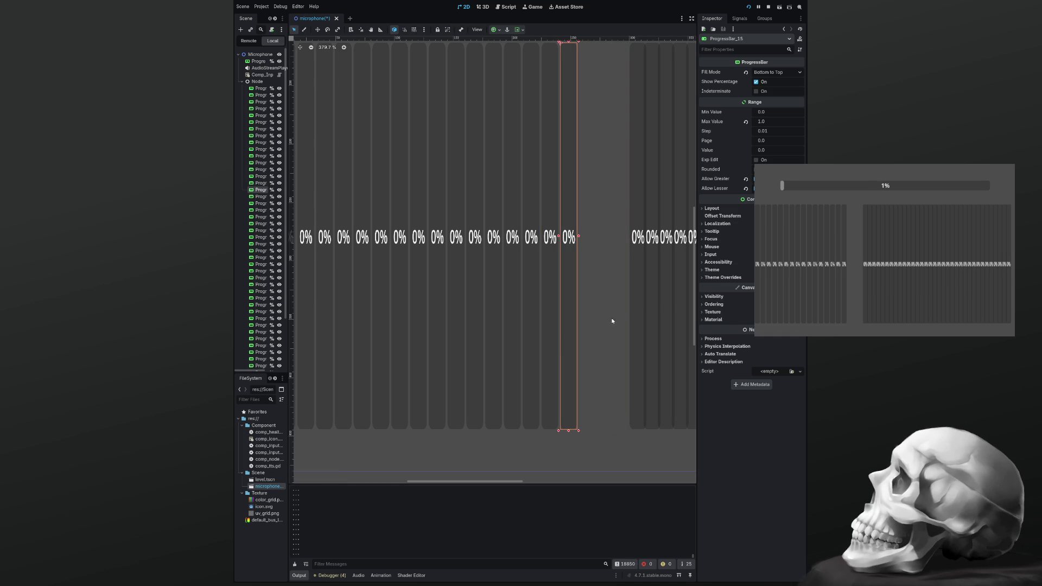
# Drag ProgressBar_16 through ProgressBar_20 and the following bar left into the left row.
pyautogui.hscroll(3, 594, 289)
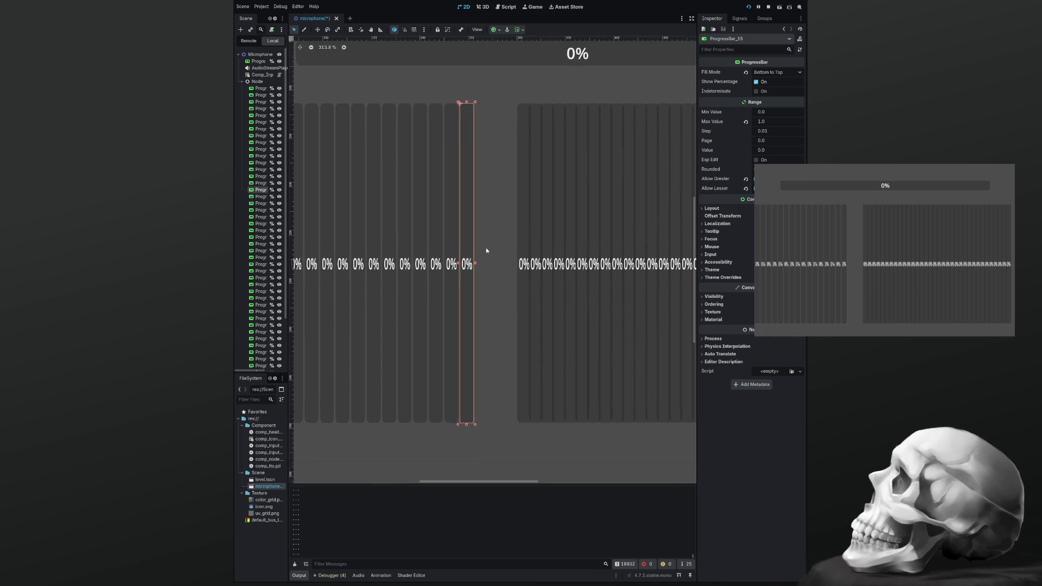
pyautogui.scroll(1, 508, 272)
pyautogui.scroll(2, 508, 272)
pyautogui.moveTo(529, 305); pyautogui.dragTo(462, 304)
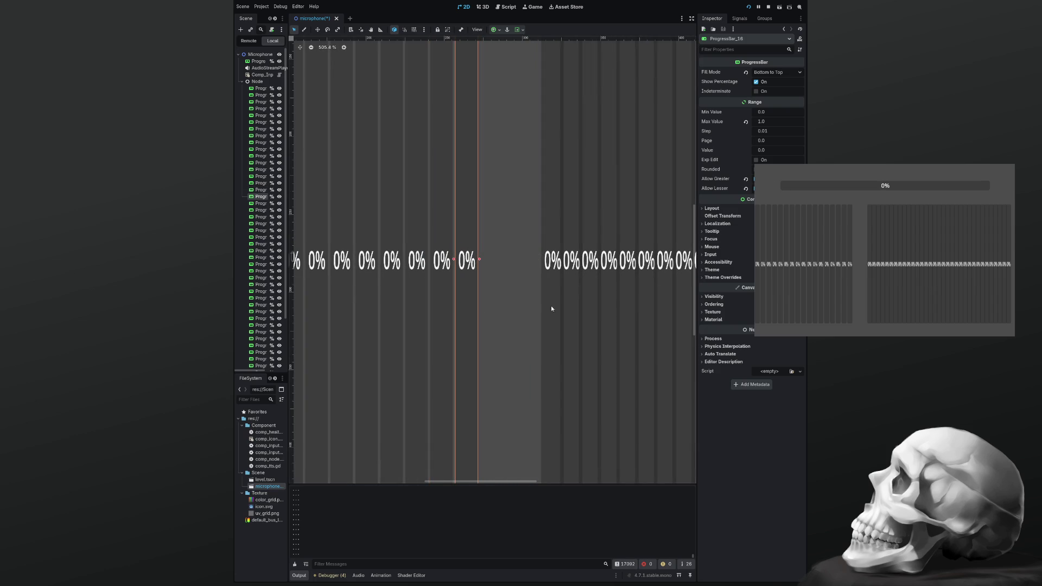
pyautogui.moveTo(555, 305); pyautogui.dragTo(493, 307)
pyautogui.moveTo(564, 312); pyautogui.dragTo(511, 310)
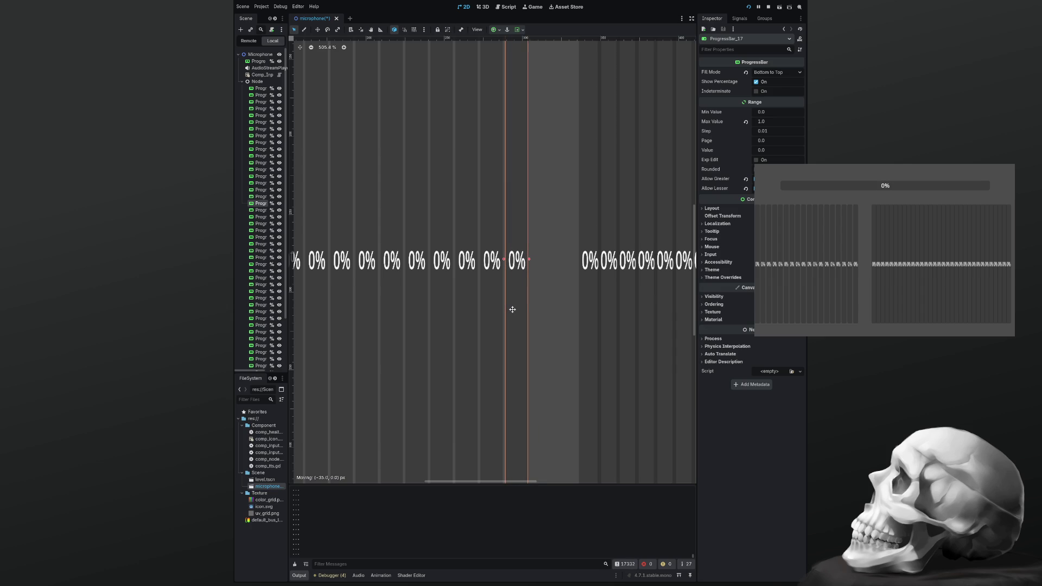
pyautogui.moveTo(585, 309); pyautogui.dragTo(537, 310)
pyautogui.moveTo(603, 304); pyautogui.dragTo(559, 304)
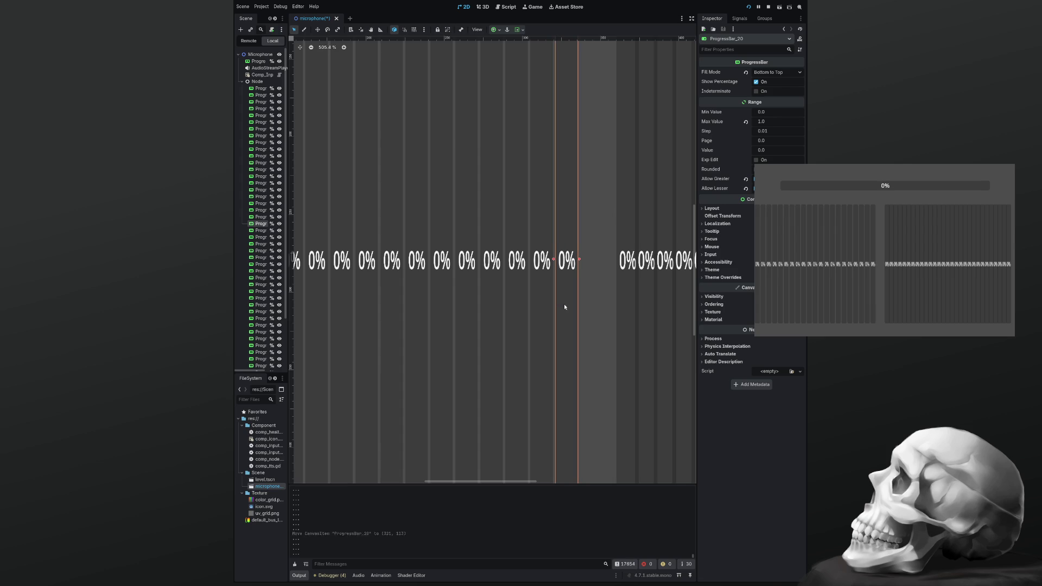
pyautogui.moveTo(602, 302)
pyautogui.mouseDown()
pyautogui.moveTo(592, 302)
pyautogui.moveTo(653, 299)
pyautogui.moveTo(640, 299)
pyautogui.mouseUp()
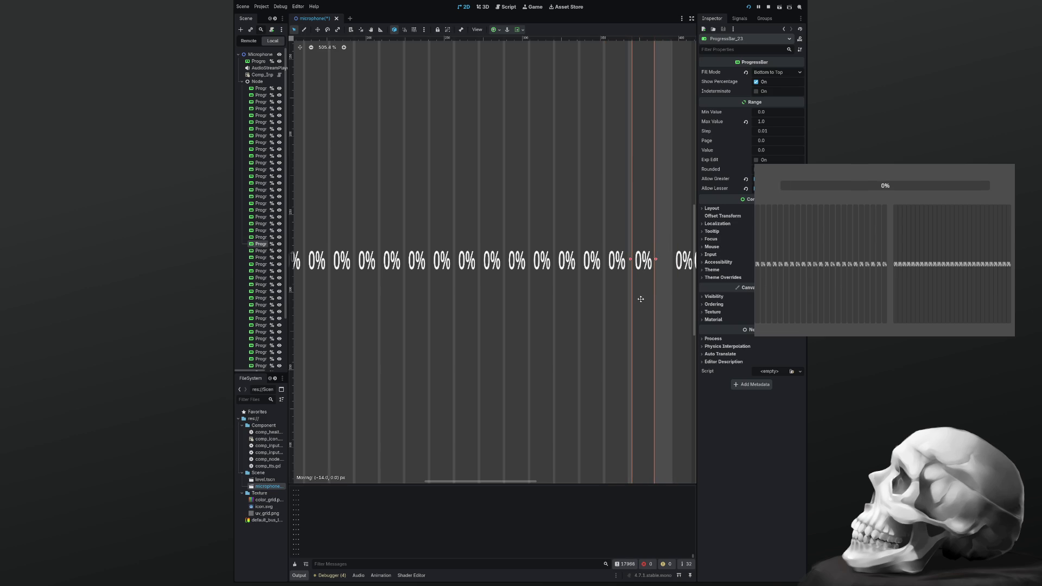
# Box-select the remaining right-group bars and shift them about 78 px right.
pyautogui.scroll(-3, 662, 296)
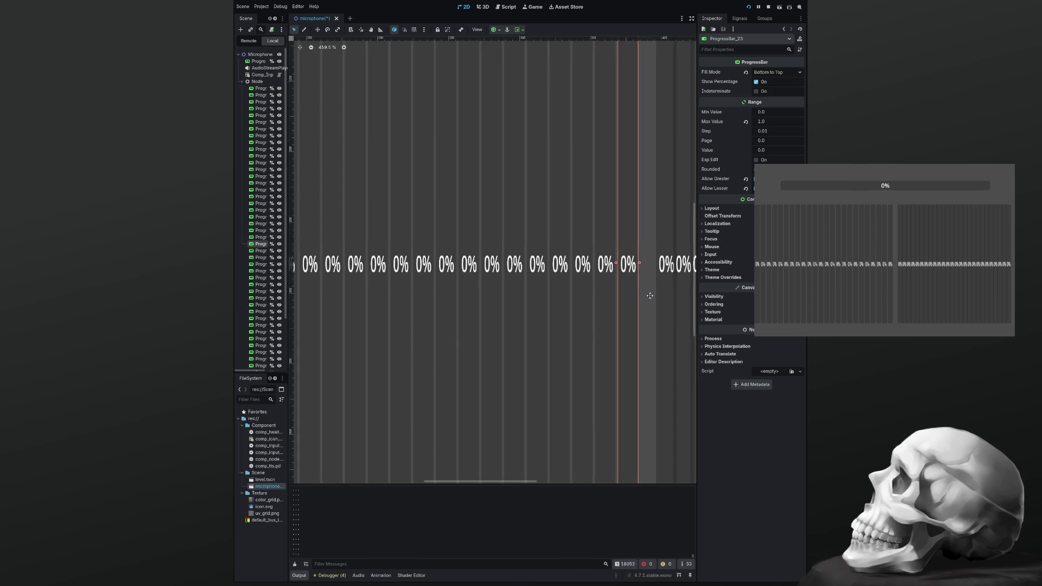
pyautogui.scroll(-7, 434, 303)
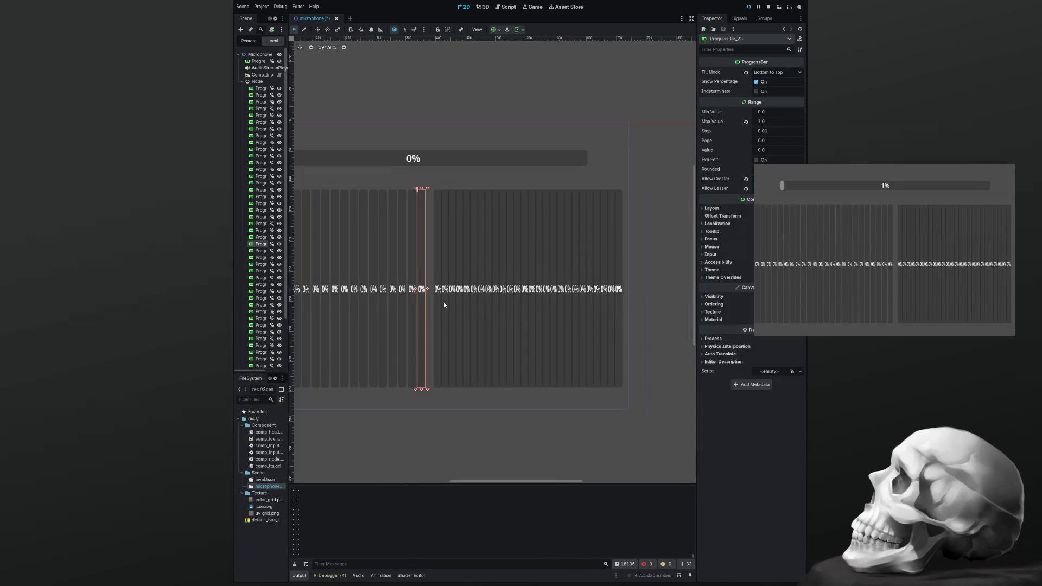
pyautogui.moveTo(644, 398)
pyautogui.mouseDown()
pyautogui.moveTo(529, 342)
pyautogui.moveTo(431, 183)
pyautogui.mouseUp()
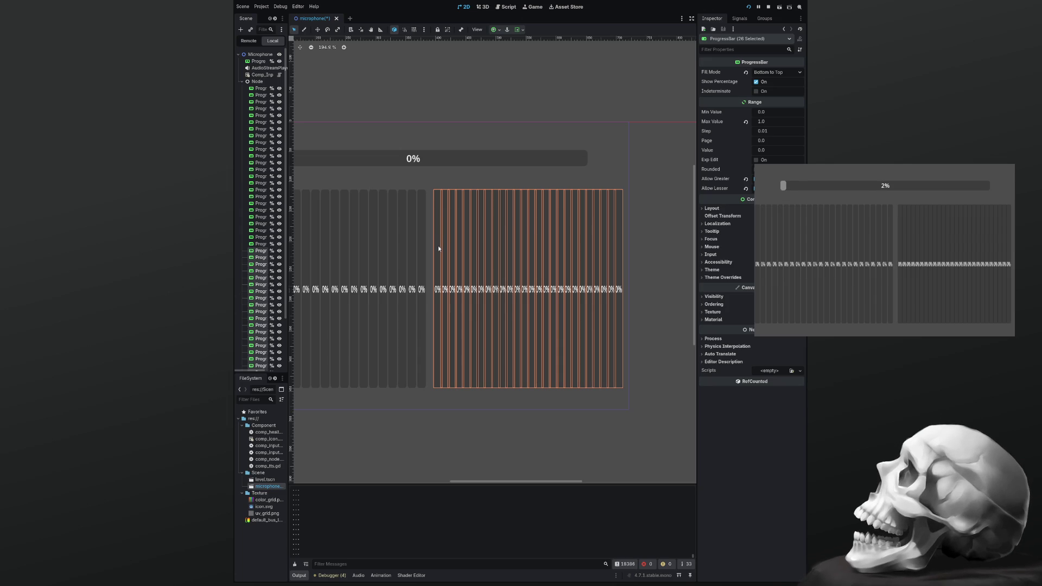
pyautogui.moveTo(438, 251); pyautogui.dragTo(479, 252)
pyautogui.scroll(-5, 461, 256)
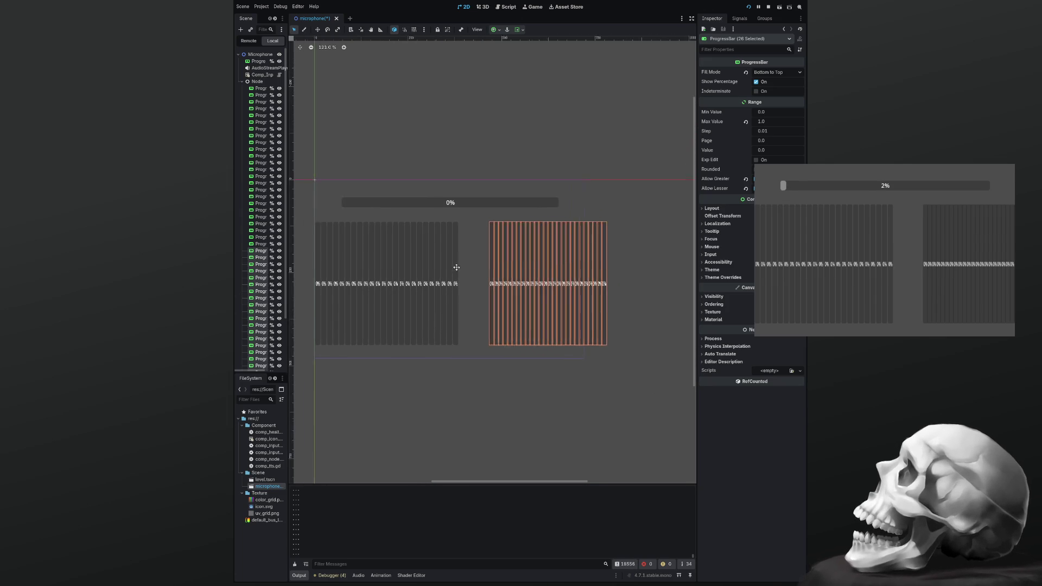
pyautogui.scroll(10, 470, 277)
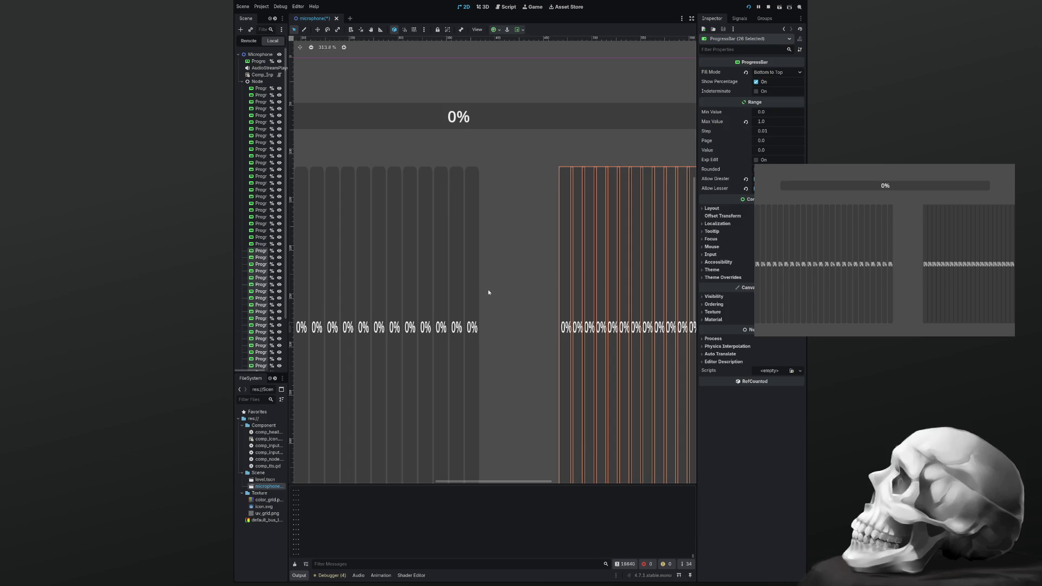
pyautogui.click(503, 313)
# Place ProgressBar_24 and ProgressBar_25 snugly at the end of the left row.
pyautogui.moveTo(563, 325); pyautogui.dragTo(487, 326)
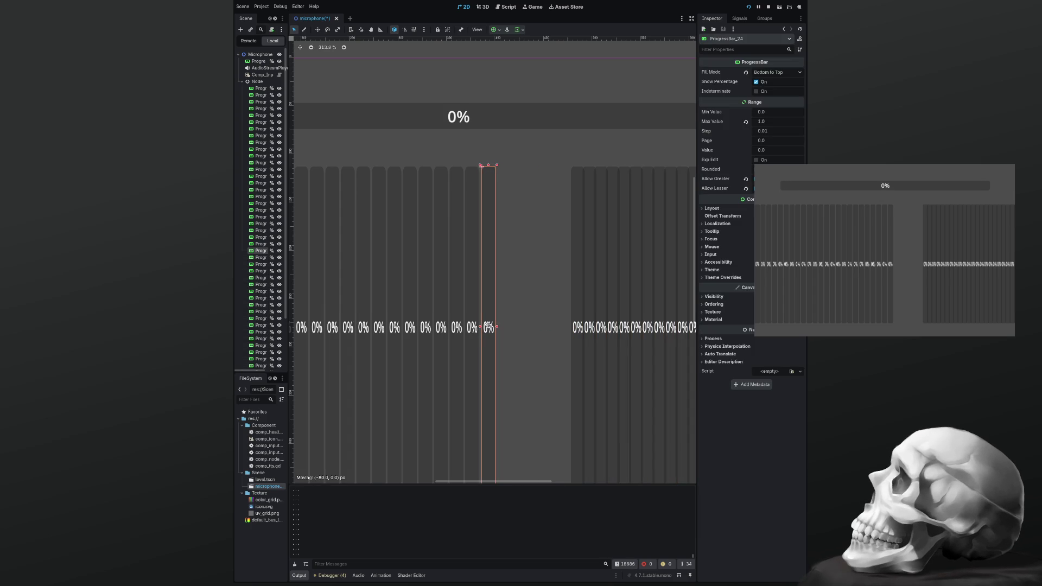
pyautogui.moveTo(579, 305); pyautogui.dragTo(535, 309)
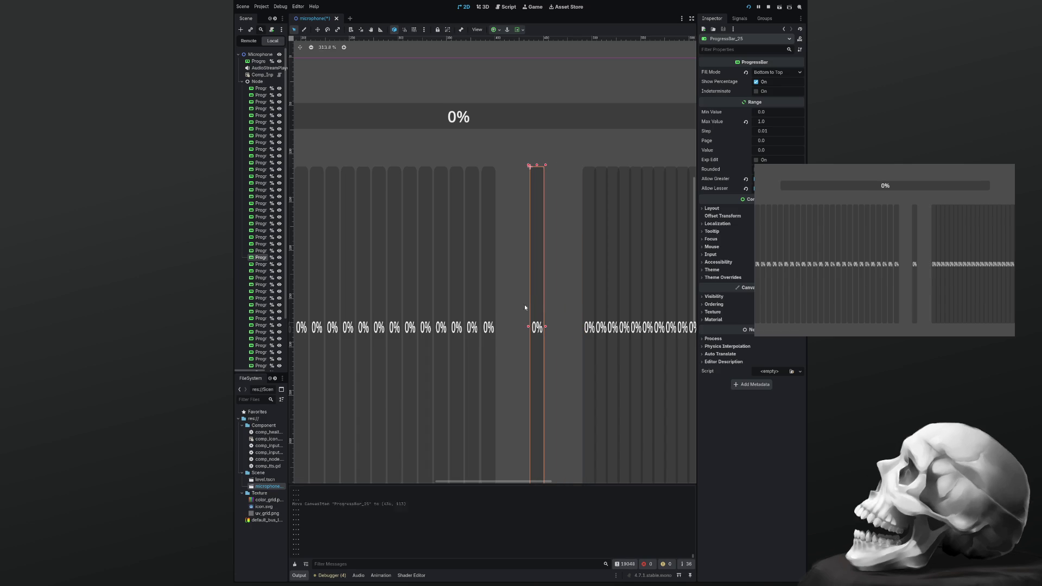
pyautogui.scroll(8, 515, 304)
pyautogui.moveTo(459, 302); pyautogui.dragTo(455, 303)
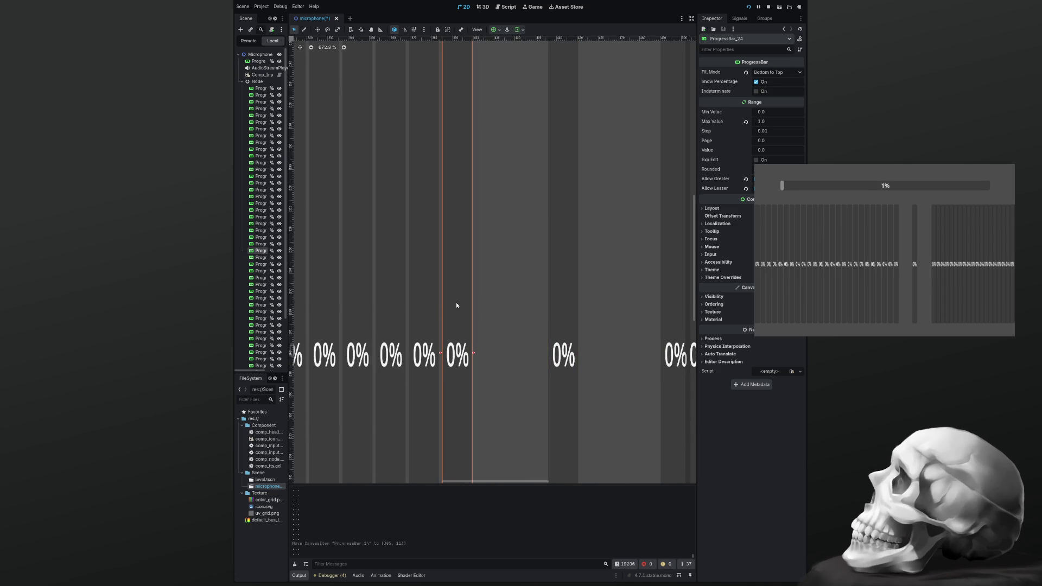
pyautogui.moveTo(555, 303); pyautogui.dragTo(483, 305)
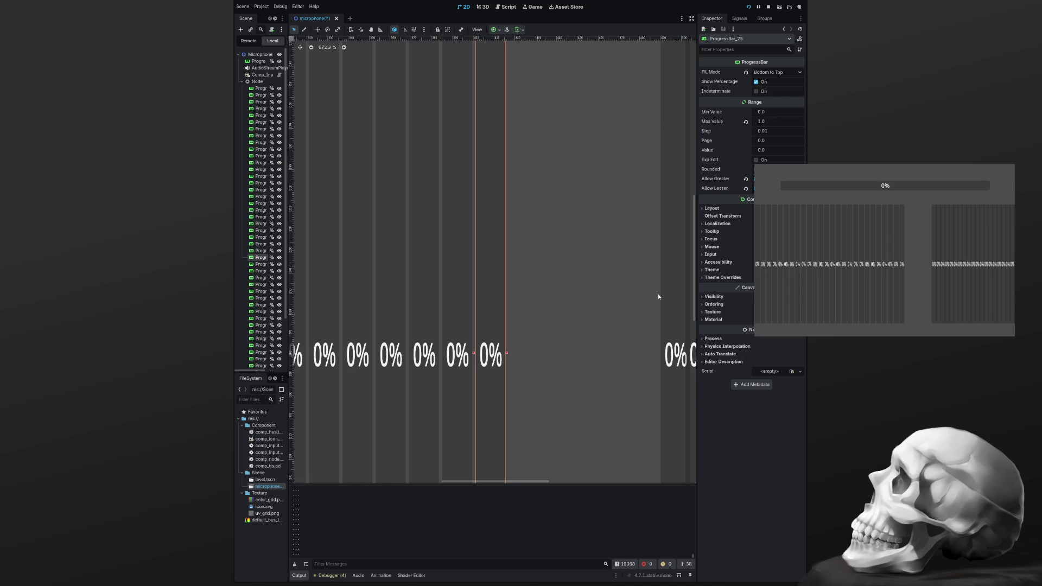
# Drag ProgressBar_26 through ProgressBar_29 left into the row.
pyautogui.moveTo(670, 298); pyautogui.dragTo(517, 302)
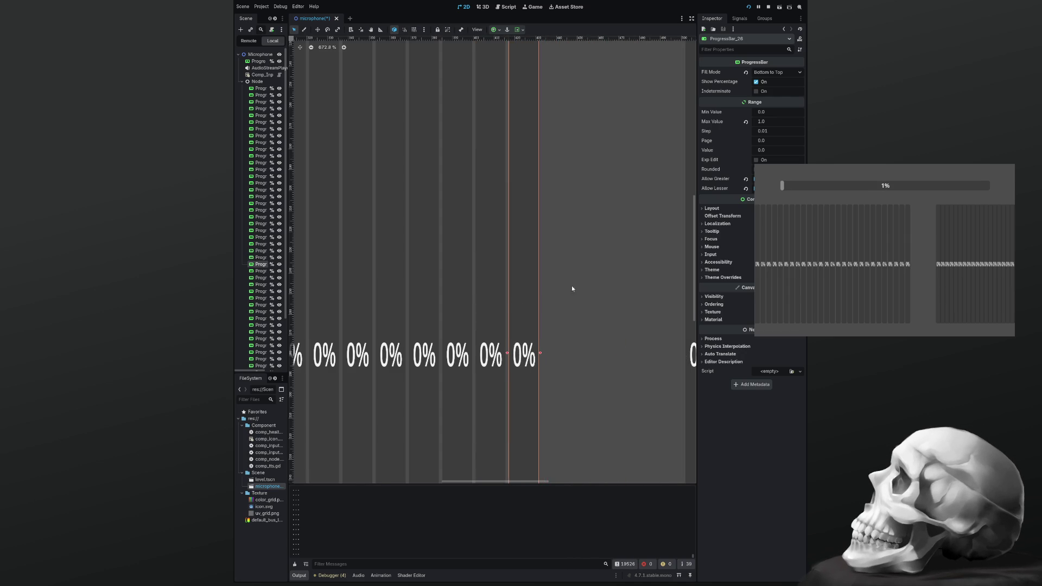
pyautogui.scroll(-2, 575, 286)
pyautogui.hscroll(3, 576, 286)
pyautogui.moveTo(571, 307); pyautogui.dragTo(450, 306)
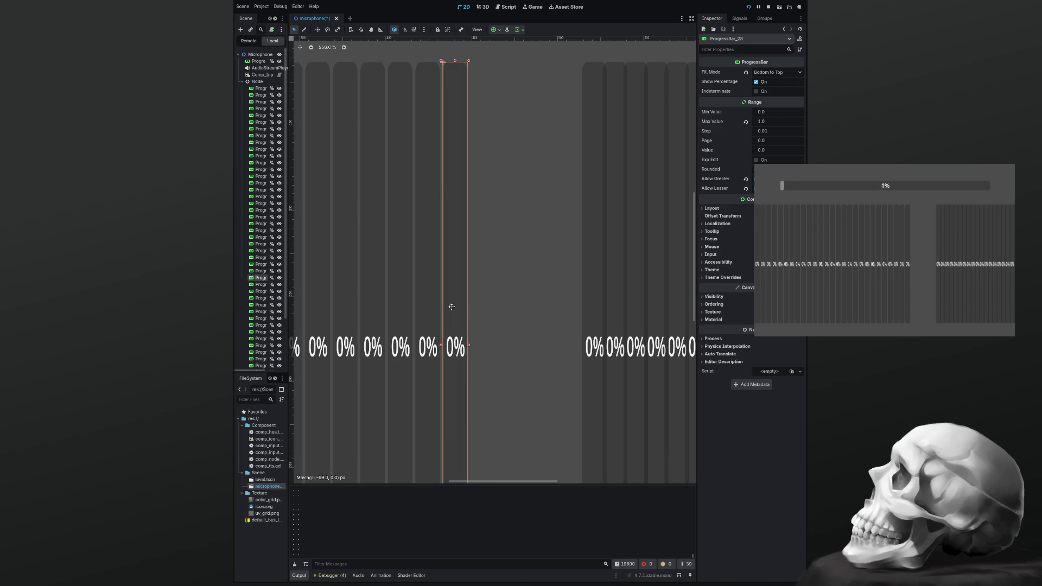
pyautogui.moveTo(590, 298); pyautogui.dragTo(478, 294)
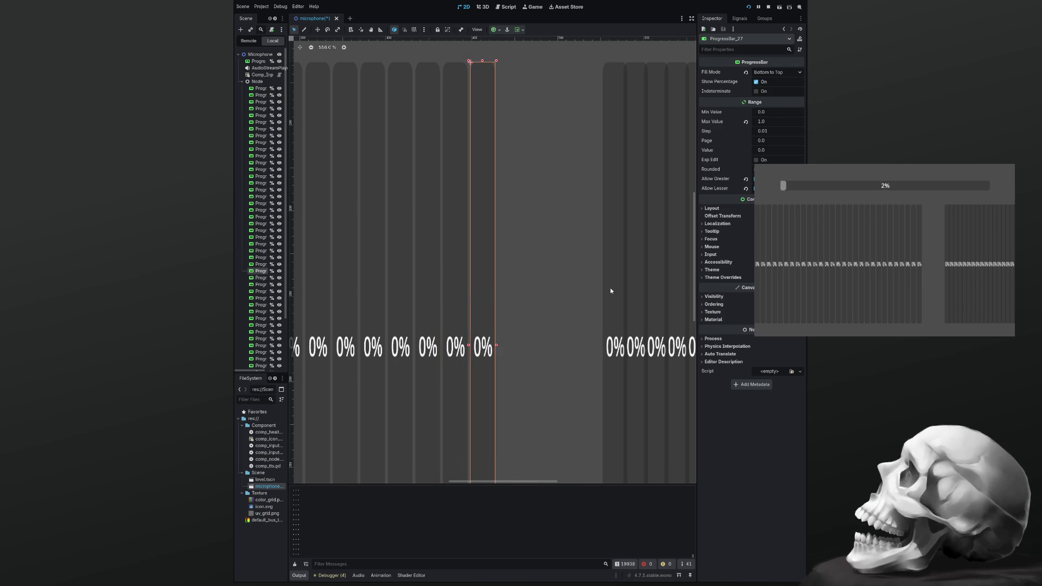
pyautogui.moveTo(606, 297); pyautogui.dragTo(501, 295)
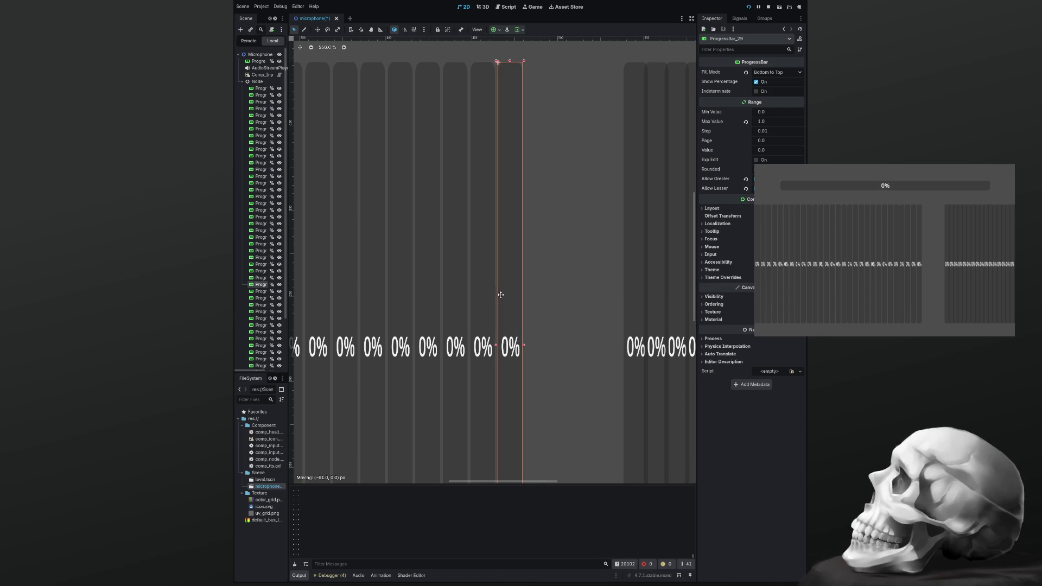
pyautogui.scroll(4, 576, 301)
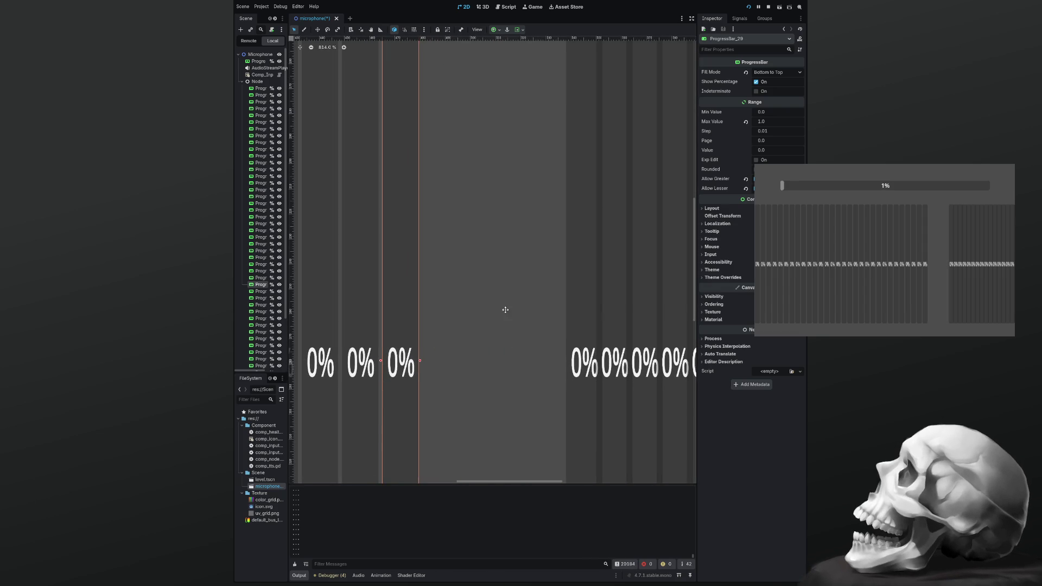
# Slide ProgressBar_30 through ProgressBar_33 left against the row.
pyautogui.moveTo(583, 333); pyautogui.dragTo(438, 335)
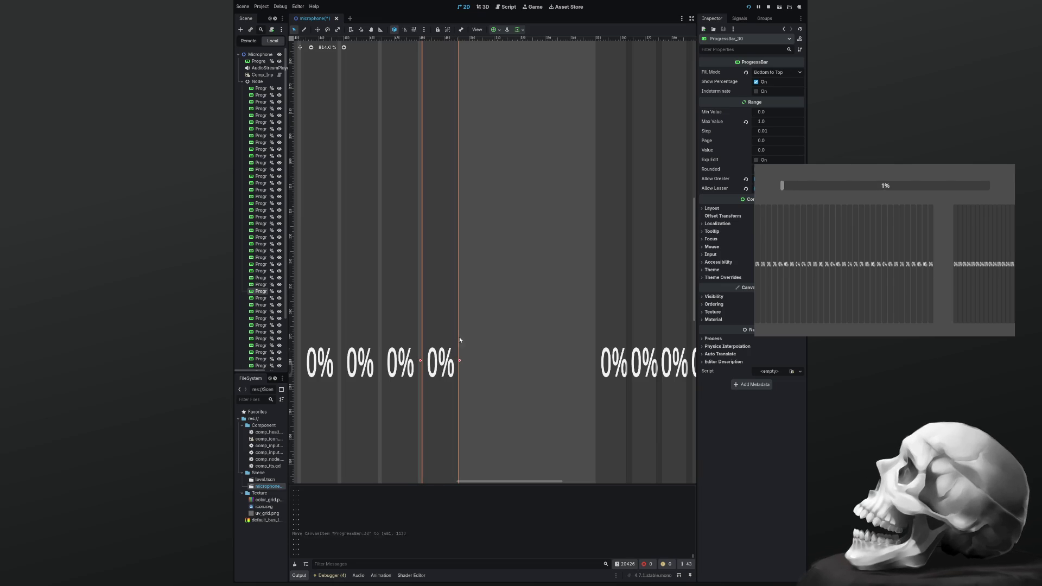
pyautogui.moveTo(614, 333); pyautogui.dragTo(483, 334)
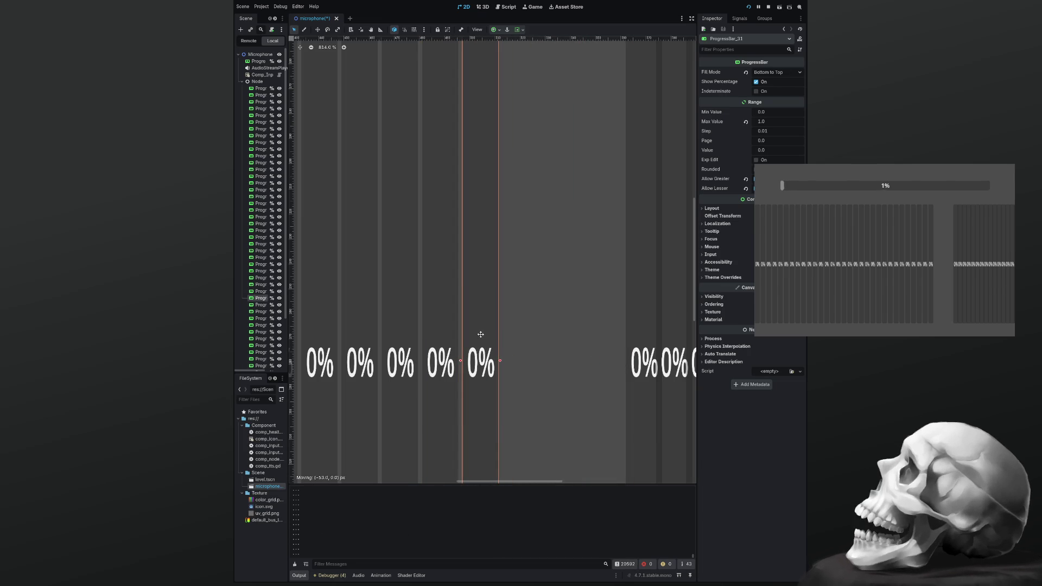
pyautogui.moveTo(646, 331); pyautogui.dragTo(524, 332)
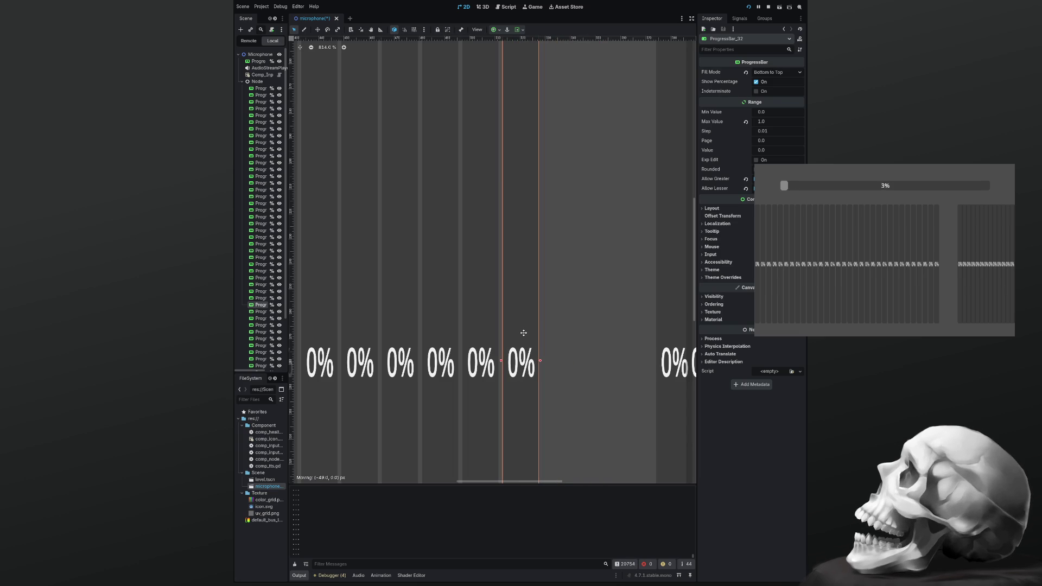
pyautogui.moveTo(673, 335); pyautogui.dragTo(558, 336)
pyautogui.scroll(-2, 589, 320)
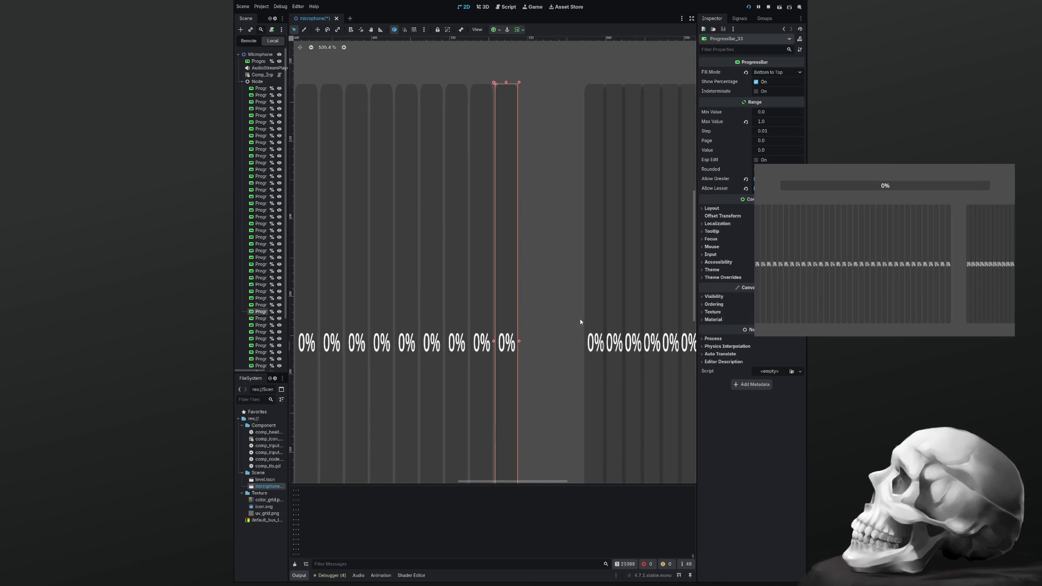
# Slide ProgressBar_34 through ProgressBar_40 left to close the remaining gaps.
pyautogui.moveTo(591, 322); pyautogui.dragTo(527, 322)
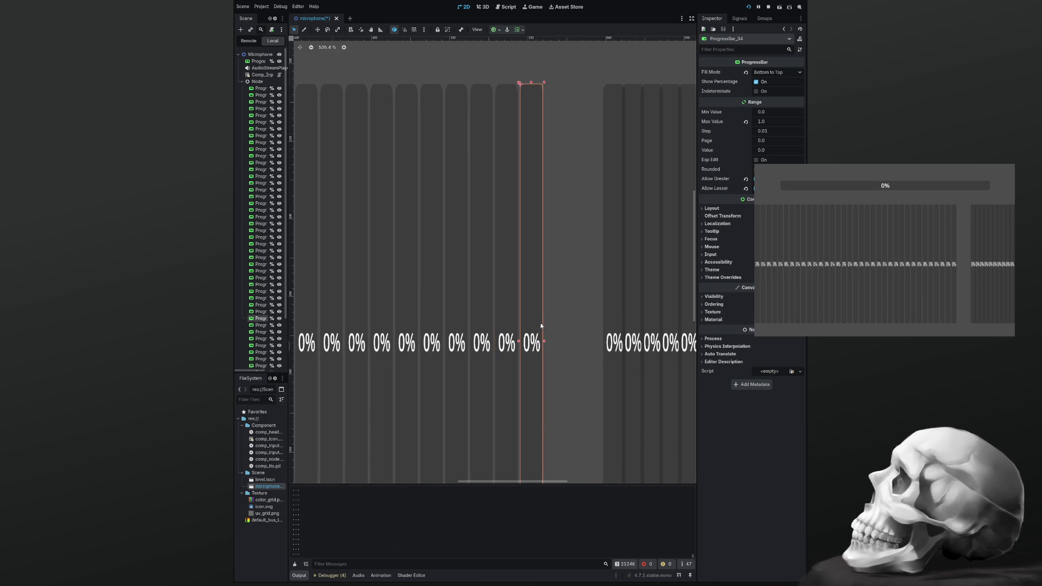
pyautogui.scroll(1, 540, 325)
pyautogui.moveTo(621, 328); pyautogui.dragTo(481, 323)
pyautogui.hscroll(3, 556, 323)
pyautogui.moveTo(571, 315); pyautogui.dragTo(511, 318)
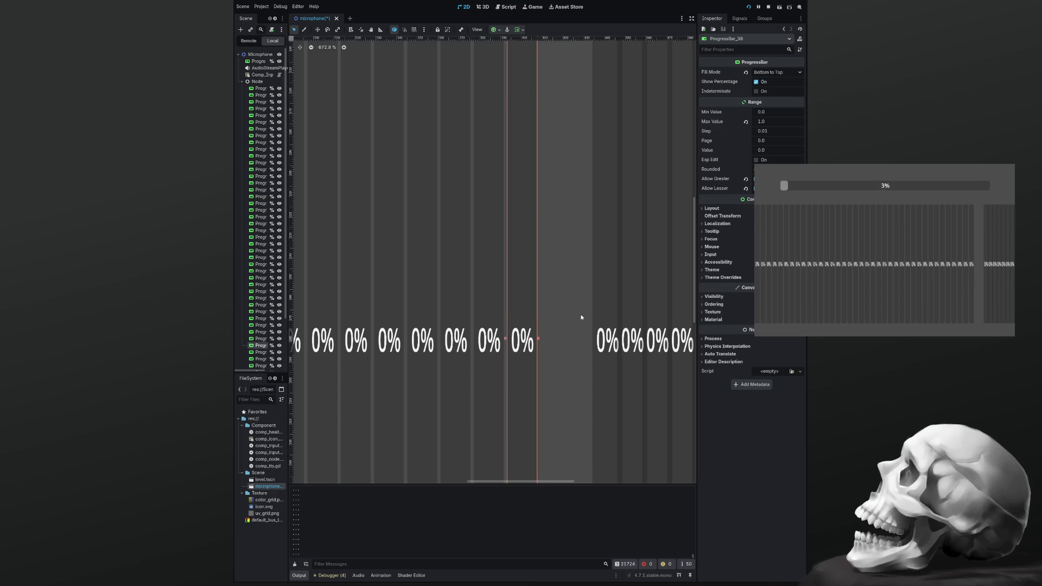
pyautogui.moveTo(600, 315); pyautogui.dragTo(548, 309)
pyautogui.moveTo(616, 307); pyautogui.dragTo(581, 307)
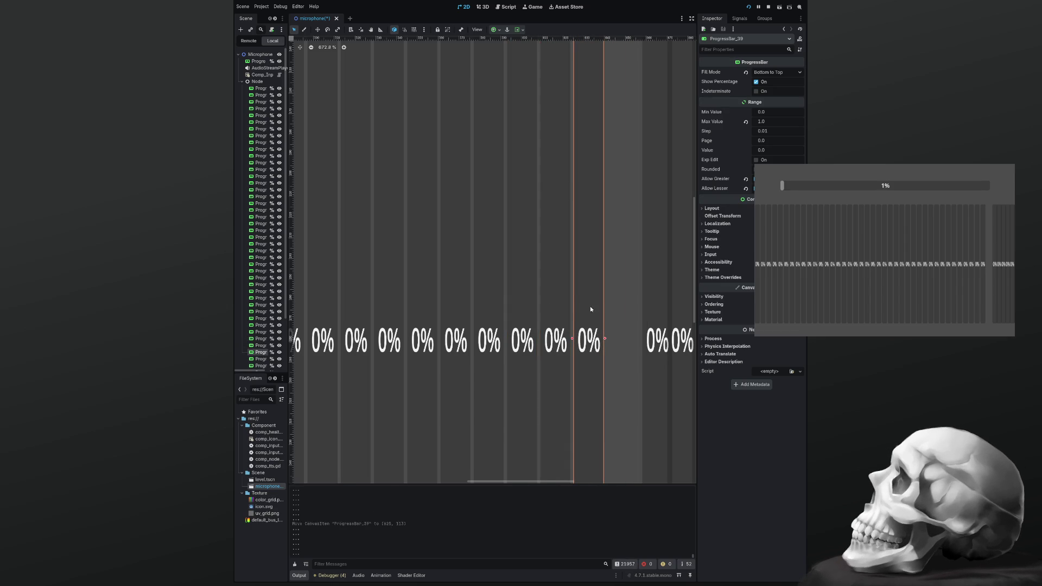
pyautogui.moveTo(646, 304); pyautogui.dragTo(613, 306)
pyautogui.scroll(-5, 616, 301)
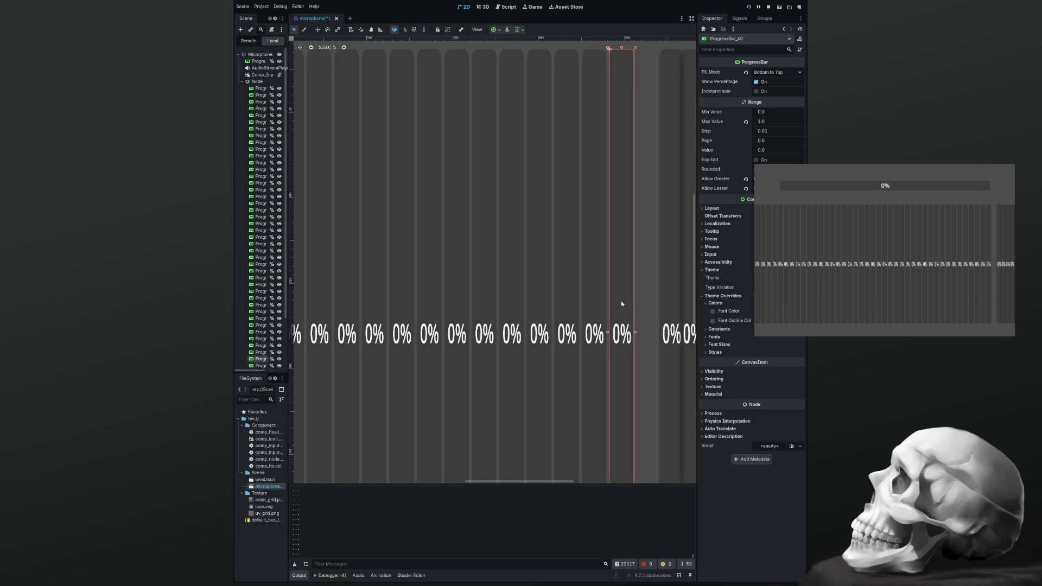
pyautogui.scroll(-2, 597, 303)
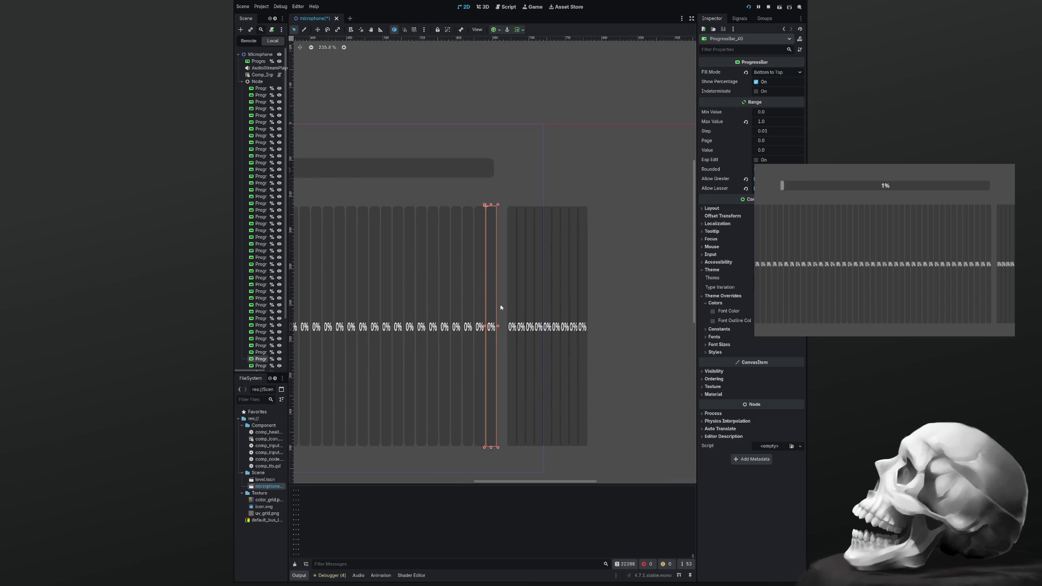
# Zoom out to show the whole bar row and box-select all 50 vertical progress bars.
pyautogui.scroll(-5, 500, 308)
pyautogui.moveTo(486, 324)
pyautogui.mouseDown()
pyautogui.moveTo(586, 322)
pyautogui.moveTo(519, 321)
pyautogui.moveTo(554, 320)
pyautogui.mouseUp()
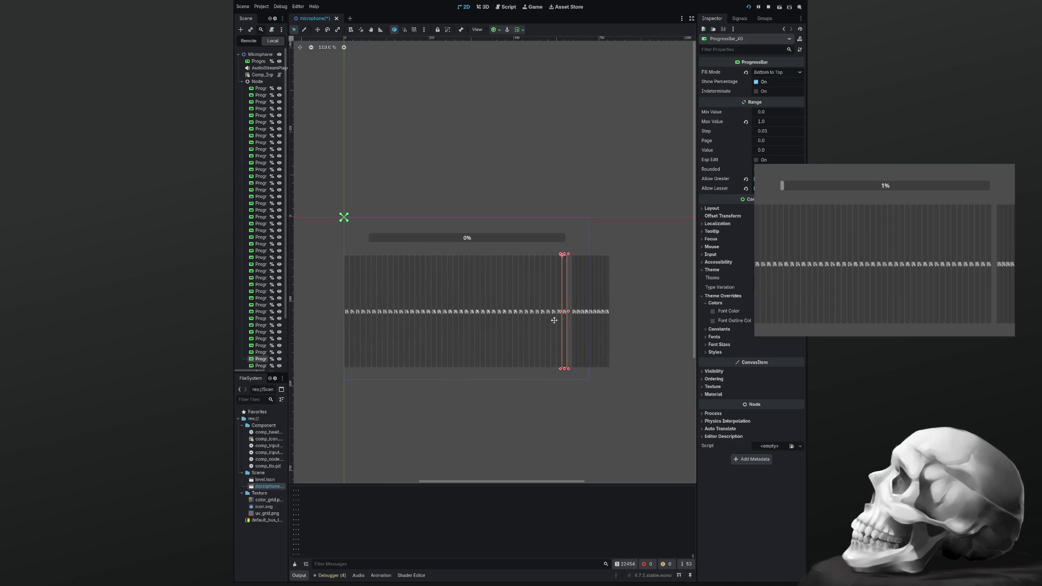
pyautogui.scroll(8, 554, 320)
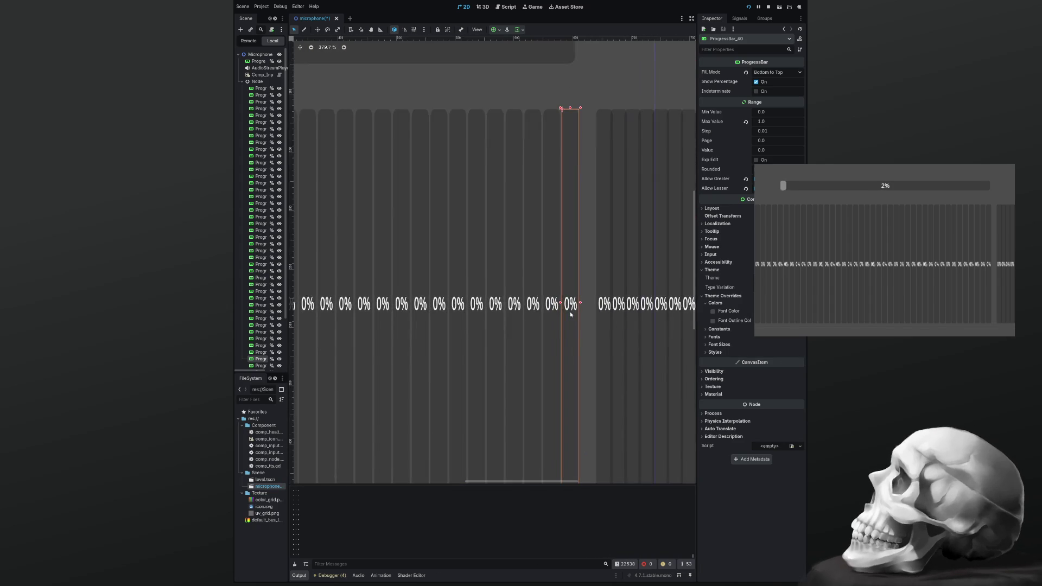
pyautogui.scroll(-3, 581, 304)
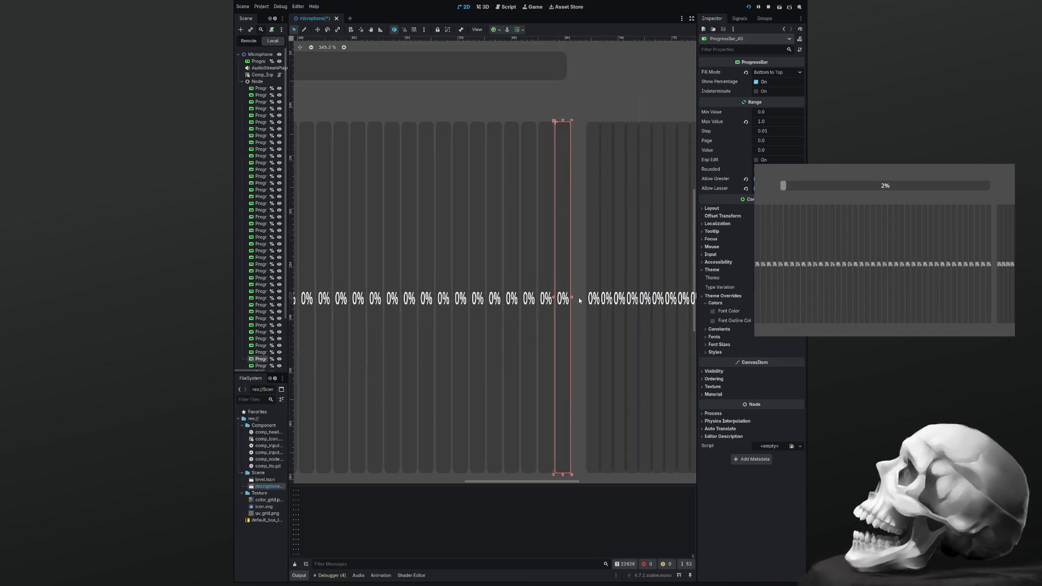
pyautogui.scroll(-4, 484, 335)
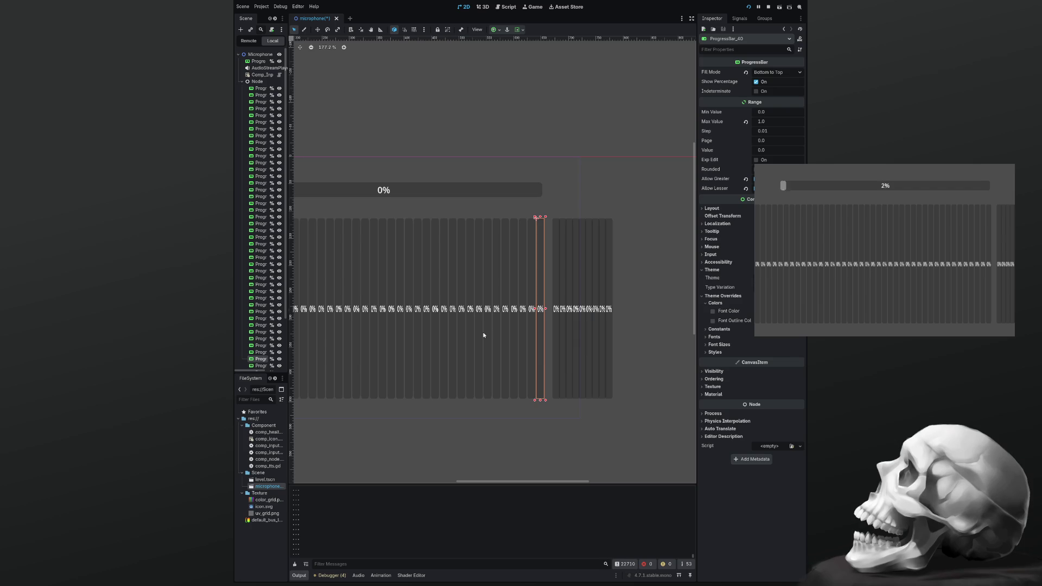
pyautogui.moveTo(483, 336); pyautogui.dragTo(576, 341)
pyautogui.scroll(-1, 576, 341)
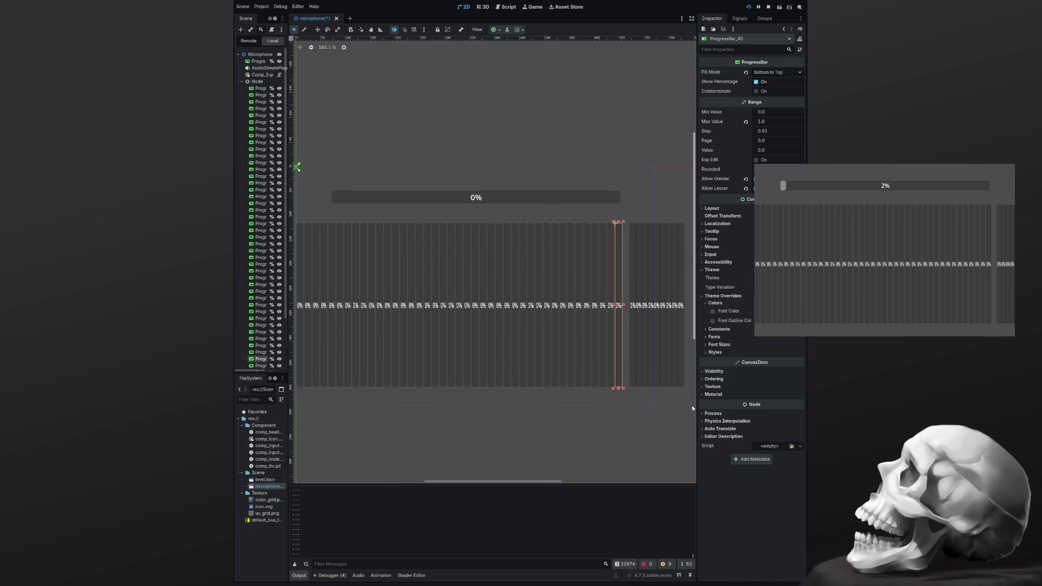
pyautogui.scroll(-5, 522, 284)
pyautogui.scroll(-2, 511, 280)
pyautogui.scroll(3, 511, 279)
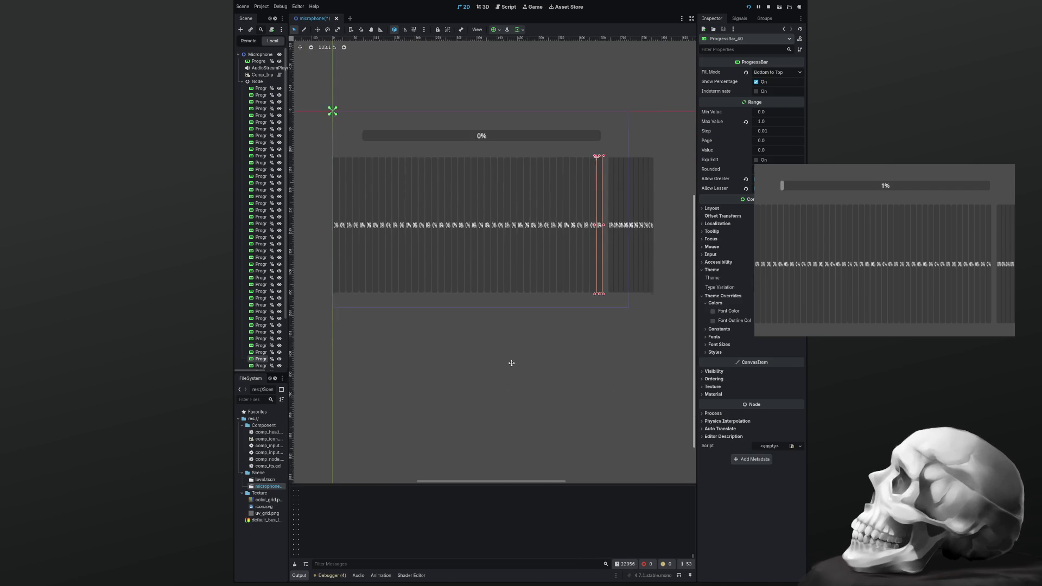
pyautogui.moveTo(674, 342); pyautogui.dragTo(324, 178)
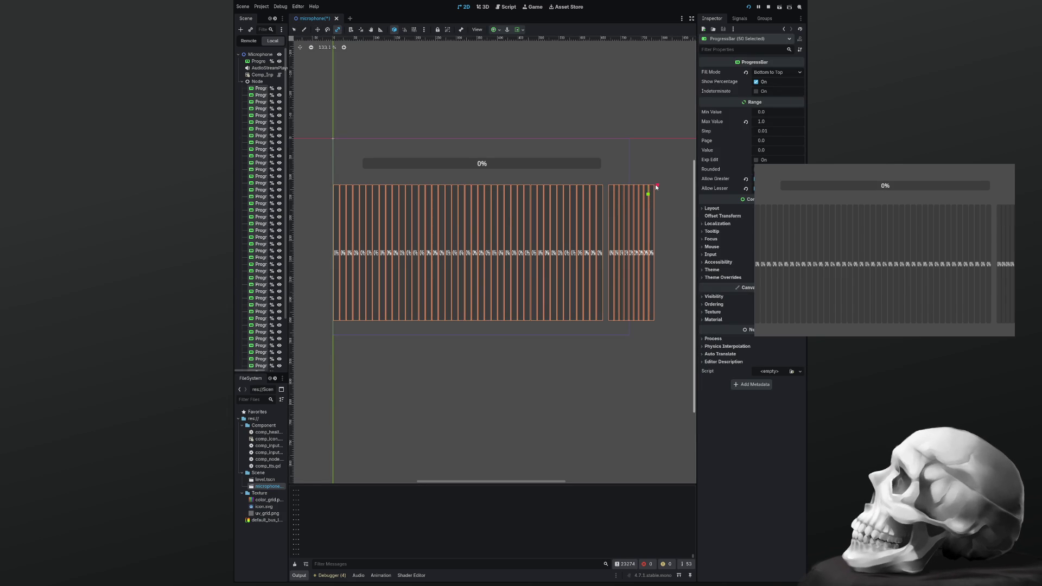
# Scale the selected bars to about 0.917 on x and return to the Select tool.
pyautogui.moveTo(656, 186); pyautogui.dragTo(655, 187)
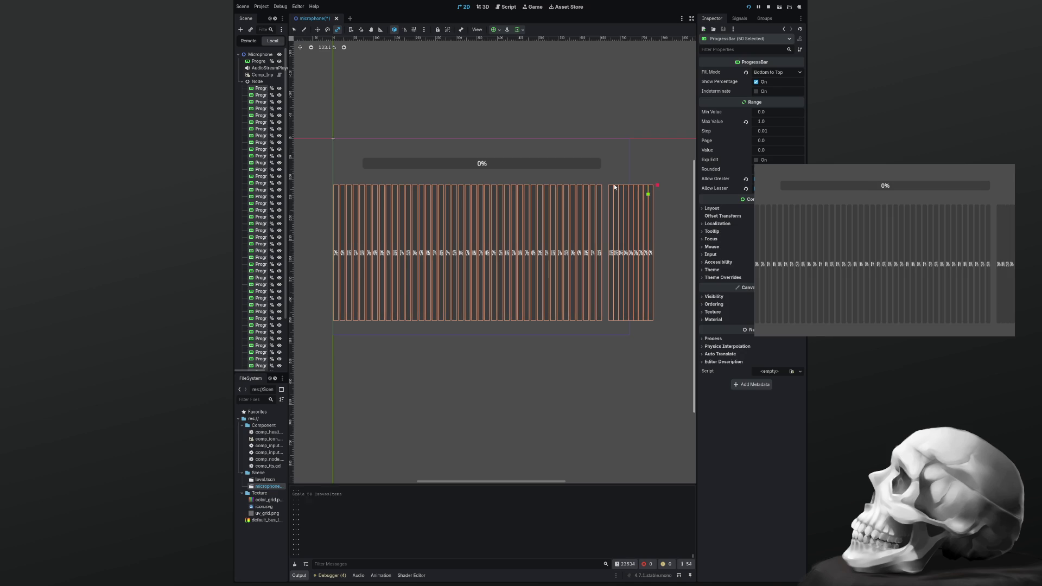
pyautogui.click(305, 30)
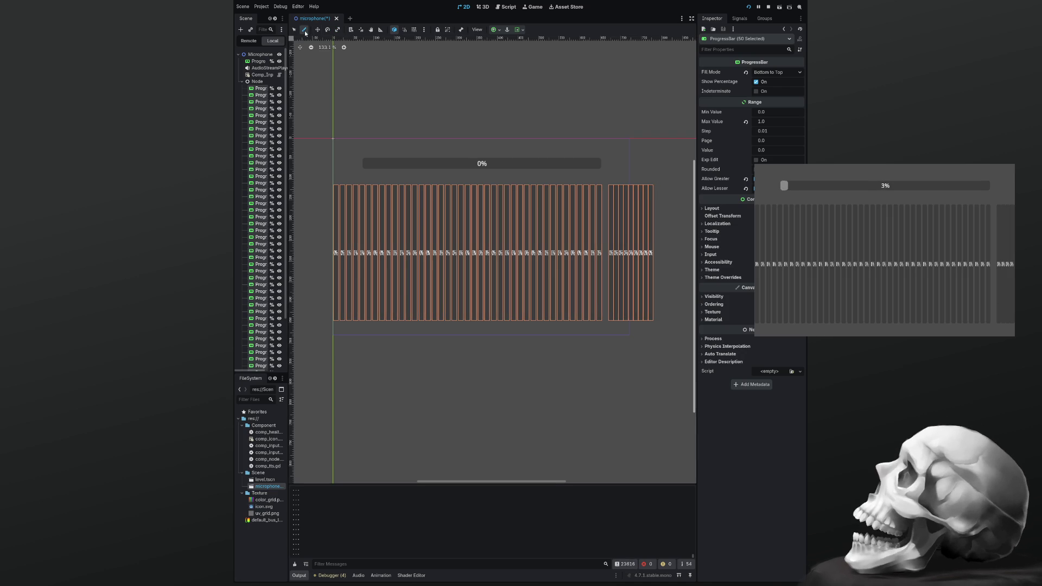
pyautogui.click(293, 29)
# Deselect the bars and slide the first bars over to close their gaps.
pyautogui.scroll(4, 350, 247)
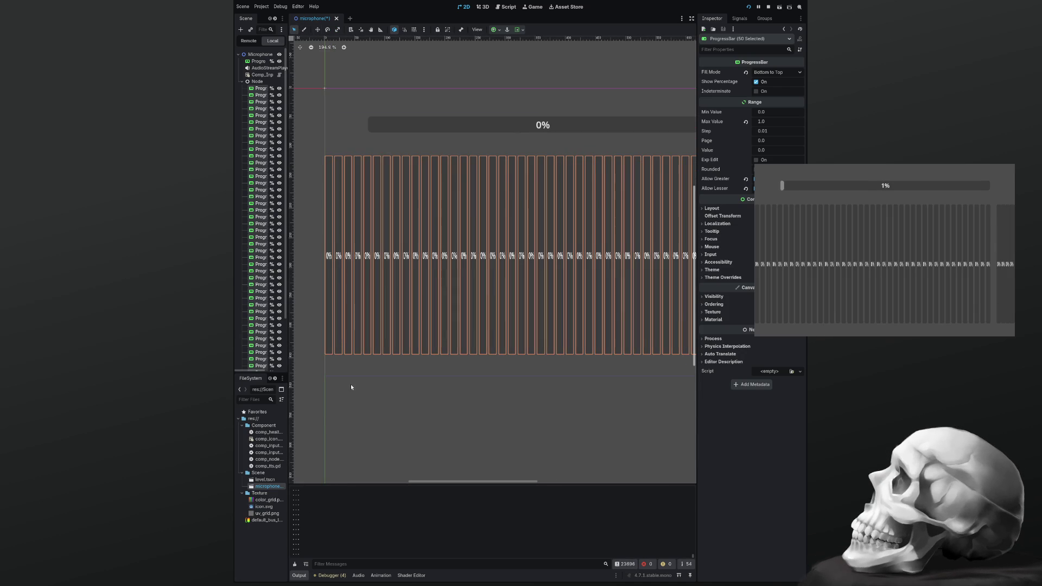
pyautogui.click(352, 383)
pyautogui.scroll(10, 445, 315)
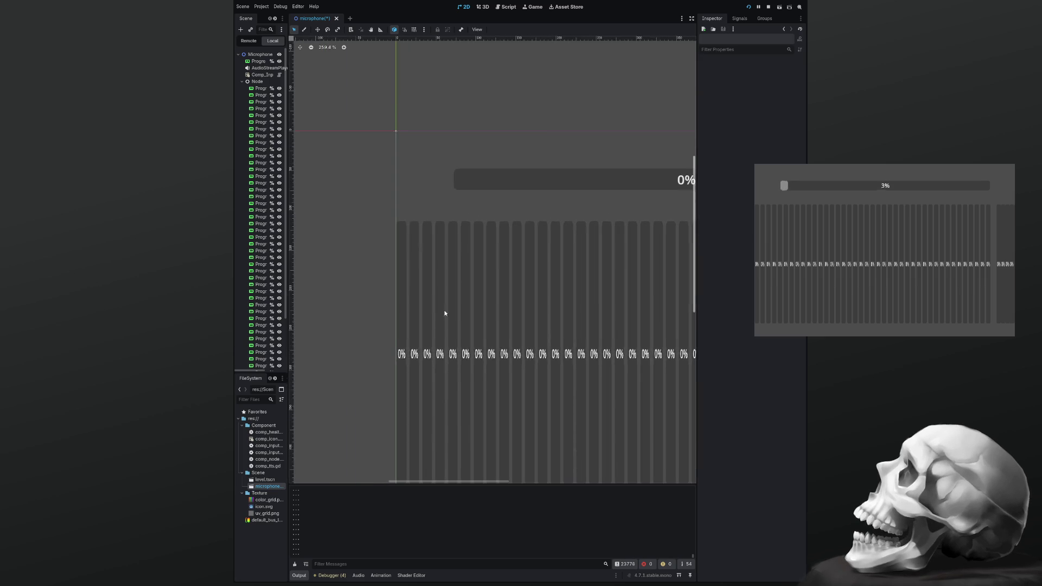
pyautogui.scroll(4, 412, 293)
pyautogui.moveTo(386, 325)
pyautogui.mouseDown()
pyautogui.moveTo(443, 311)
pyautogui.moveTo(434, 309)
pyautogui.moveTo(522, 310)
pyautogui.mouseUp()
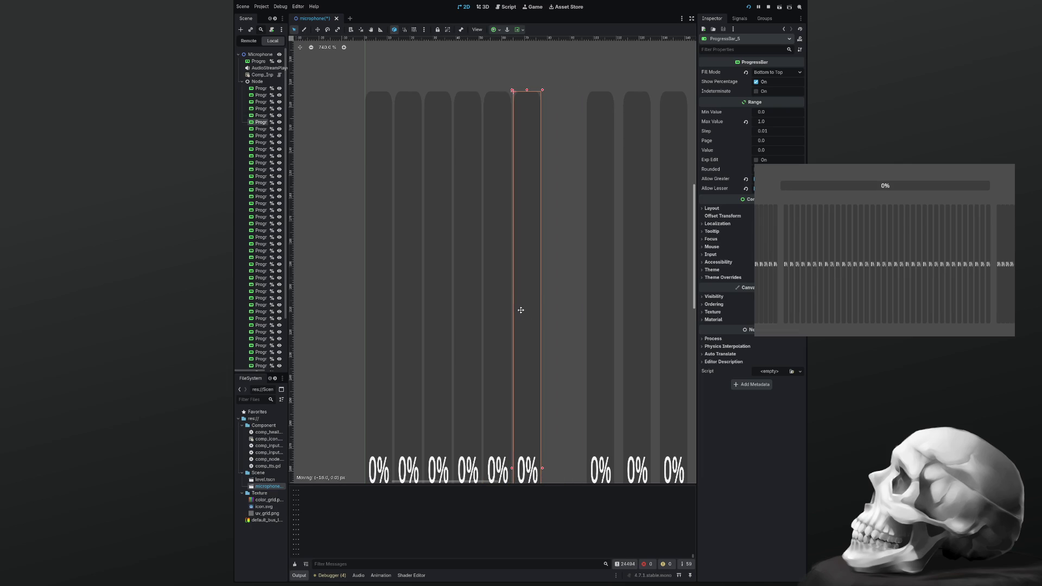
# Slide ProgressBar_6 through ProgressBar_10 left against the packed bars.
pyautogui.moveTo(597, 311); pyautogui.dragTo(463, 298)
pyautogui.moveTo(537, 310); pyautogui.dragTo(487, 312)
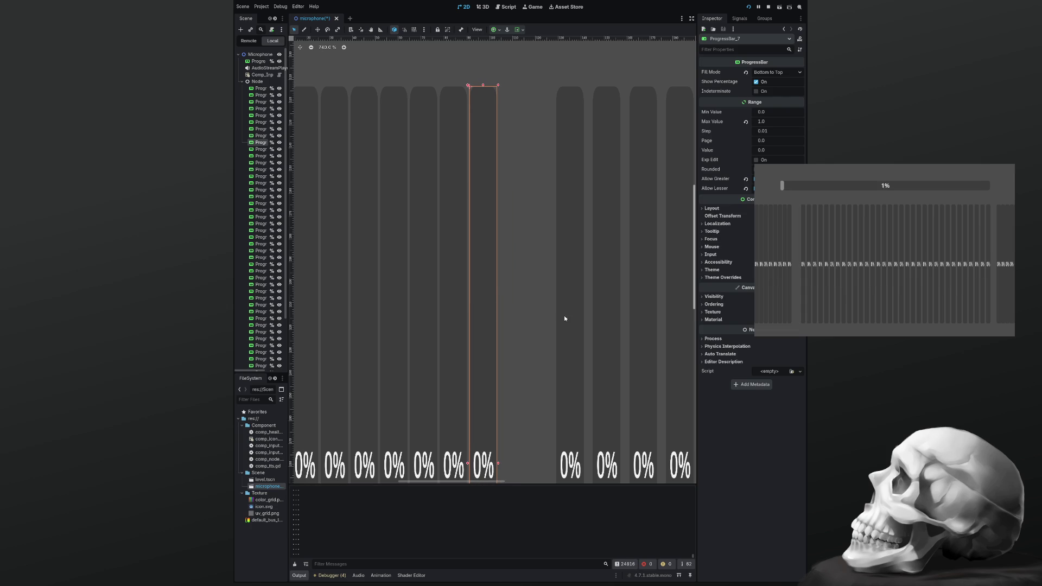
pyautogui.moveTo(568, 318); pyautogui.dragTo(512, 317)
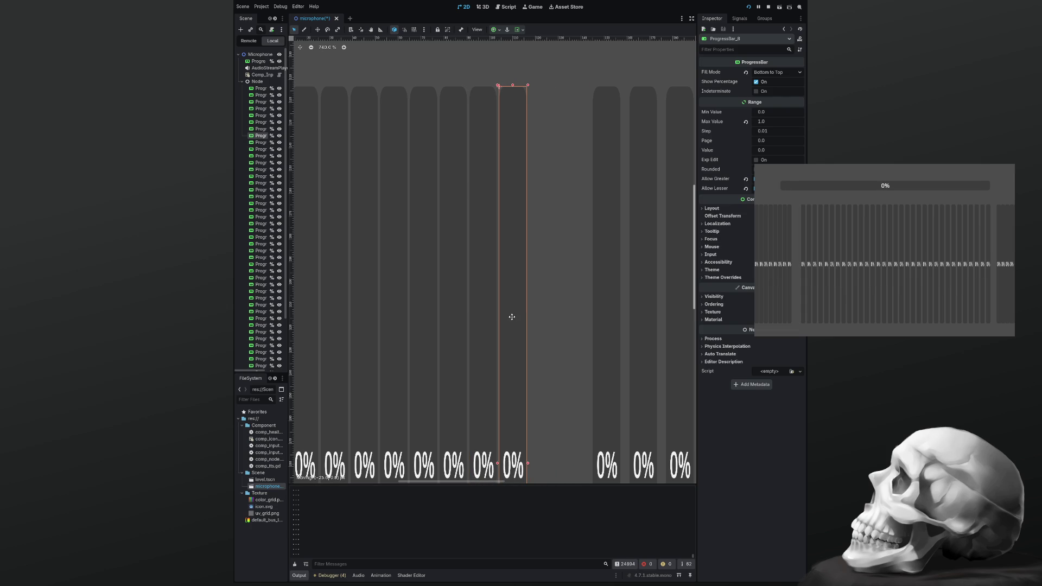
pyautogui.moveTo(610, 307); pyautogui.dragTo(547, 310)
pyautogui.moveTo(639, 304); pyautogui.dragTo(567, 304)
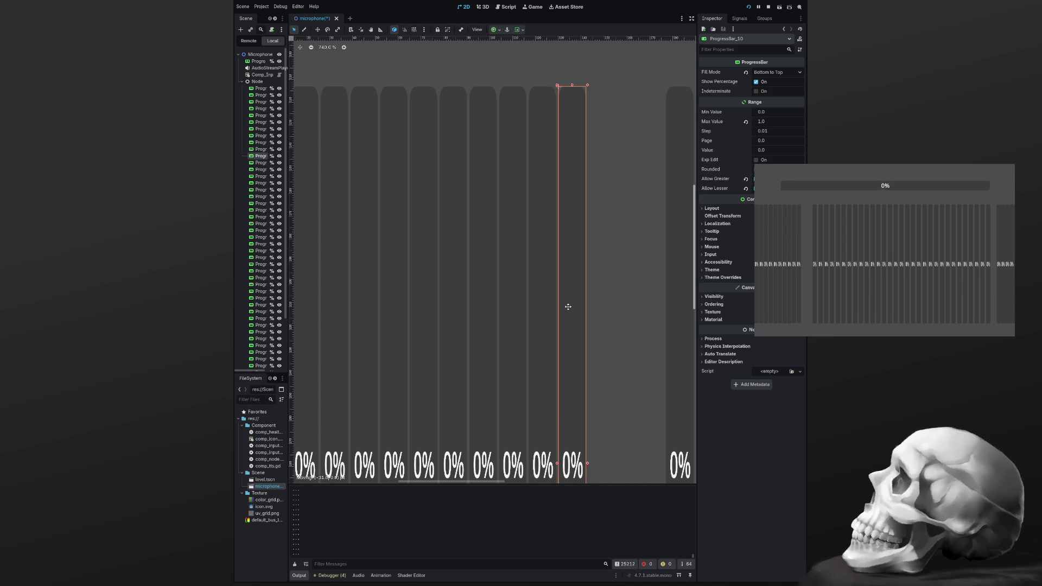
pyautogui.scroll(-3, 591, 295)
pyautogui.scroll(2, 593, 297)
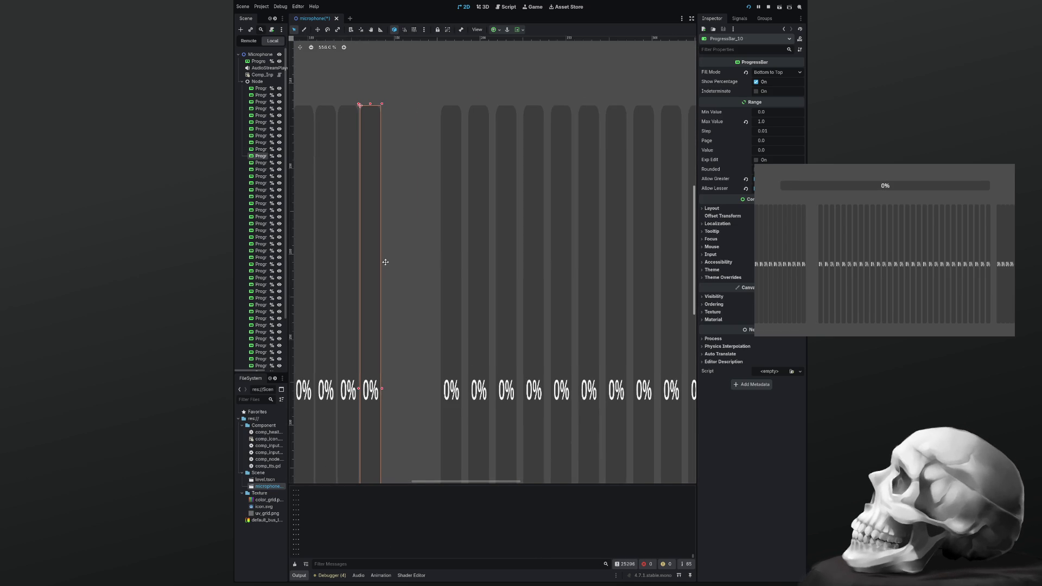
pyautogui.hscroll(2, 417, 324)
pyautogui.scroll(-6, 420, 314)
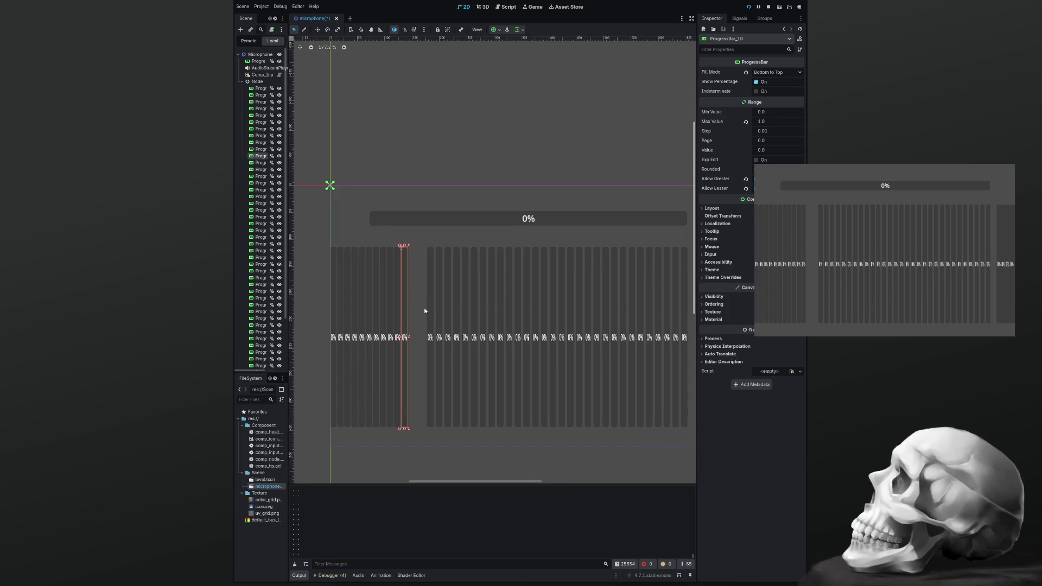
# Widen the Scene dock so the full progress bar node names are readable.
pyautogui.scroll(-2, 444, 293)
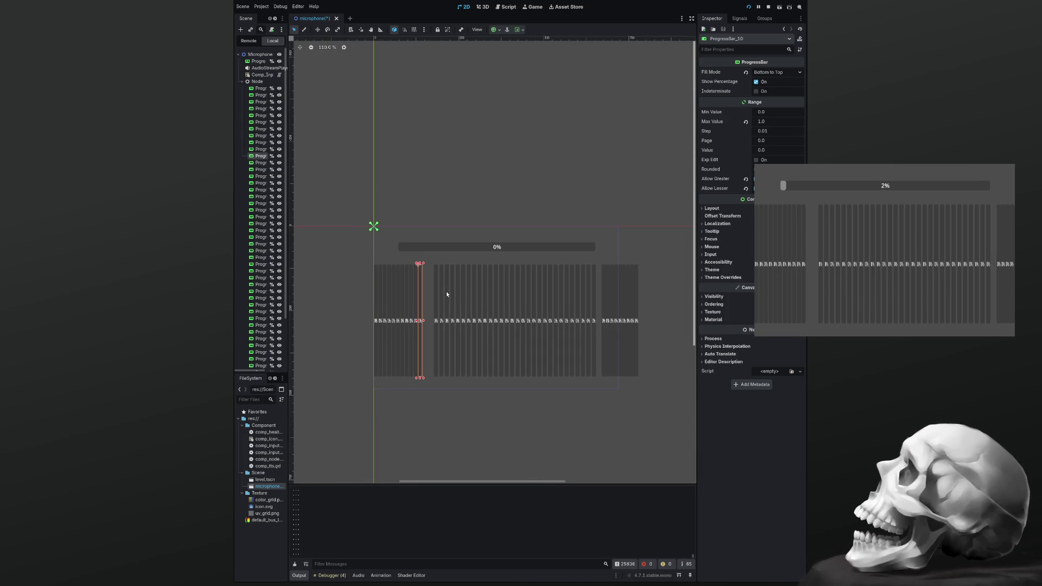
pyautogui.scroll(2, 446, 293)
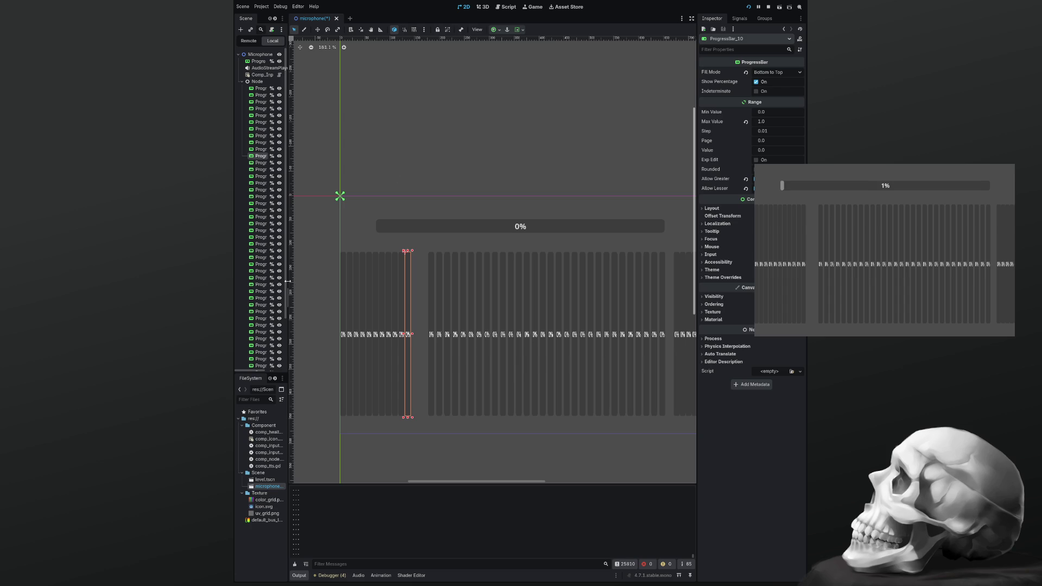
pyautogui.moveTo(288, 281); pyautogui.dragTo(335, 279)
pyautogui.moveTo(362, 278); pyautogui.dragTo(331, 279)
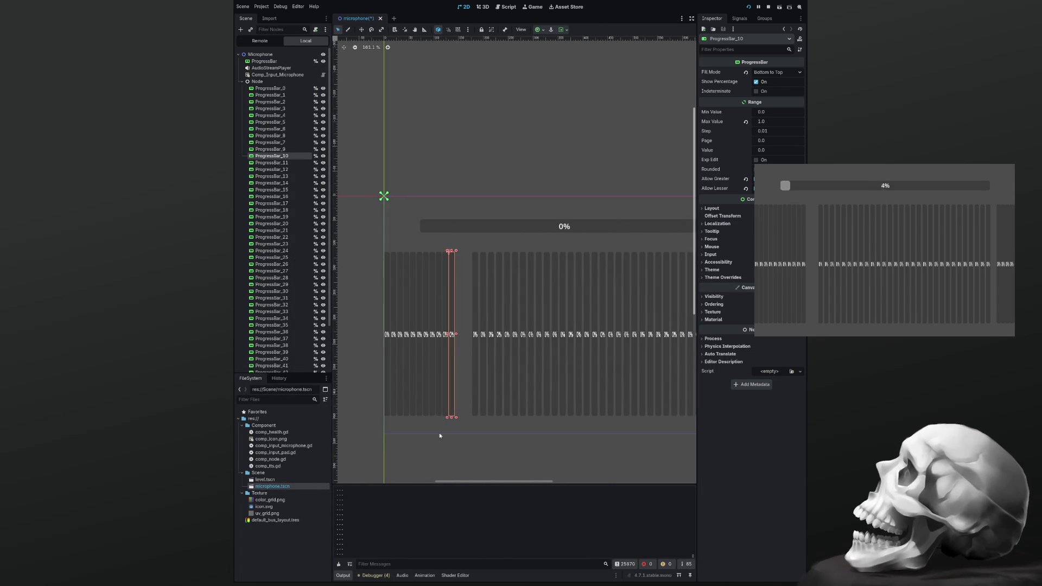
# Deselect the bars, save the microphone scene, stop the game preview, and exit to the Project Manager.
pyautogui.click(441, 437)
pyautogui.hotkey('ctrl', 's')
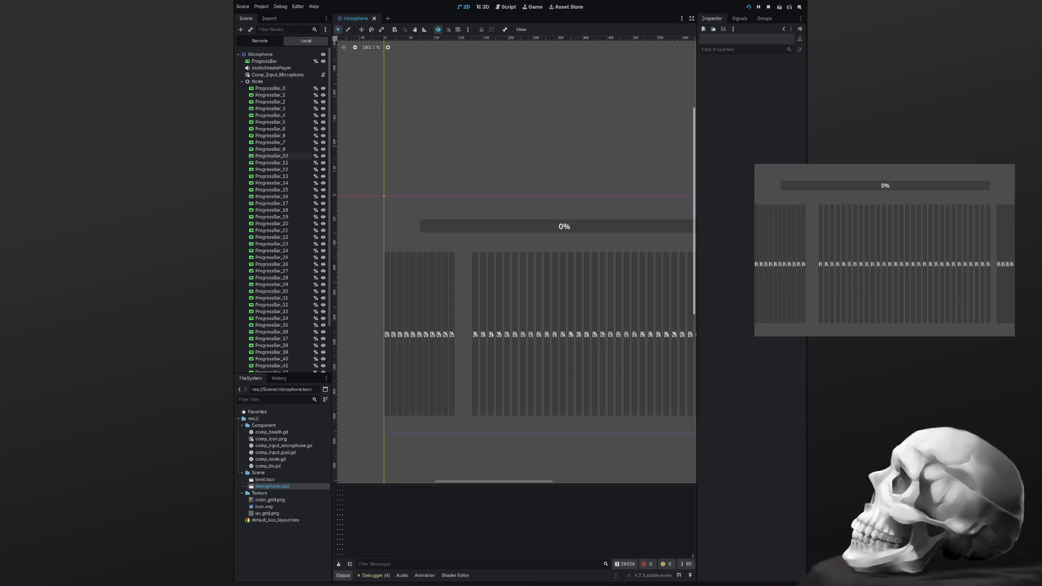
pyautogui.press('F8')
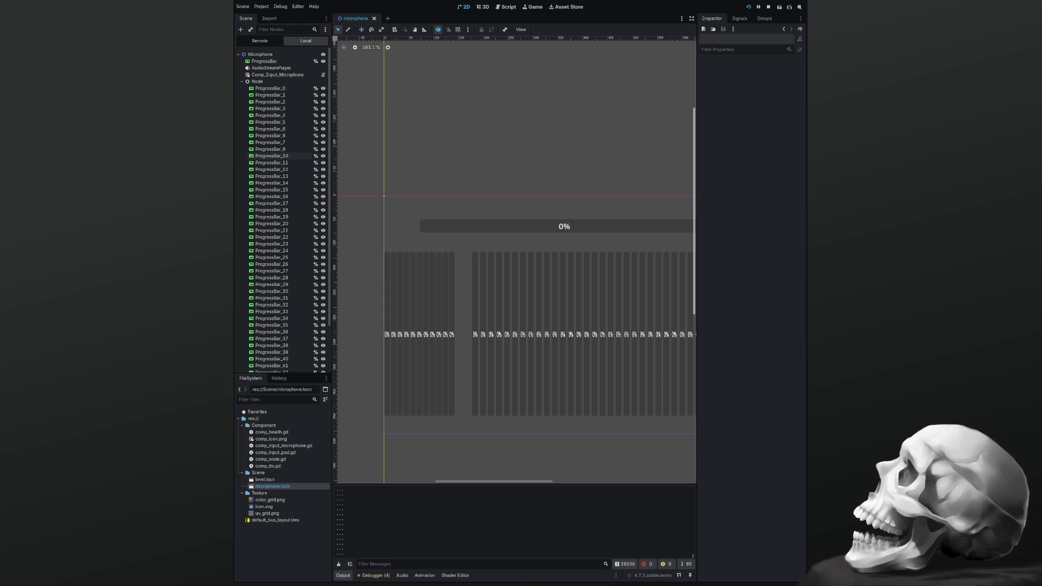
pyautogui.click(261, 7)
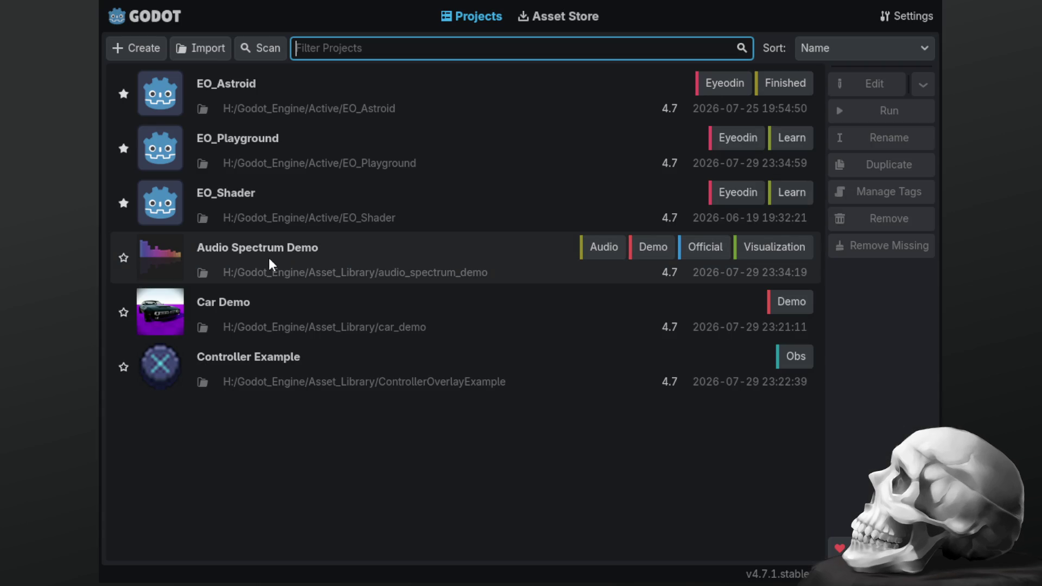
# Open the EO_Astroid project from the Project Manager list.
pyautogui.doubleClick(306, 100)
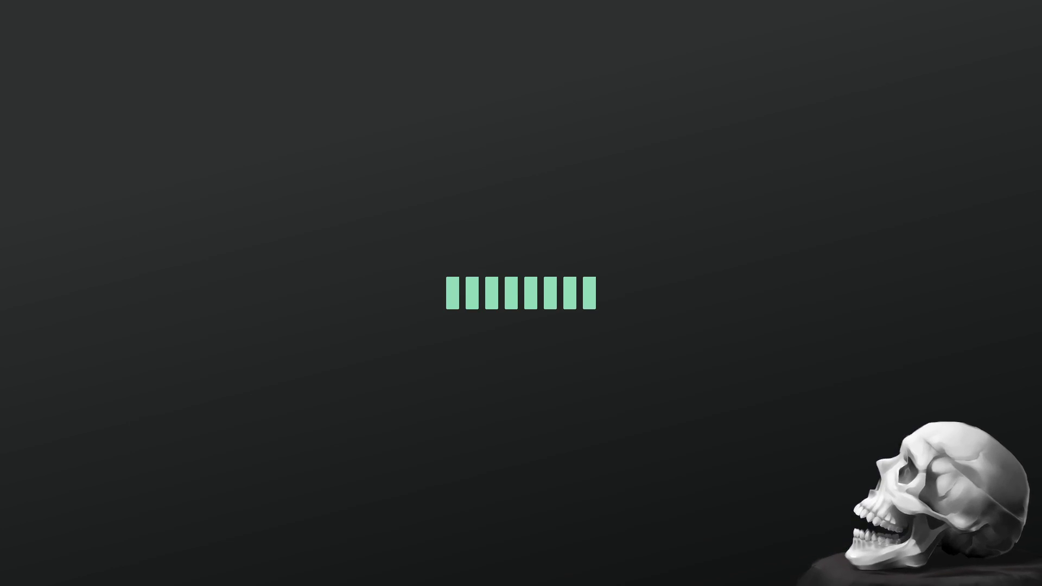